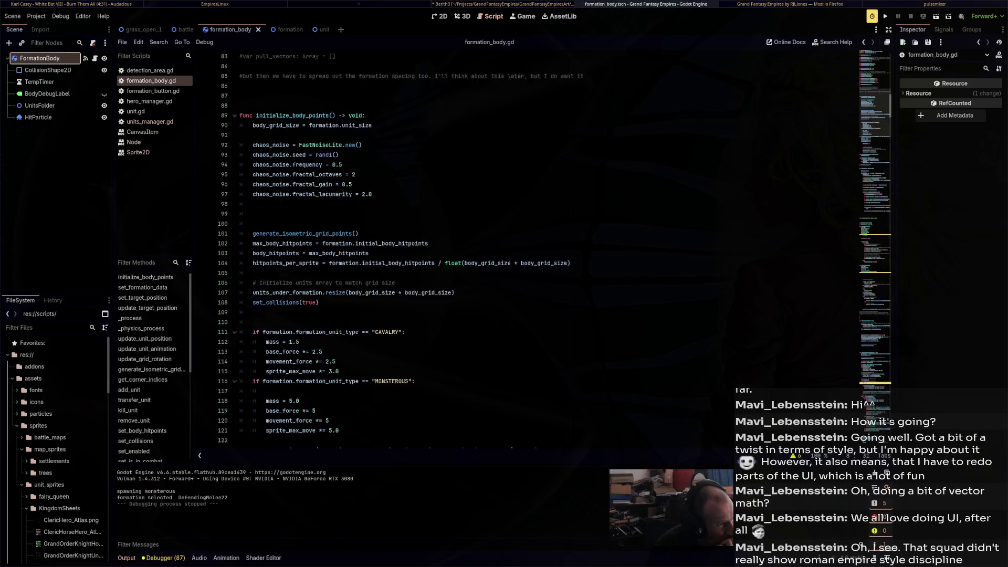
Scroll through formation_body.gd to review its functions
{"action": "scroll", "coordinate": [488, 247], "scroll_direction": "down", "scroll_amount": 8}
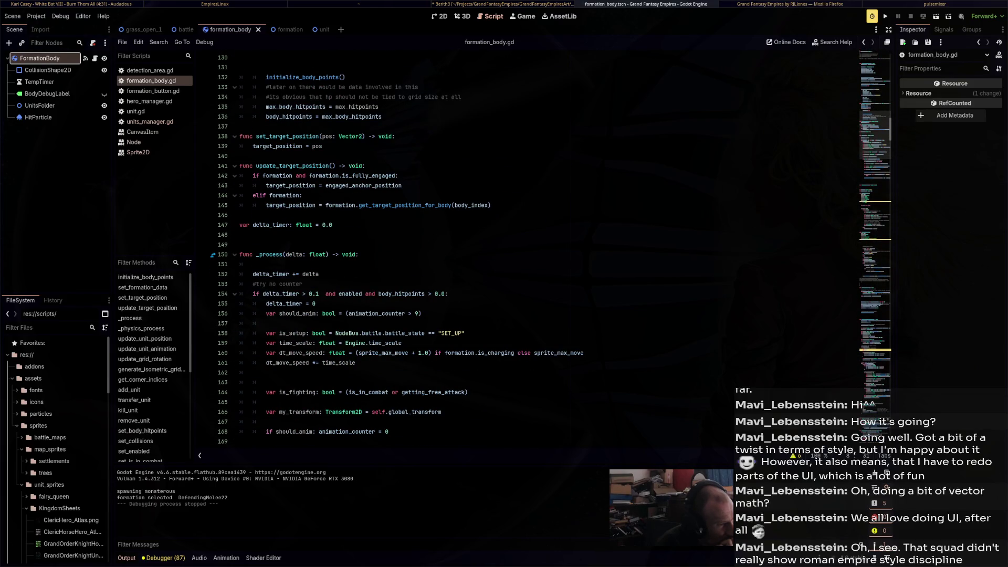
{"action": "scroll", "coordinate": [488, 247], "scroll_direction": "down", "scroll_amount": 2}
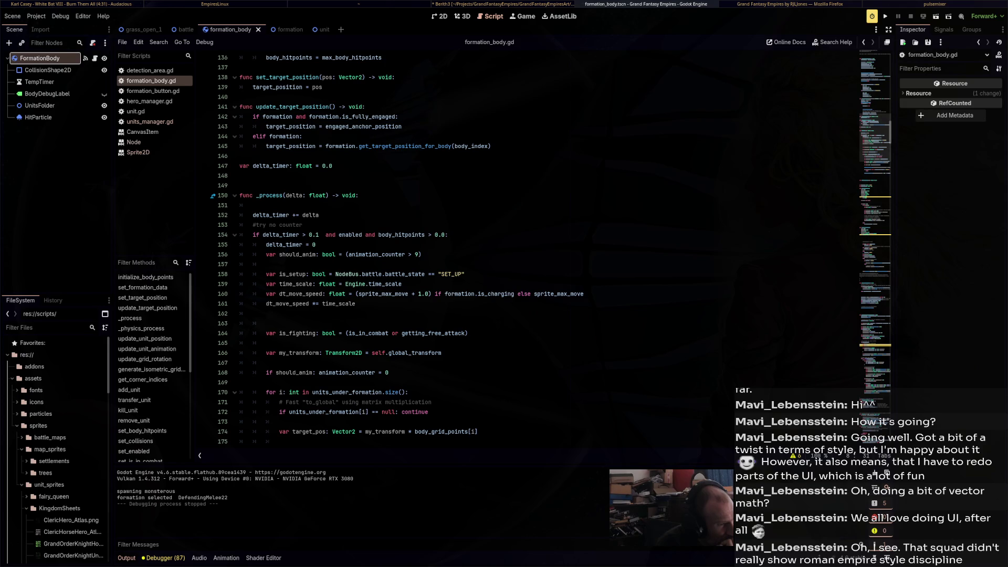
{"action": "scroll", "coordinate": [489, 247], "scroll_direction": "down", "scroll_amount": 15}
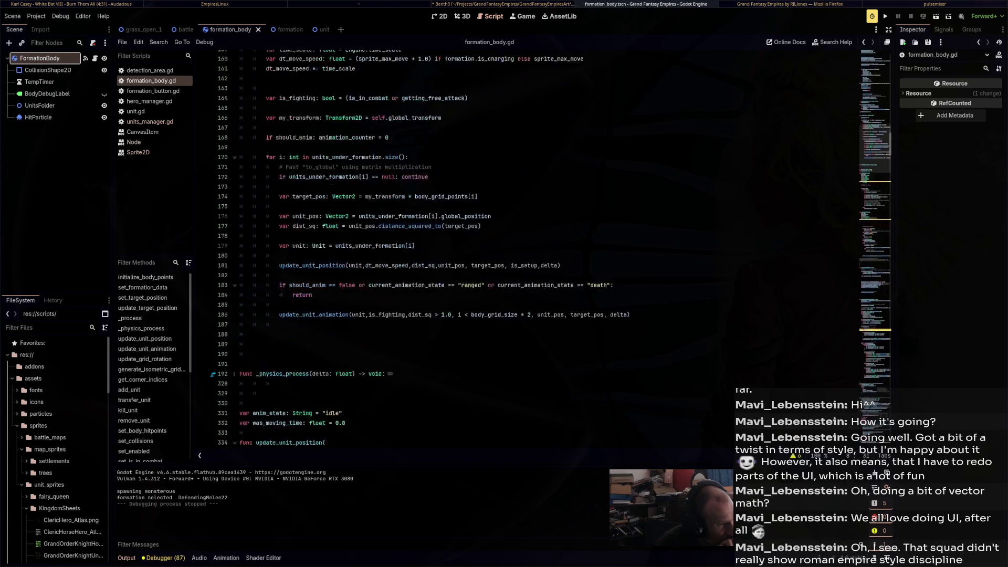
{"action": "scroll", "coordinate": [488, 247], "scroll_direction": "down", "scroll_amount": 8}
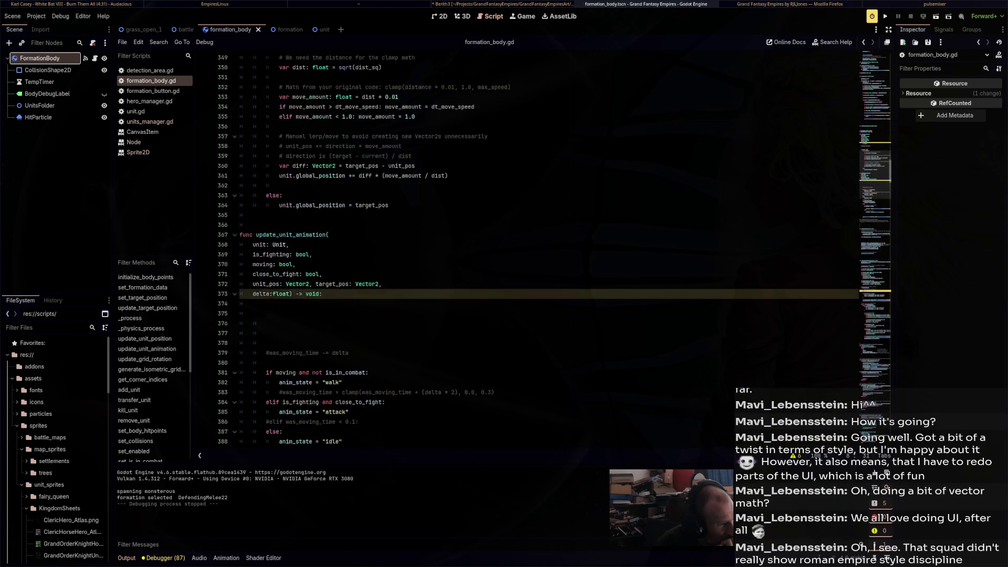
{"action": "scroll", "coordinate": [489, 247], "scroll_direction": "down", "scroll_amount": 10}
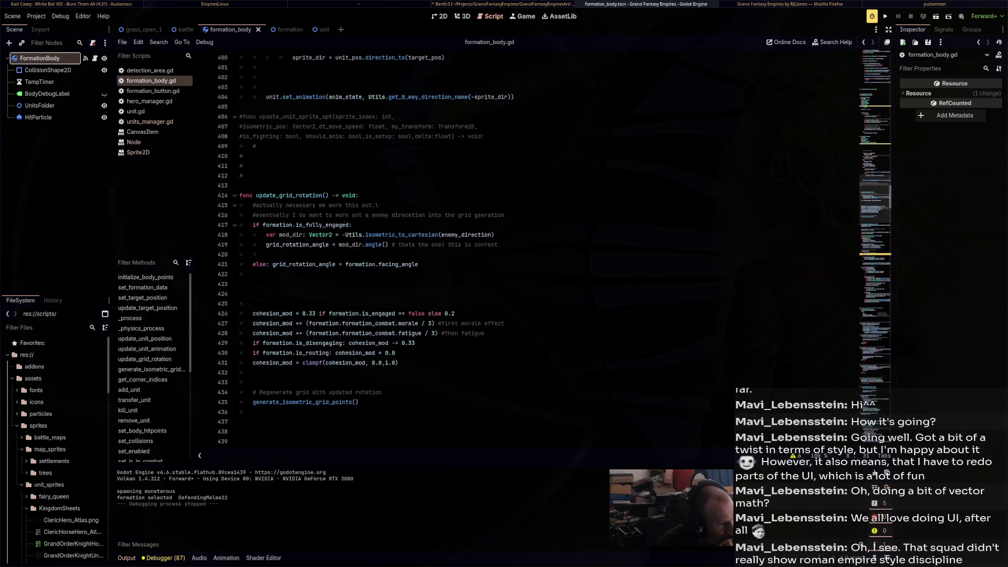
{"action": "scroll", "coordinate": [488, 247], "scroll_direction": "down", "scroll_amount": 8}
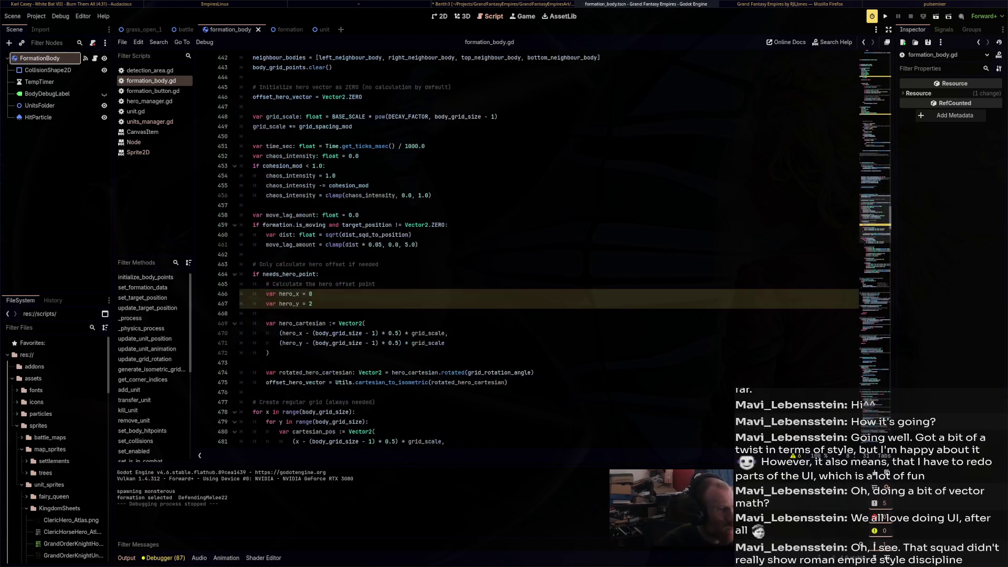
{"action": "scroll", "coordinate": [489, 247], "scroll_direction": "up", "scroll_amount": 8}
Fold update_unit_animation via its gutter arrow and generate_isometric_grid_points with Alt+F
{"action": "left_click", "coordinate": [240, 215]}
{"action": "scroll", "coordinate": [488, 247], "scroll_direction": "up", "scroll_amount": 9}
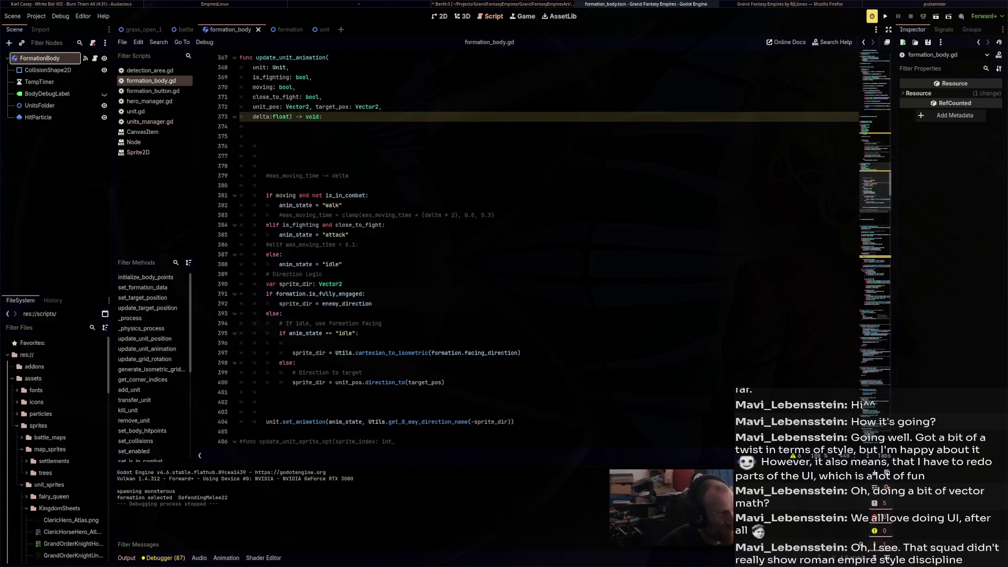
{"action": "left_click", "coordinate": [235, 183]}
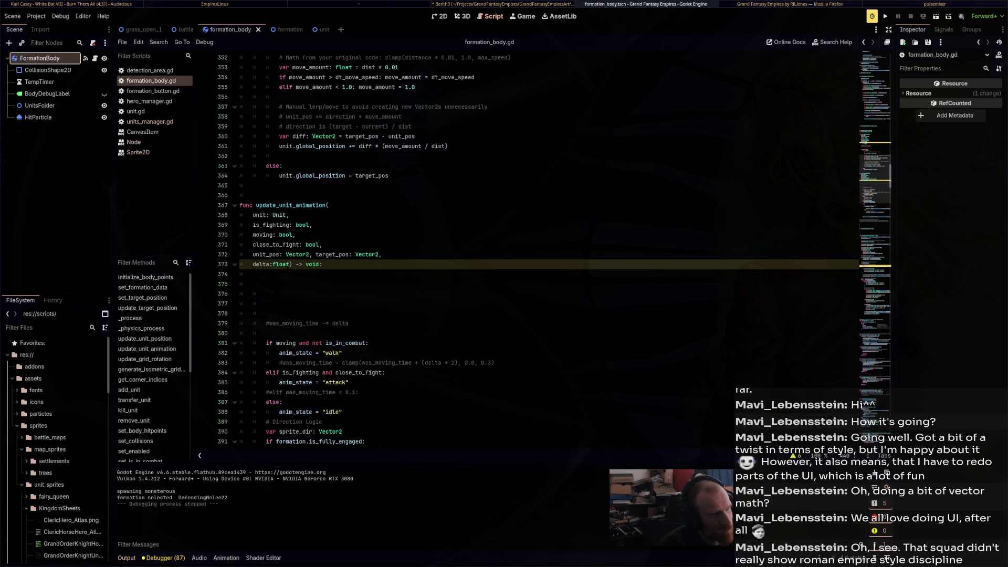
{"action": "scroll", "coordinate": [488, 246], "scroll_direction": "down", "scroll_amount": 5}
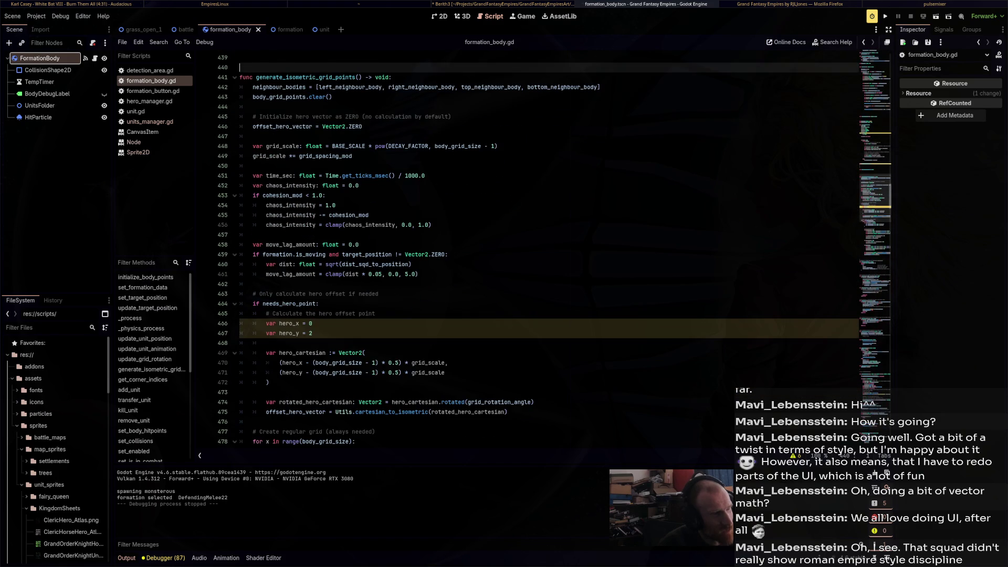
{"action": "key", "text": "Down"}
{"action": "key", "text": "alt+f"}
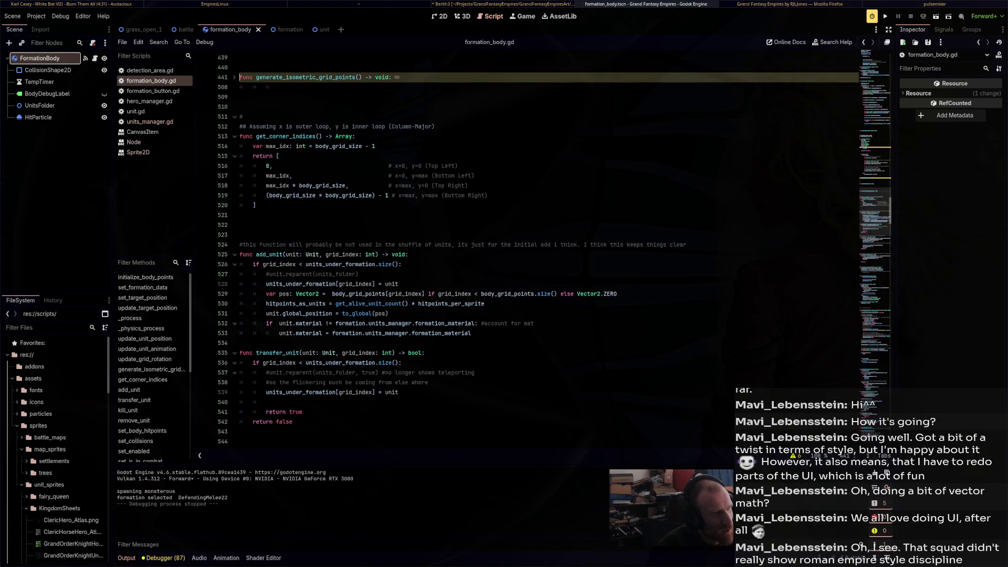
Fold the get_corner_indices function
{"action": "left_click", "coordinate": [234, 136]}
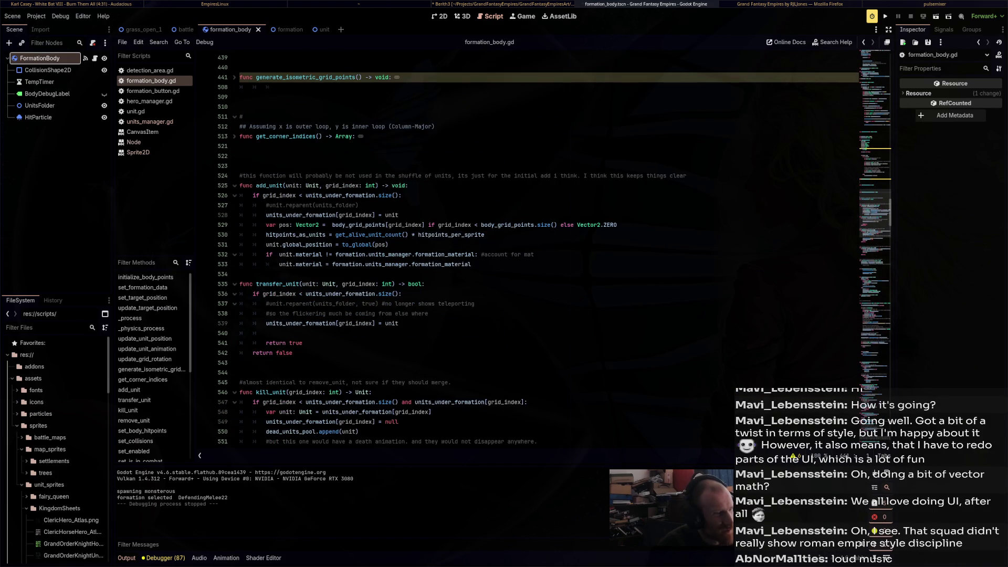
{"action": "scroll", "coordinate": [555, 248], "scroll_direction": "down", "scroll_amount": 5}
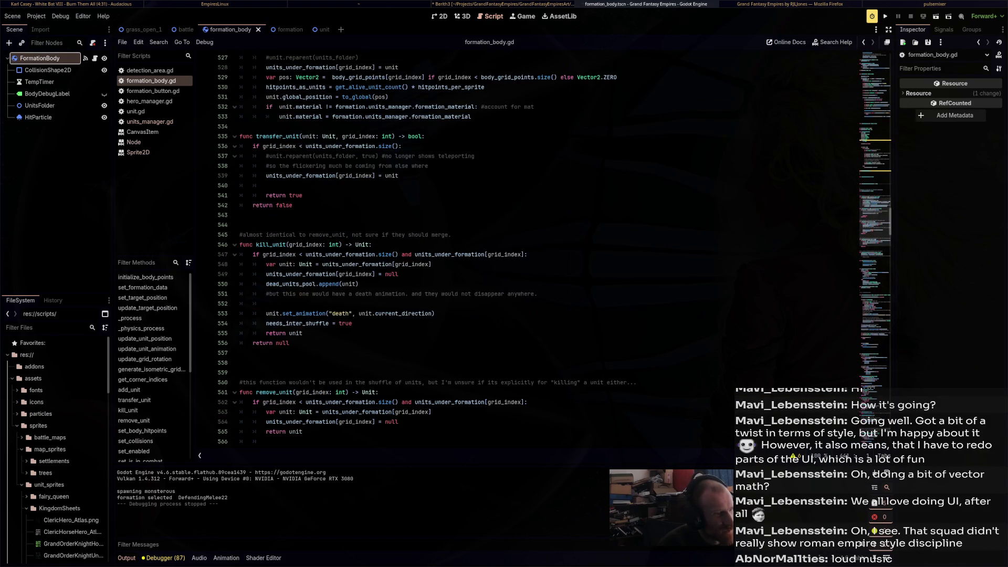
{"action": "scroll", "coordinate": [555, 248], "scroll_direction": "down", "scroll_amount": 10}
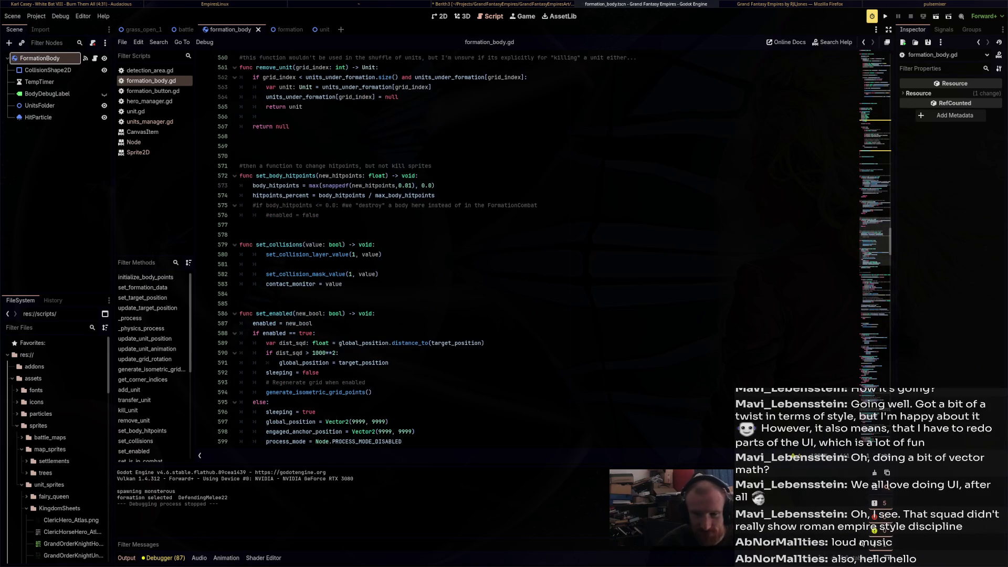
Unfold _physics_process and select its 'animation_counter += 1' line
{"action": "scroll", "coordinate": [555, 248], "scroll_direction": "up", "scroll_amount": 6}
{"action": "scroll", "coordinate": [554, 248], "scroll_direction": "up", "scroll_amount": 8}
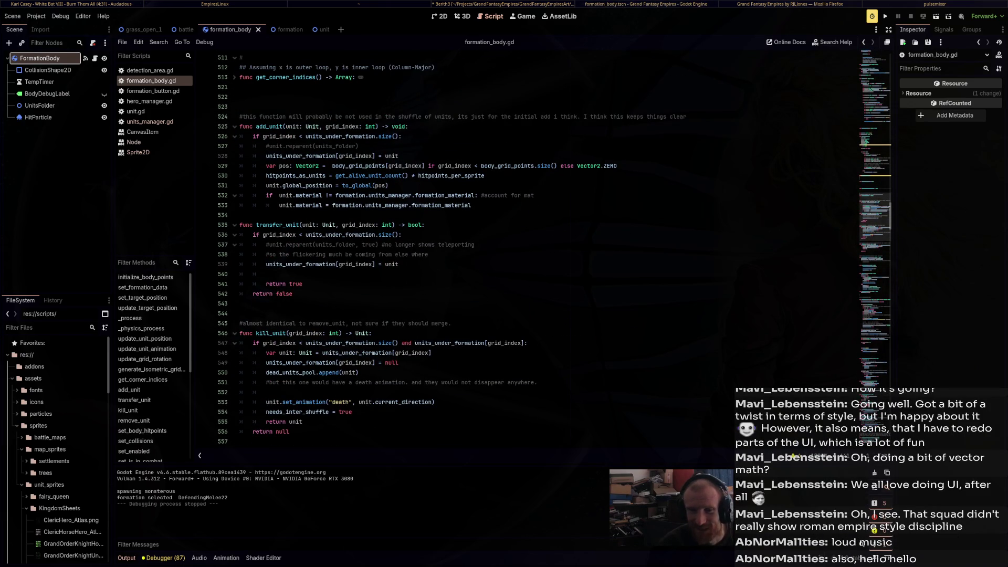
{"action": "scroll", "coordinate": [555, 248], "scroll_direction": "up", "scroll_amount": 9}
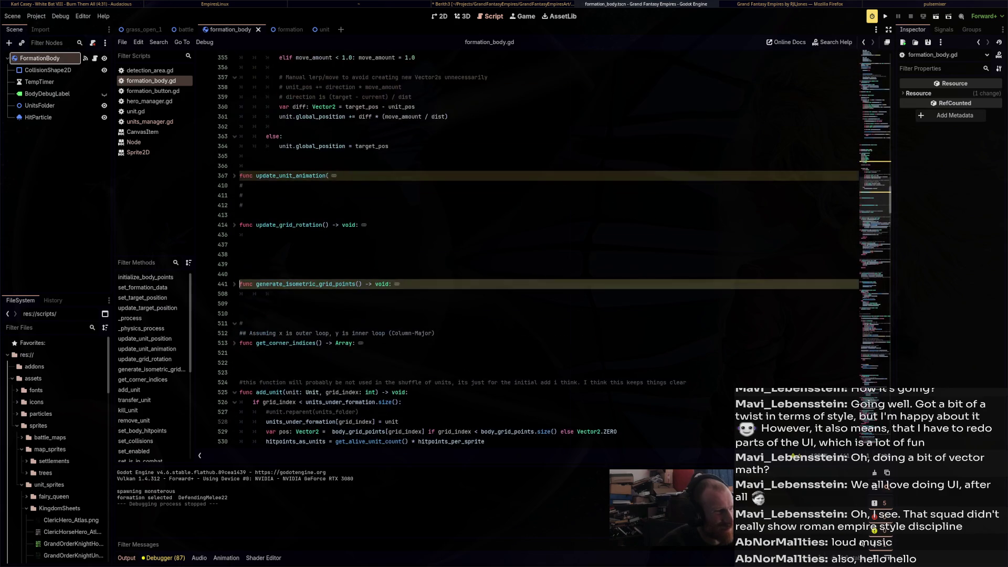
{"action": "scroll", "coordinate": [554, 248], "scroll_direction": "up", "scroll_amount": 4}
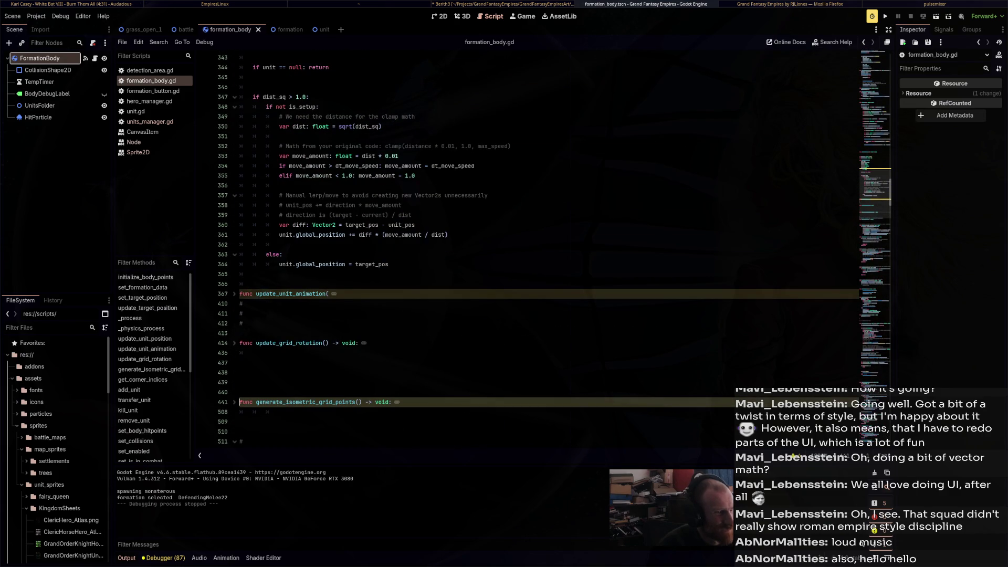
{"action": "scroll", "coordinate": [554, 248], "scroll_direction": "up", "scroll_amount": 11}
{"action": "left_click", "coordinate": [234, 225]}
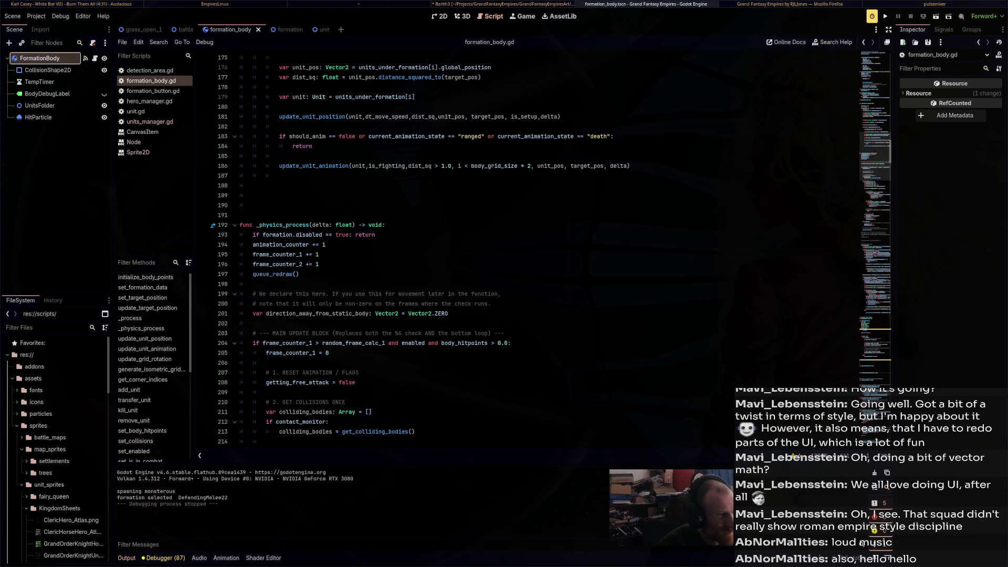
{"action": "left_click_drag", "start_coordinate": [252, 245], "coordinate": [325, 245]}
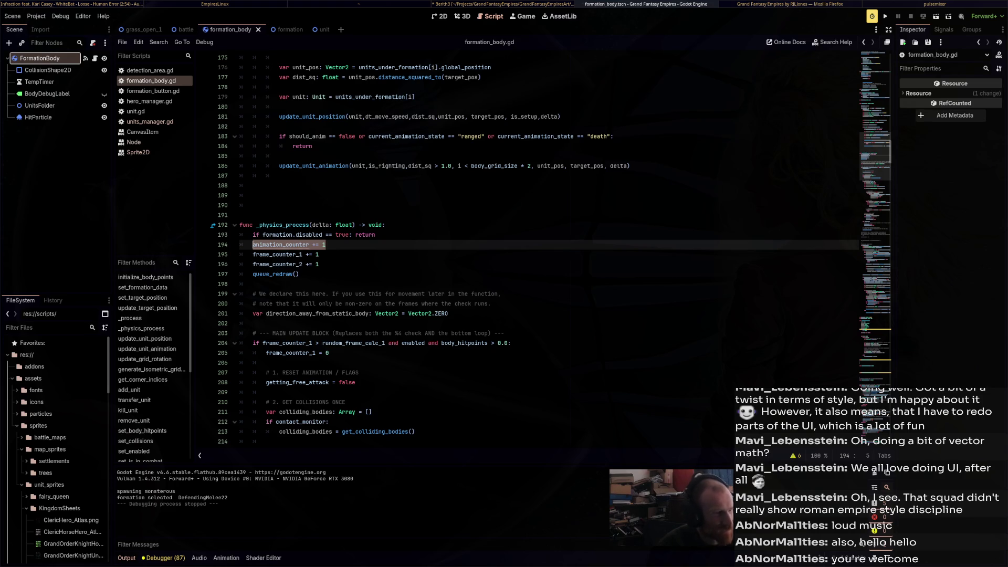
Add 'animation_counter += 1' after line 155 in _process, save, and go to line 182
{"action": "scroll", "coordinate": [525, 247], "scroll_direction": "up", "scroll_amount": 10}
{"action": "left_click", "coordinate": [316, 185]}
{"action": "key", "text": "Return"}
{"action": "key", "text": "Return"}
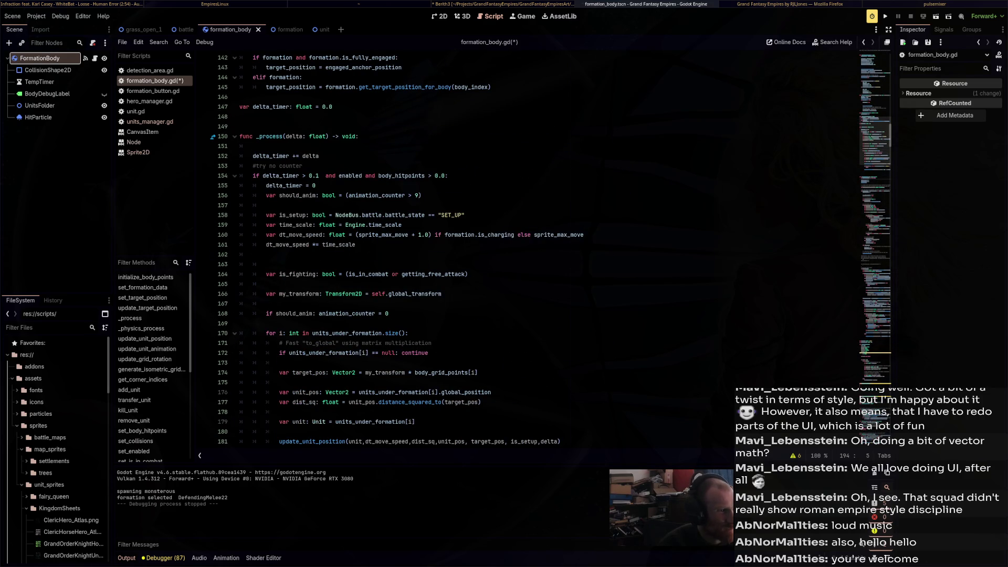
{"action": "type", "text": "animation_counter += 1"}
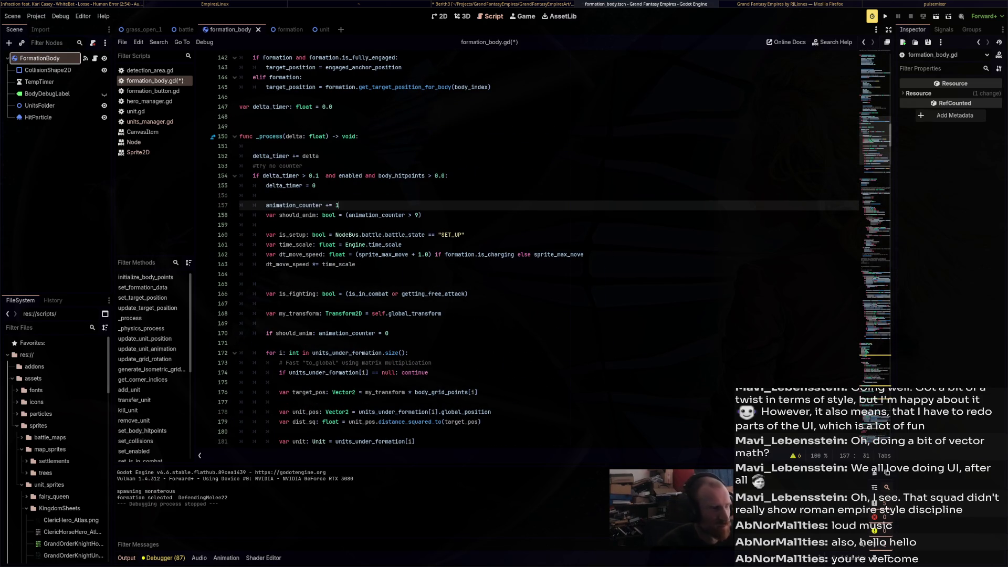
{"action": "key", "text": "ctrl+s"}
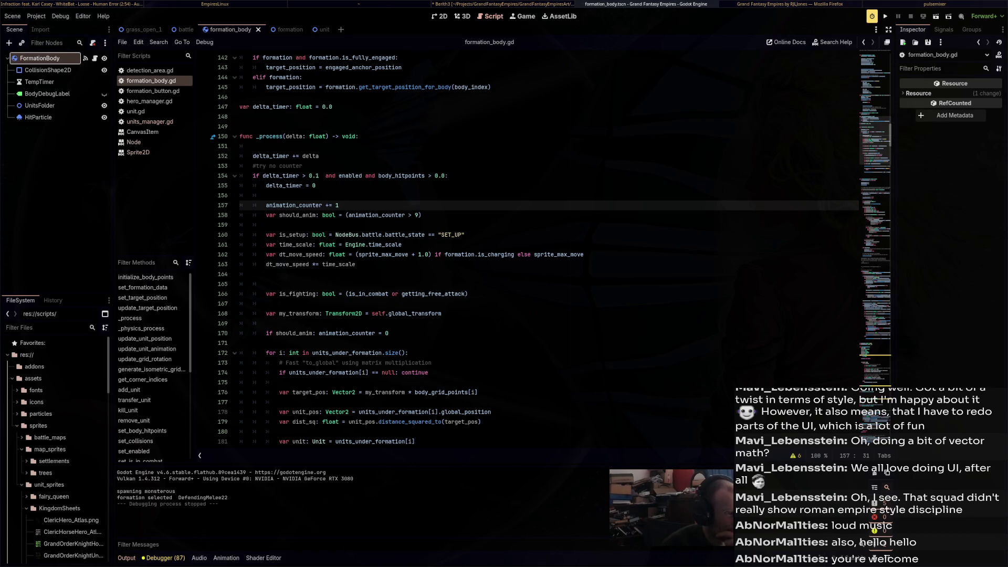
{"action": "scroll", "coordinate": [525, 247], "scroll_direction": "down", "scroll_amount": 2}
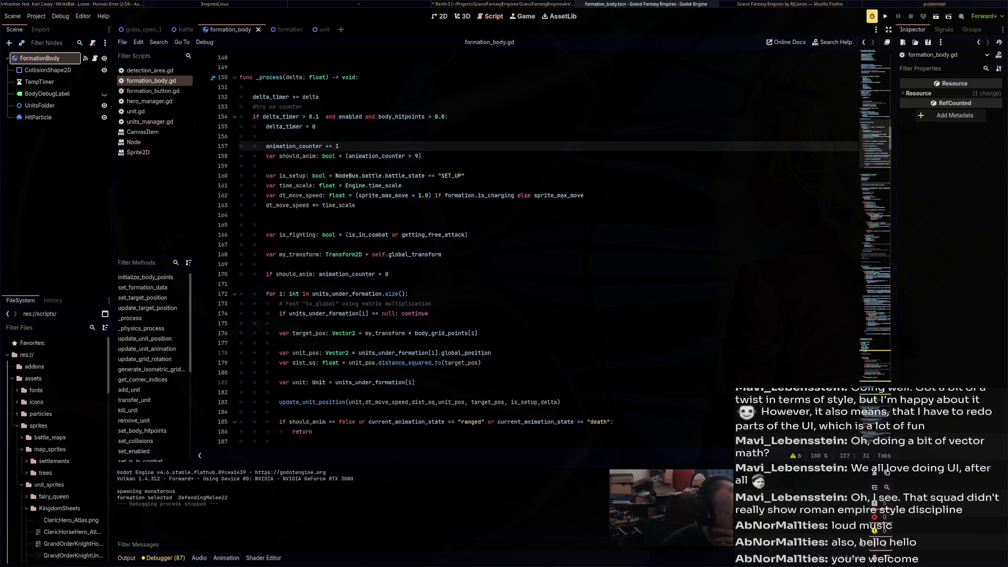
{"action": "scroll", "coordinate": [525, 247], "scroll_direction": "down", "scroll_amount": 4}
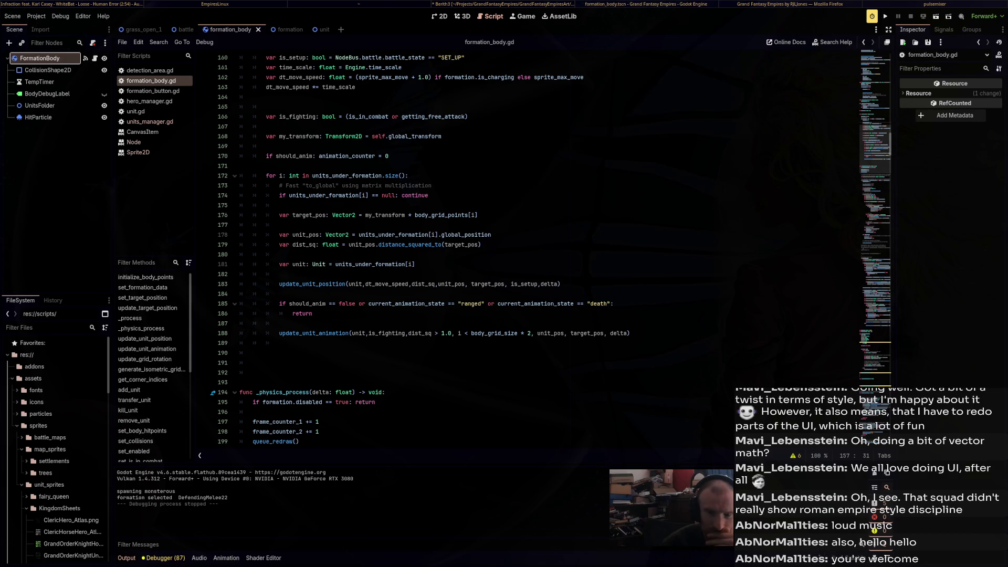
{"action": "left_click", "coordinate": [283, 274]}
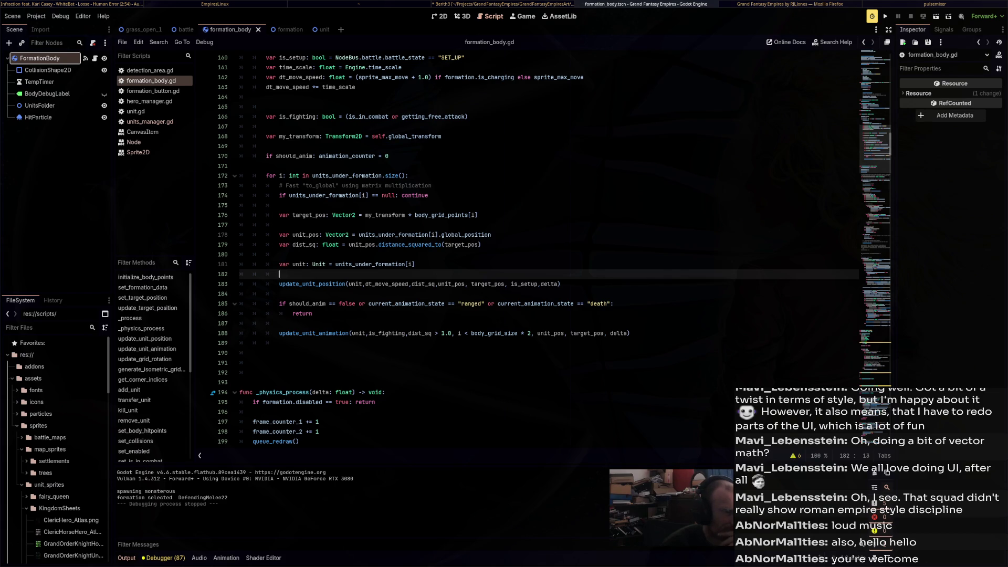
Adjust the music volume and save Berith3.blend in Blender, then return to Godot
{"action": "key", "text": "alt+Tab"}
{"action": "left_click", "coordinate": [998, 25]}
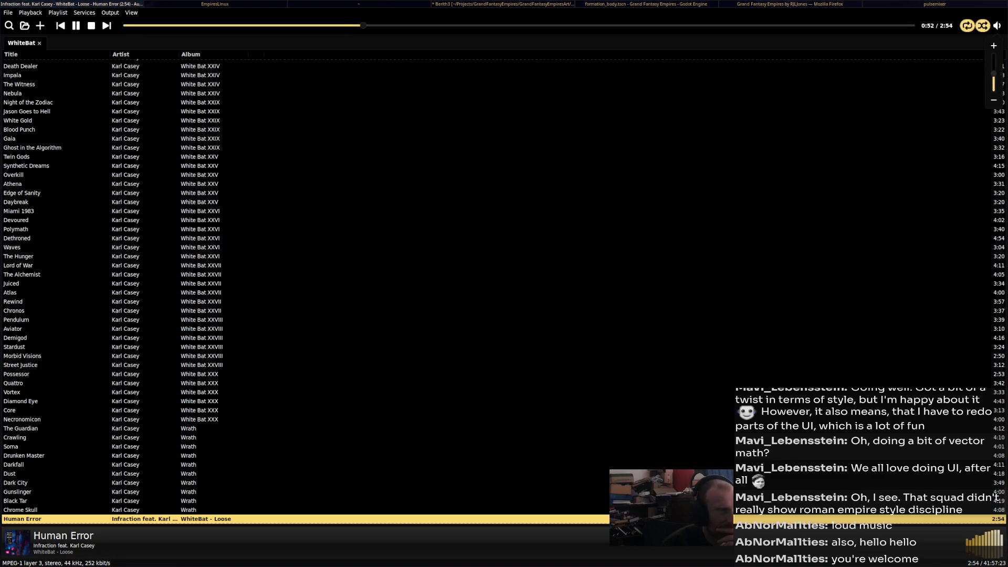
{"action": "key", "text": "alt+Tab"}
{"action": "key", "text": "alt+Tab"}
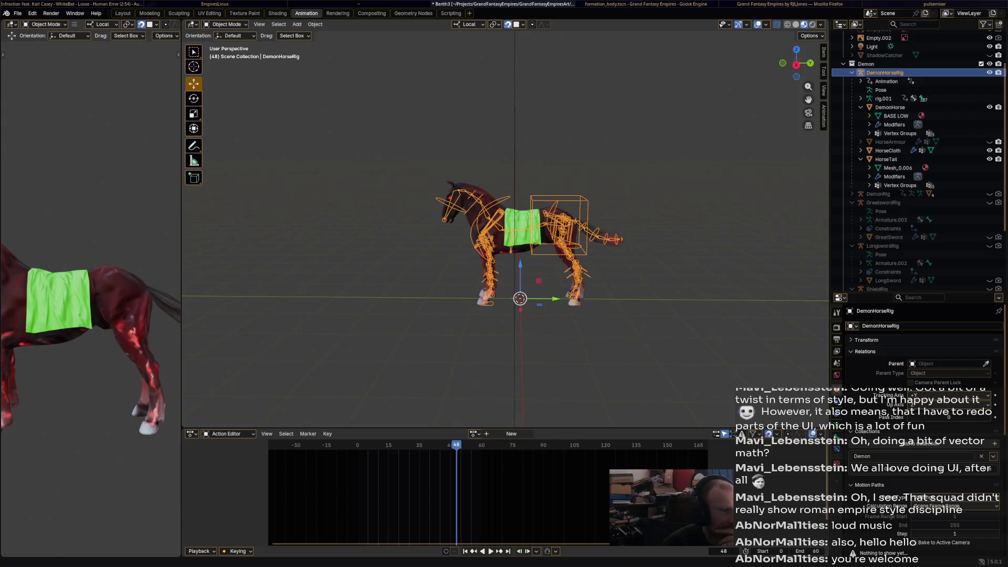
{"action": "key", "text": "ctrl+s"}
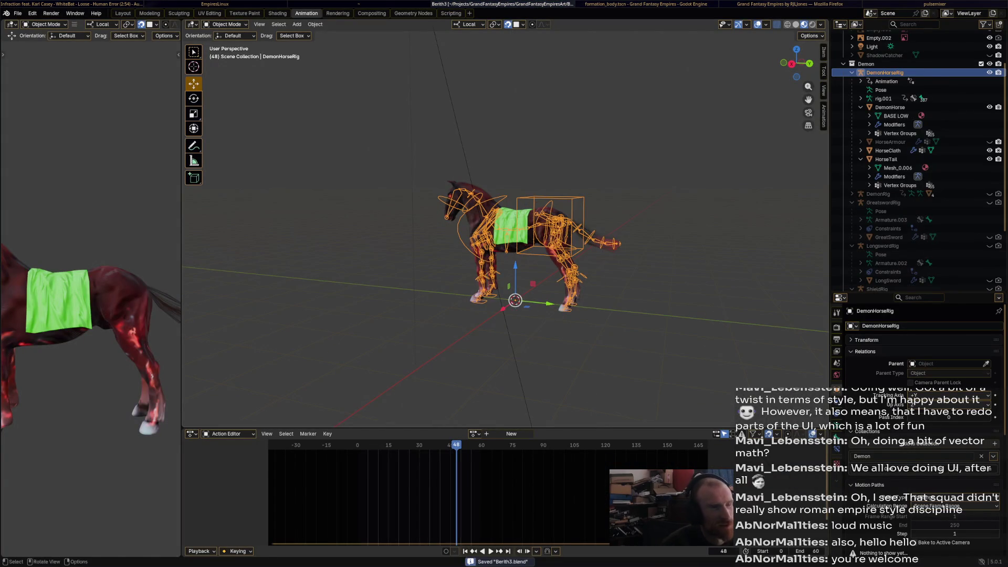
{"action": "key", "text": "alt+Tab"}
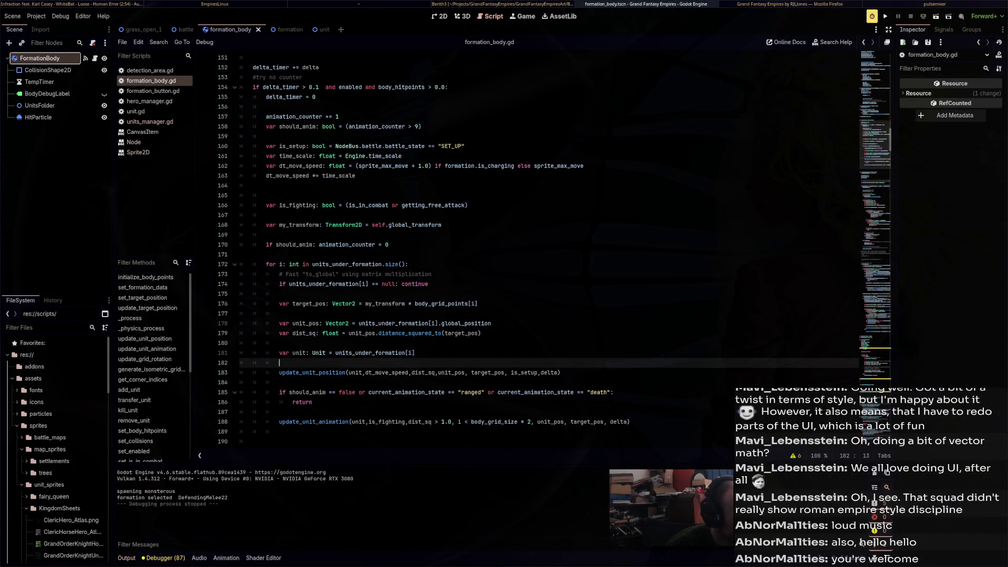
{"action": "scroll", "coordinate": [569, 314], "scroll_direction": "up", "scroll_amount": 5}
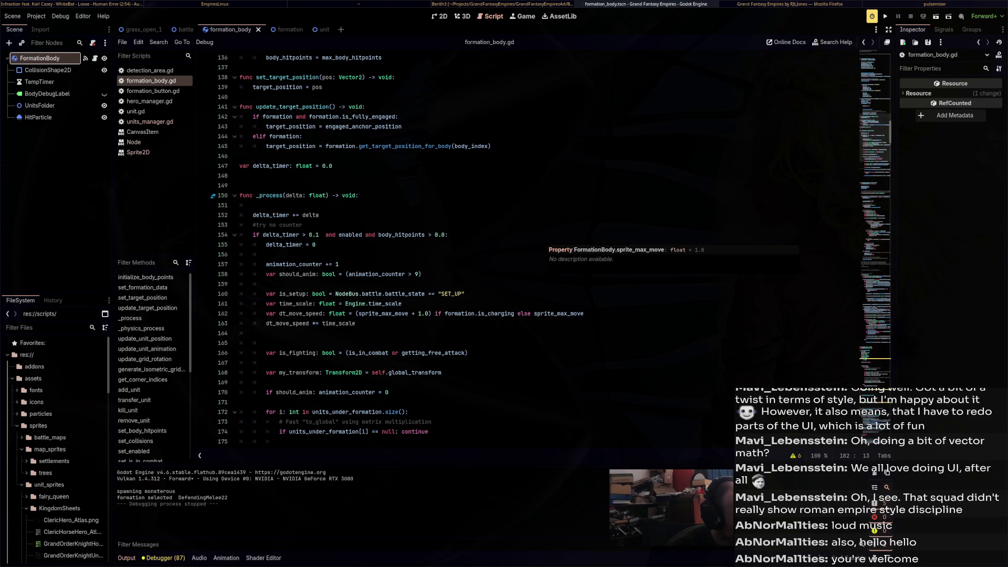
{"action": "scroll", "coordinate": [556, 252], "scroll_direction": "down", "scroll_amount": 6}
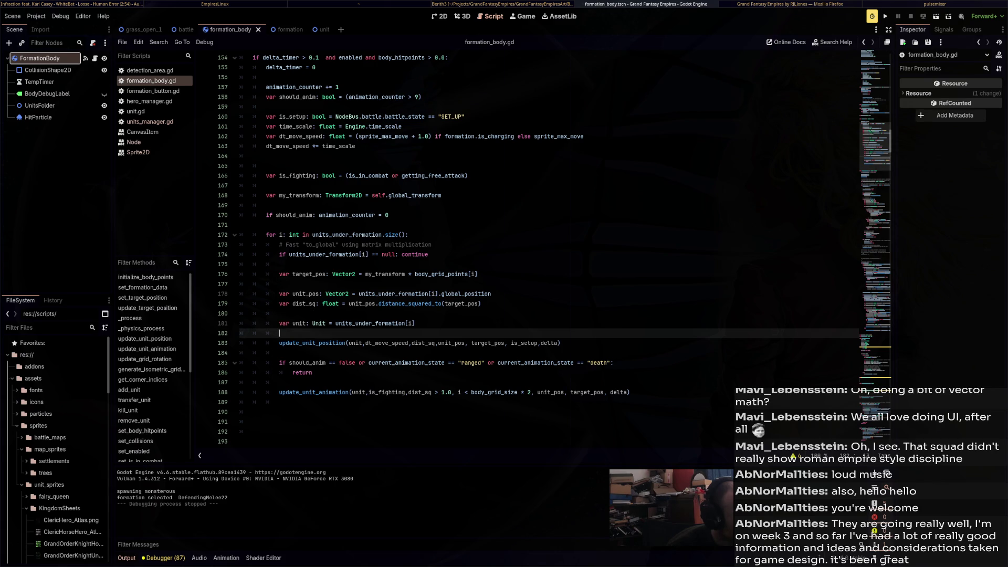
{"action": "scroll", "coordinate": [554, 249], "scroll_direction": "down", "scroll_amount": 12}
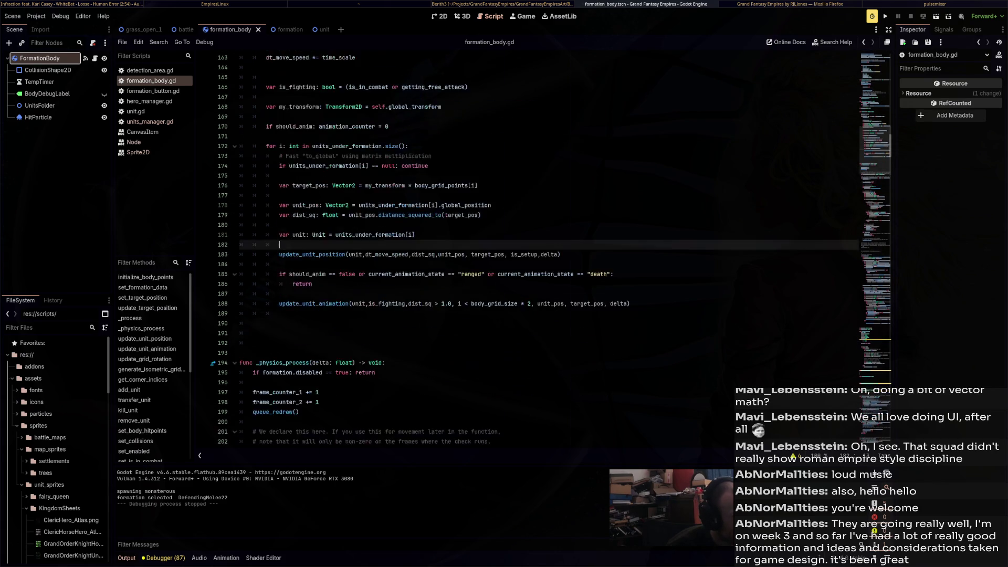
Scroll through formation_body.gd to find update_unit_position
{"action": "scroll", "coordinate": [554, 247], "scroll_direction": "down", "scroll_amount": 10}
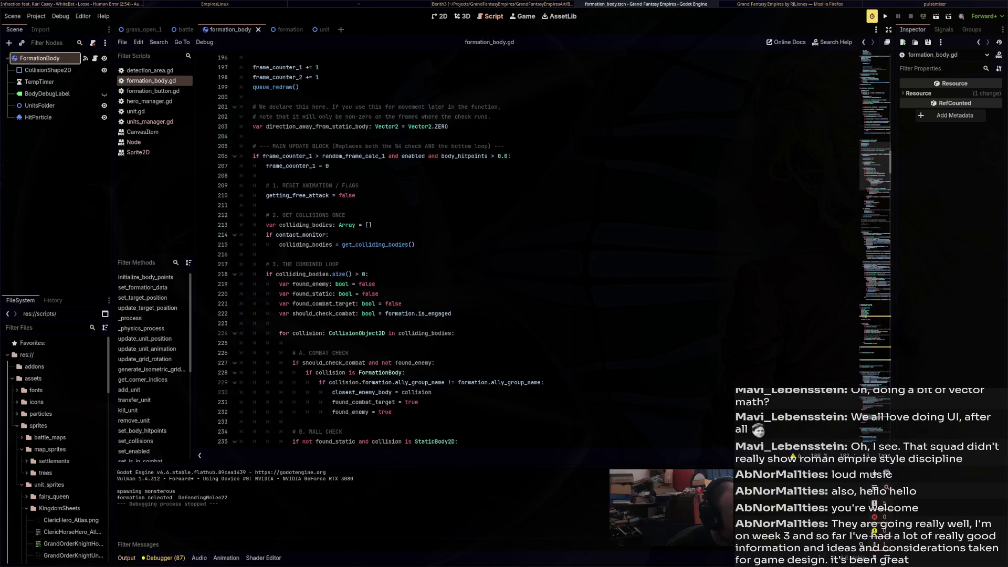
{"action": "scroll", "coordinate": [554, 247], "scroll_direction": "down", "scroll_amount": 8}
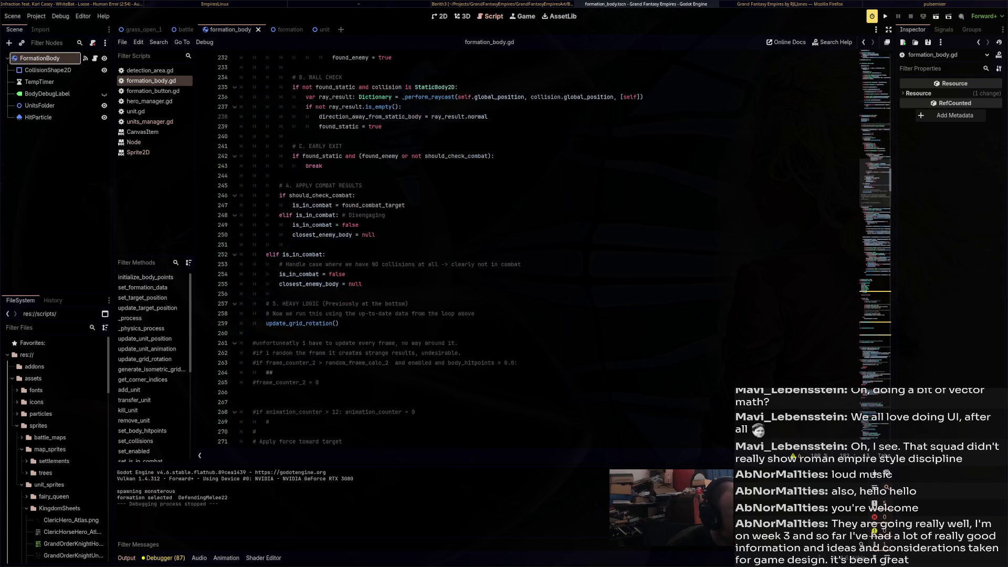
{"action": "scroll", "coordinate": [554, 247], "scroll_direction": "down", "scroll_amount": 8}
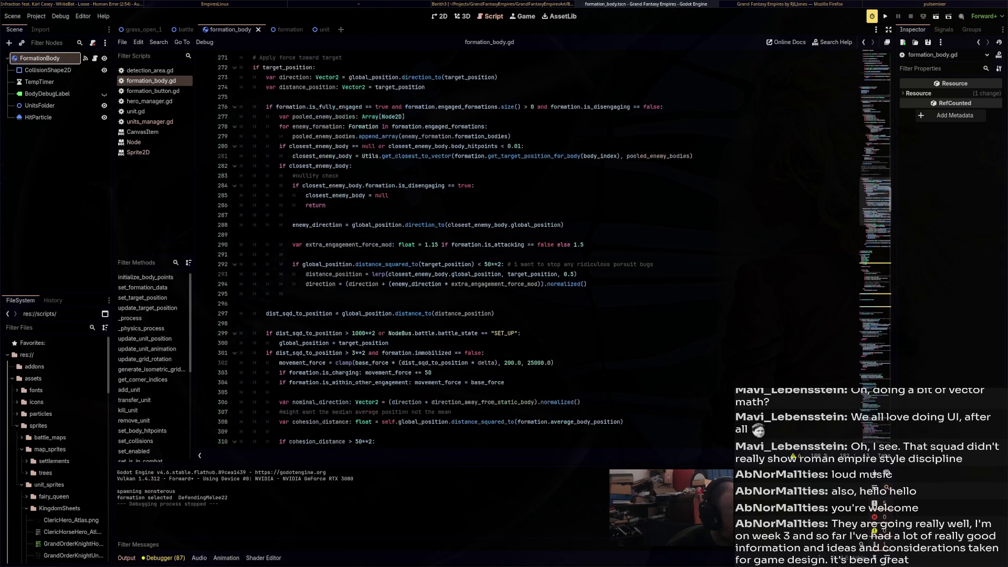
{"action": "scroll", "coordinate": [555, 247], "scroll_direction": "down", "scroll_amount": 3}
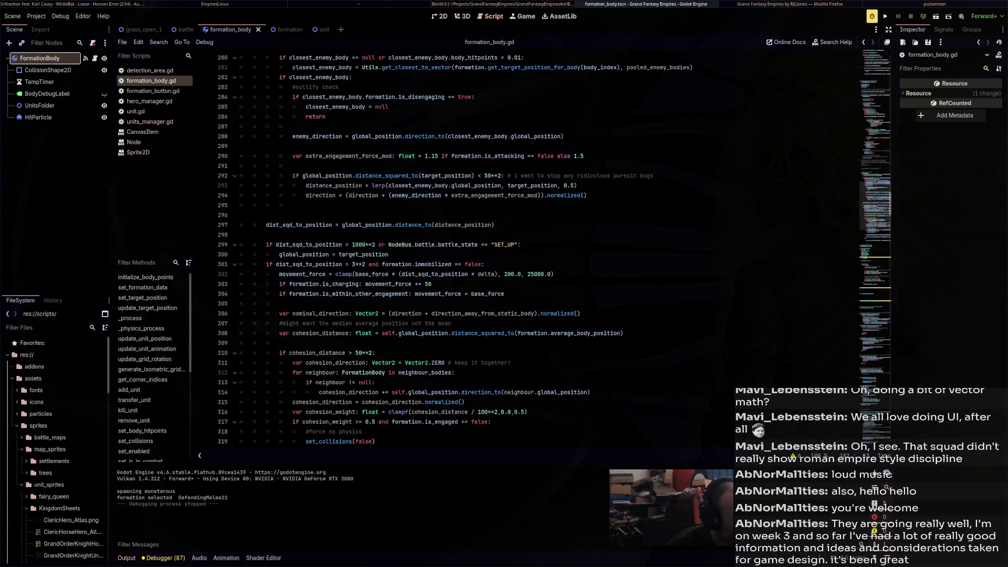
{"action": "scroll", "coordinate": [554, 247], "scroll_direction": "down", "scroll_amount": 4}
{"action": "scroll", "coordinate": [554, 247], "scroll_direction": "down", "scroll_amount": 13}
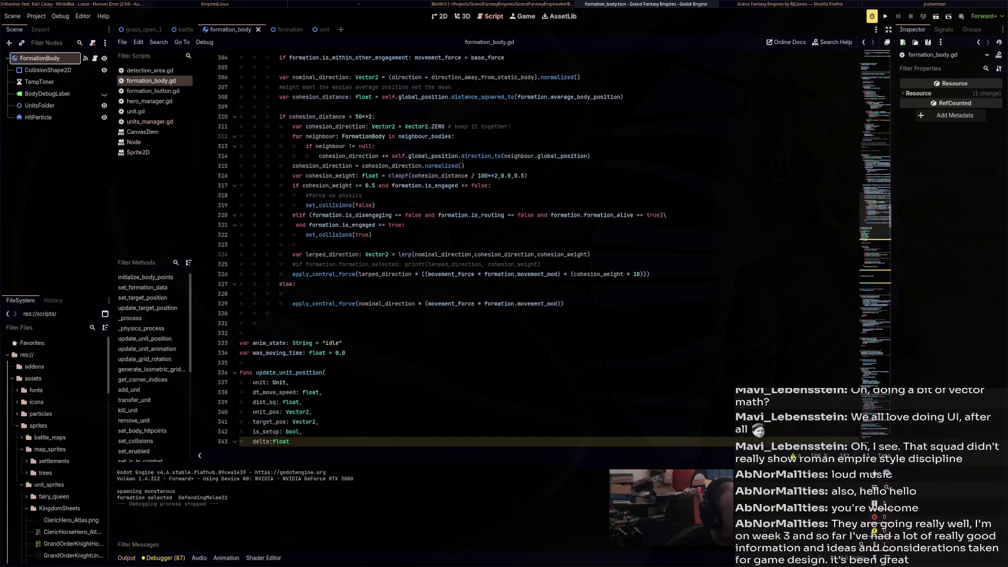
{"action": "scroll", "coordinate": [554, 248], "scroll_direction": "down", "scroll_amount": 4}
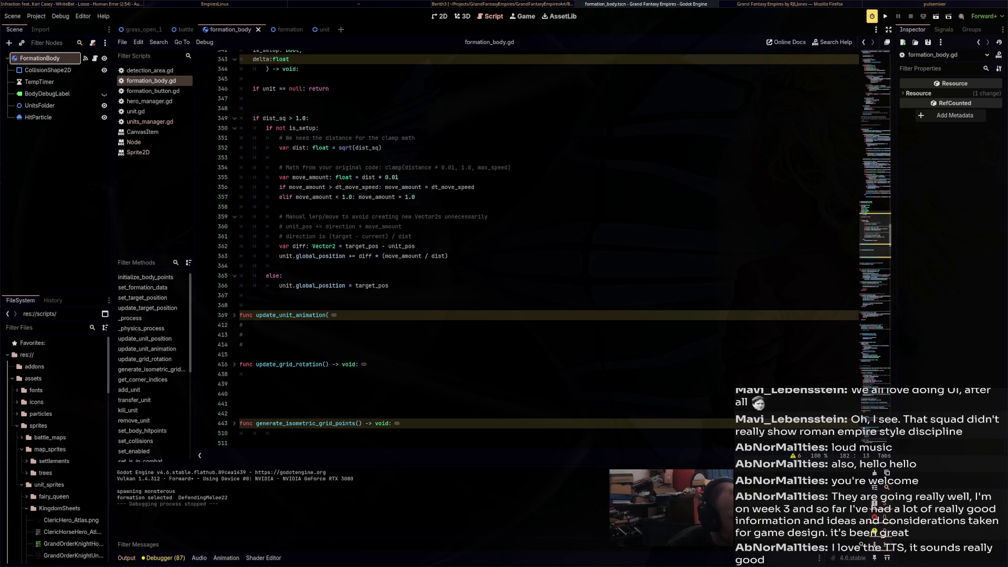
{"action": "scroll", "coordinate": [525, 247], "scroll_direction": "up", "scroll_amount": 15}
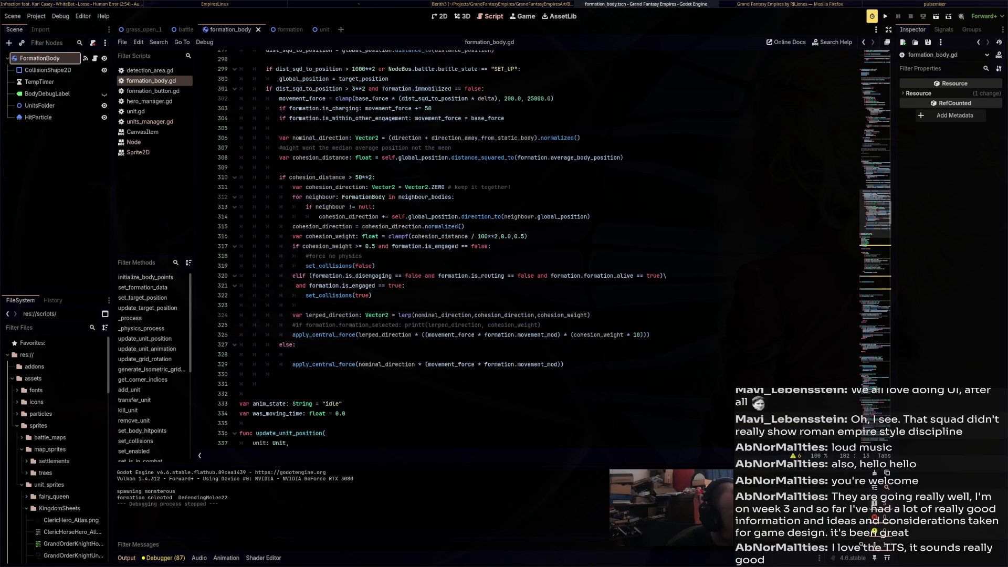
{"action": "scroll", "coordinate": [525, 247], "scroll_direction": "up", "scroll_amount": 11}
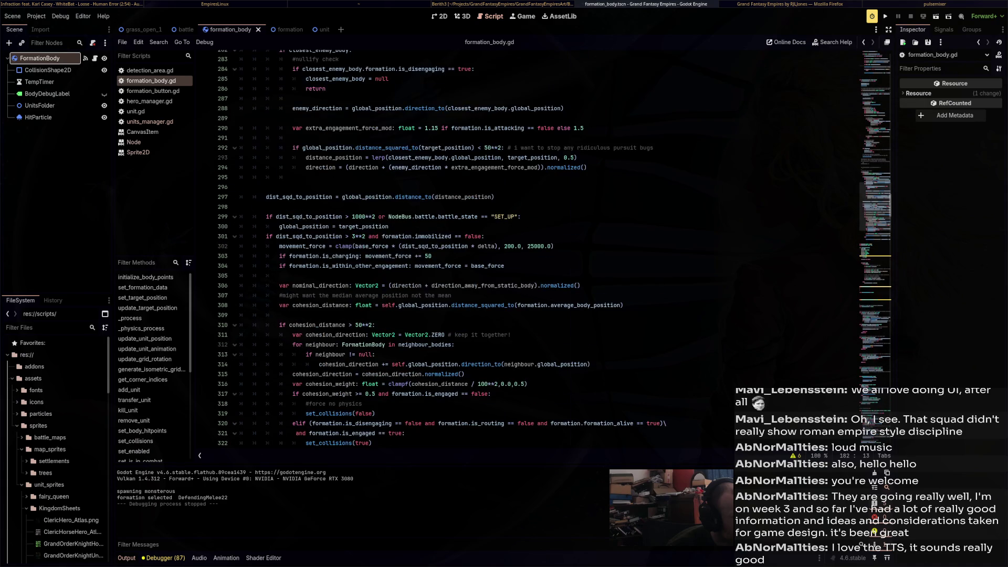
{"action": "scroll", "coordinate": [525, 246], "scroll_direction": "up", "scroll_amount": 17}
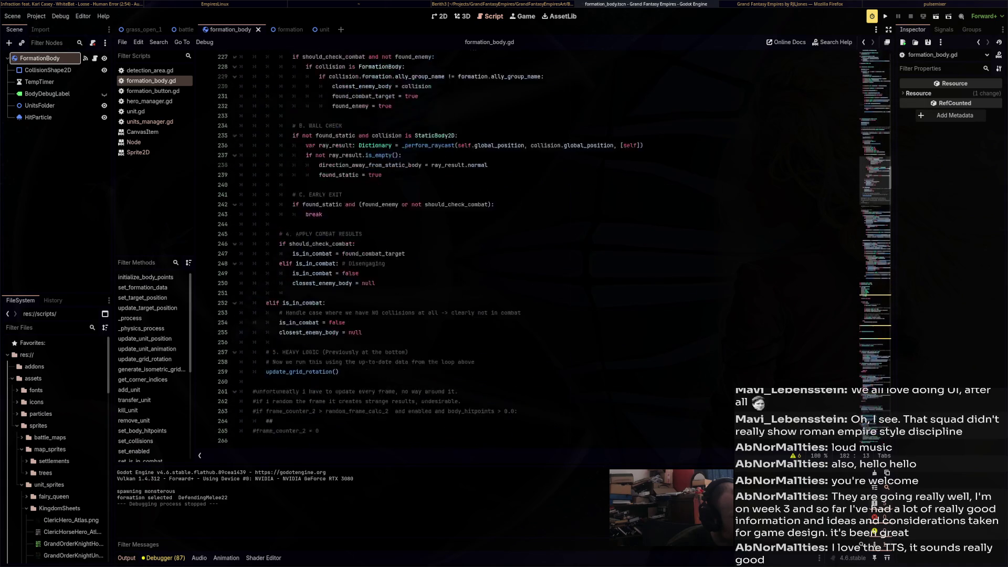
{"action": "scroll", "coordinate": [526, 247], "scroll_direction": "up", "scroll_amount": 15}
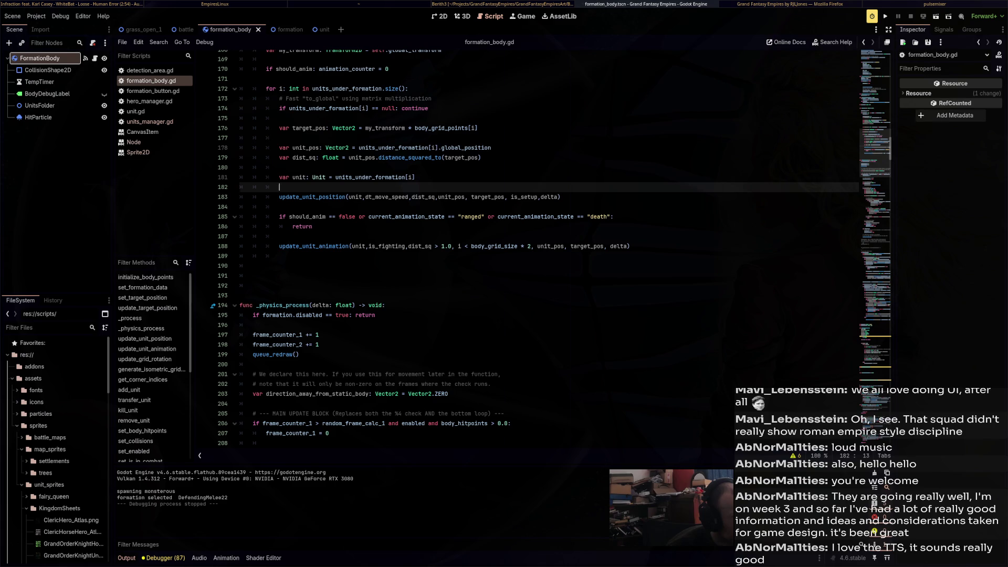
{"action": "scroll", "coordinate": [525, 246], "scroll_direction": "up", "scroll_amount": 3}
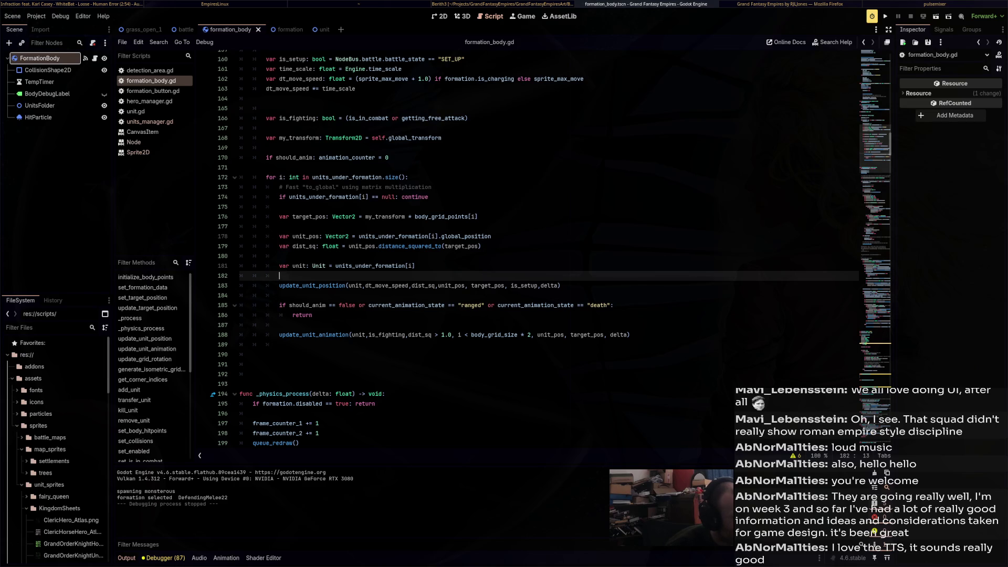
Highlight every use of unit_pos in update_unit_position and review the code around it
{"action": "double_click", "coordinate": [450, 285]}
{"action": "scroll", "coordinate": [525, 262], "scroll_direction": "down", "scroll_amount": 15}
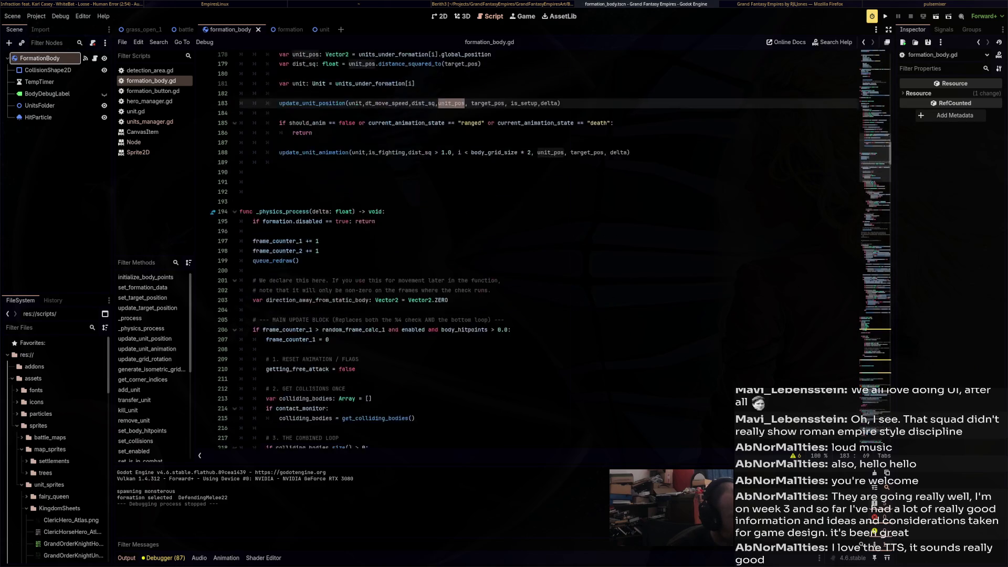
{"action": "scroll", "coordinate": [488, 247], "scroll_direction": "down", "scroll_amount": 6}
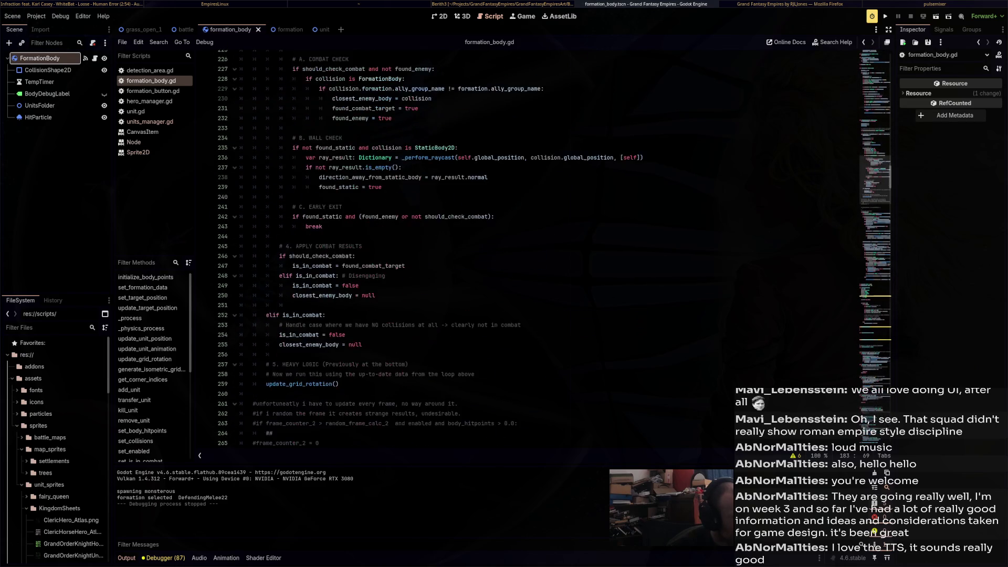
{"action": "scroll", "coordinate": [489, 247], "scroll_direction": "up", "scroll_amount": 18}
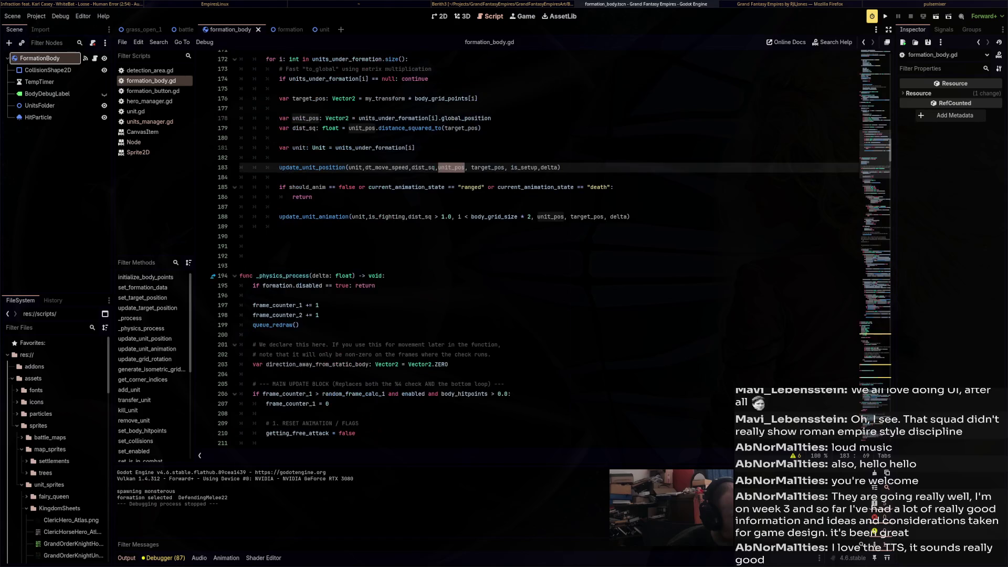
{"action": "scroll", "coordinate": [489, 246], "scroll_direction": "down", "scroll_amount": 20}
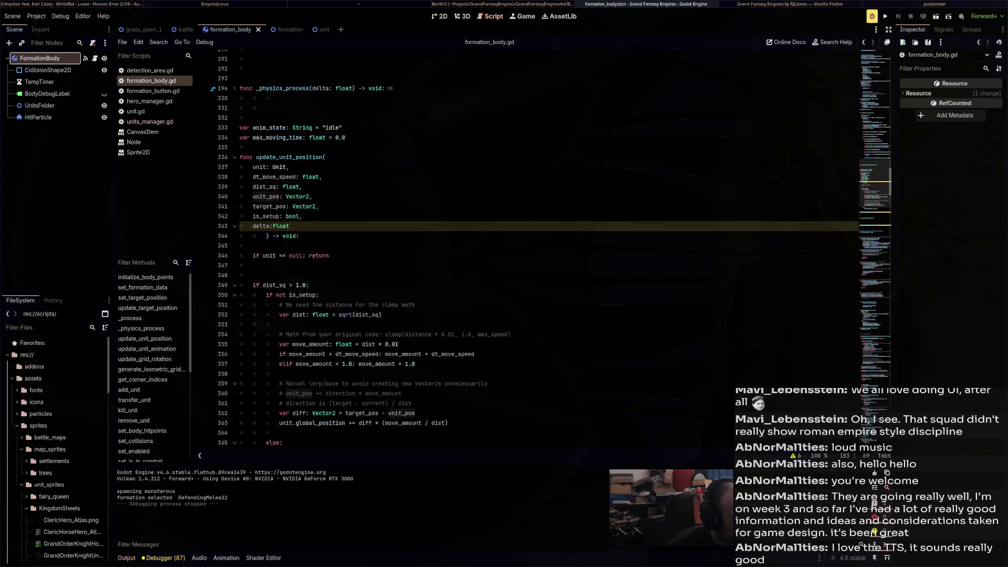
{"action": "scroll", "coordinate": [489, 247], "scroll_direction": "up", "scroll_amount": 3}
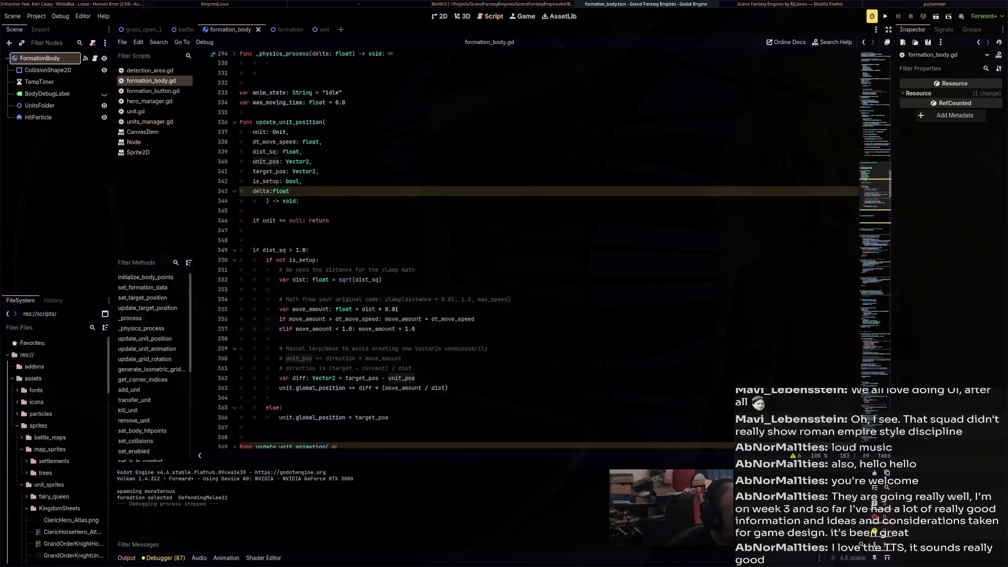
Replace 'target_pos - unit_pos' on line 362 with unit_pos.direction_to(target_position)
{"action": "scroll", "coordinate": [489, 247], "scroll_direction": "down", "scroll_amount": 2}
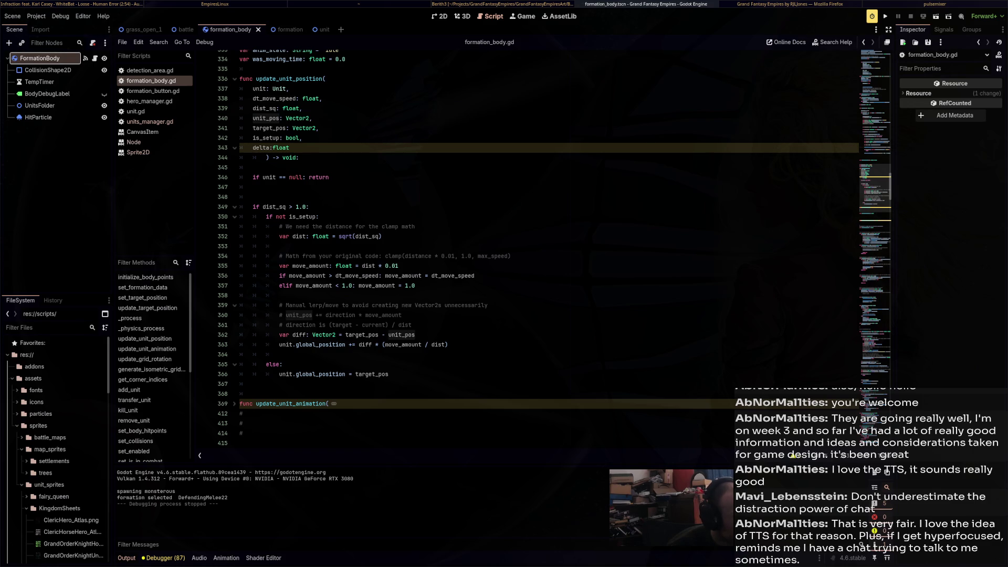
{"action": "left_click", "coordinate": [415, 335]}
{"action": "left_click_drag", "start_coordinate": [415, 335], "coordinate": [345, 334]}
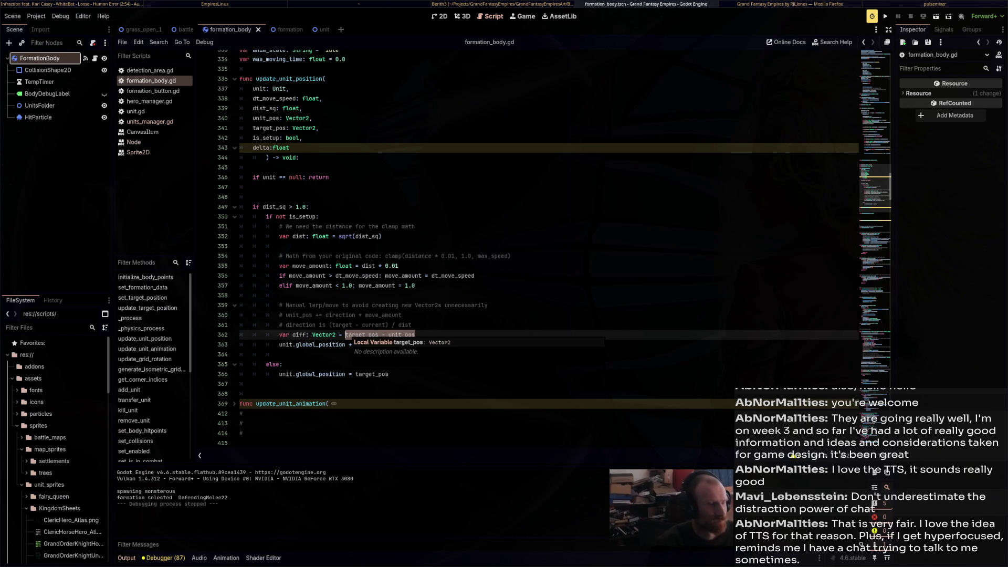
{"action": "type", "text": "unit_pos"}
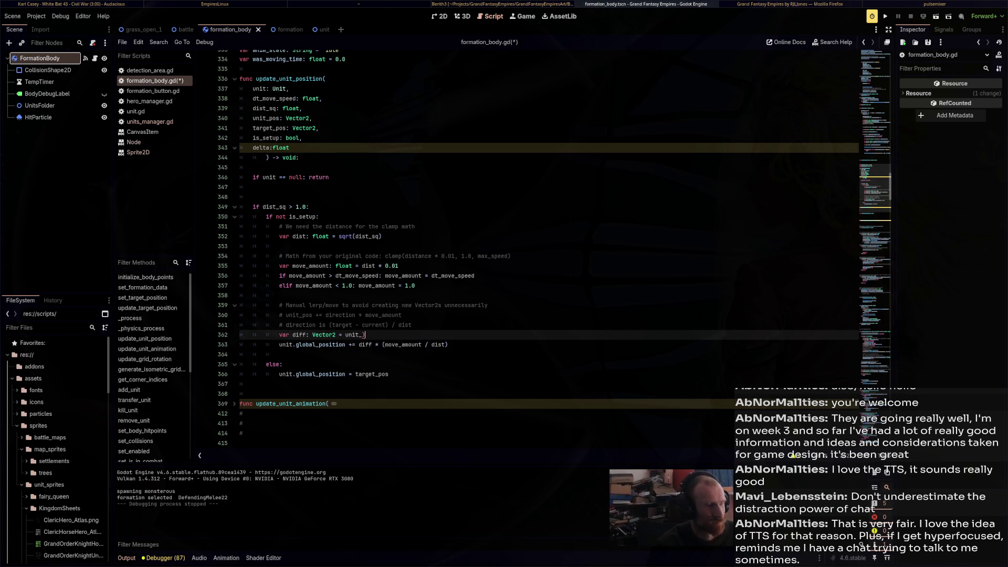
{"action": "type", "text": ".direction_to"}
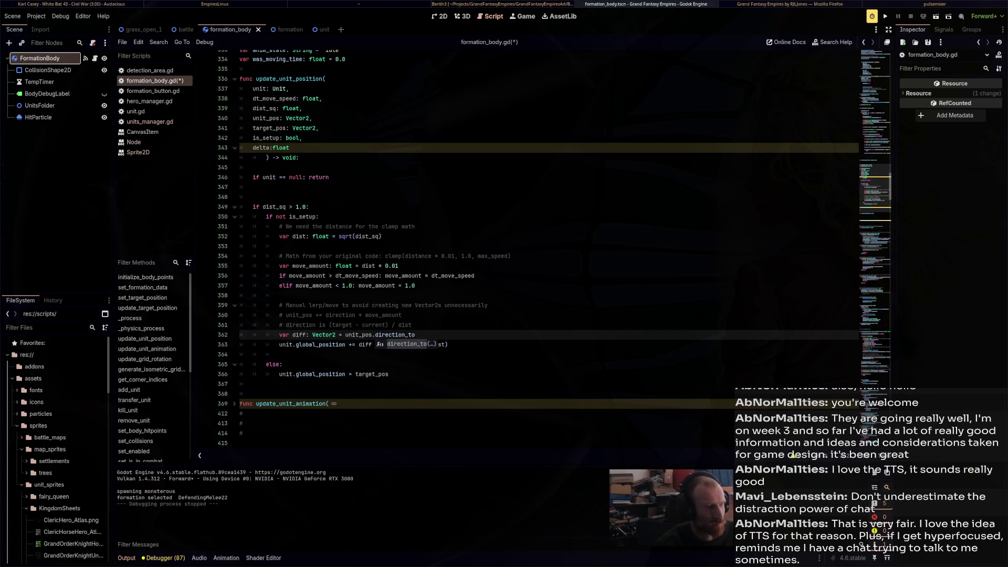
{"action": "key", "text": "Return"}
{"action": "type", "text": "target_position"}
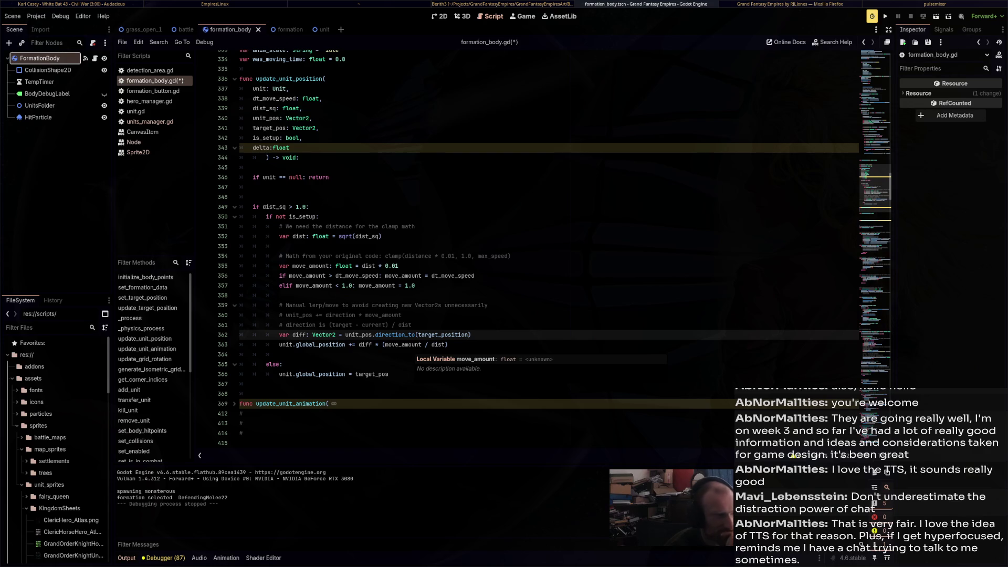
Change the movement factor on line 355 from 0.01 to 0.1, then save and run
{"action": "double_click", "coordinate": [403, 344]}
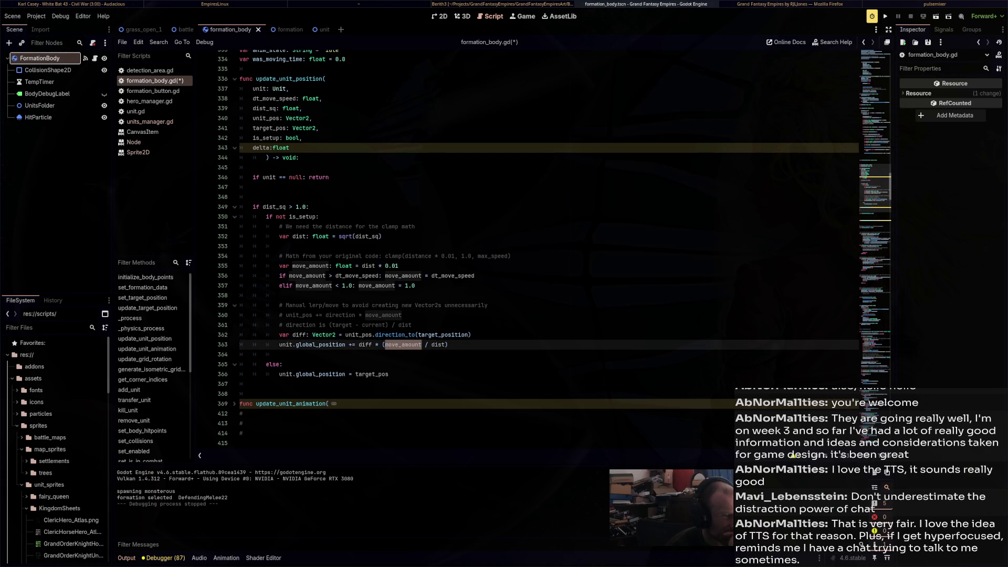
{"action": "double_click", "coordinate": [438, 344]}
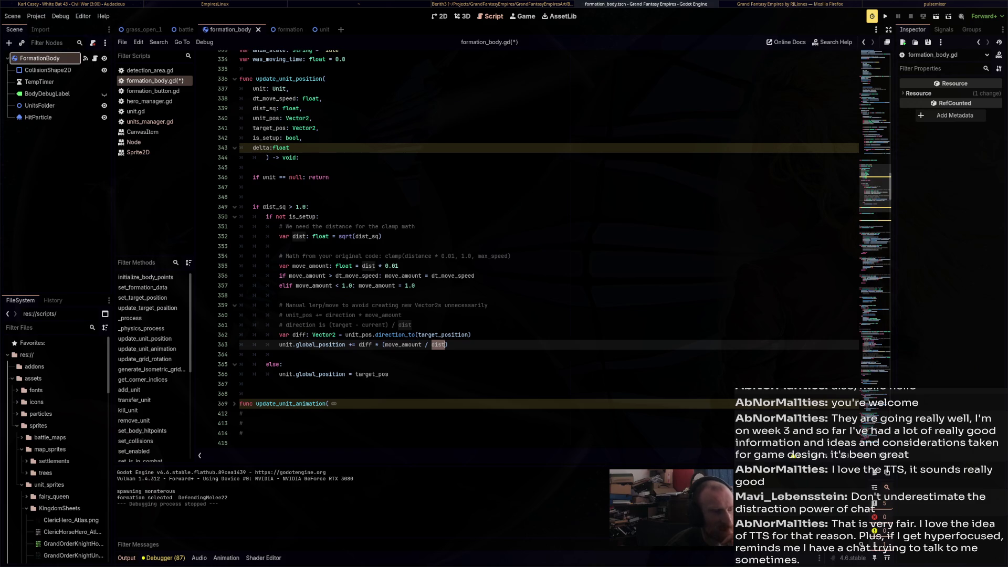
{"action": "left_click", "coordinate": [394, 266]}
{"action": "key", "text": "BackSpace"}
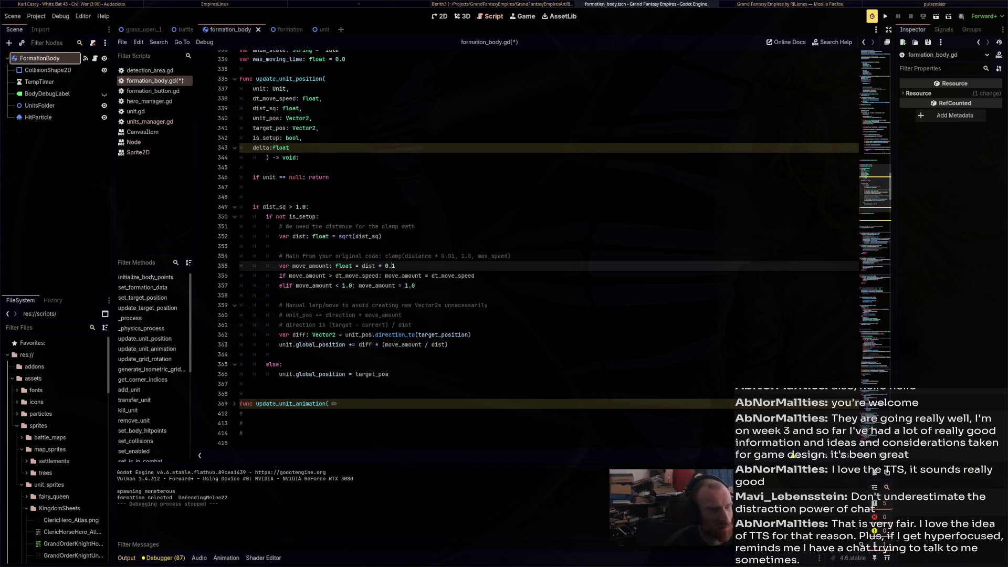
{"action": "key", "text": "F5"}
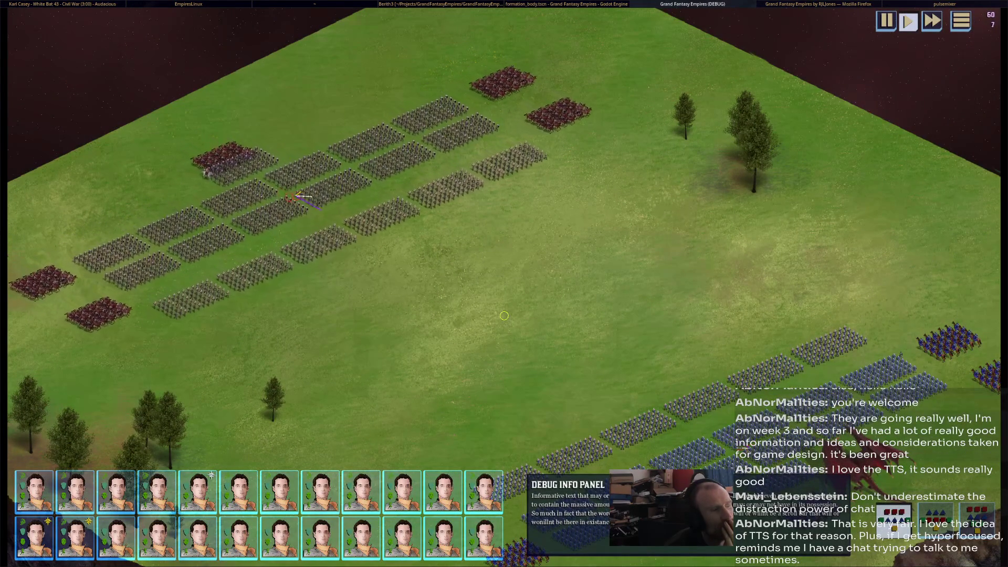
Pan and zoom over the blue formations and dragon in the running battle, then stop the game
{"action": "left_click_drag", "start_coordinate": [505, 315], "coordinate": [245, 255]}
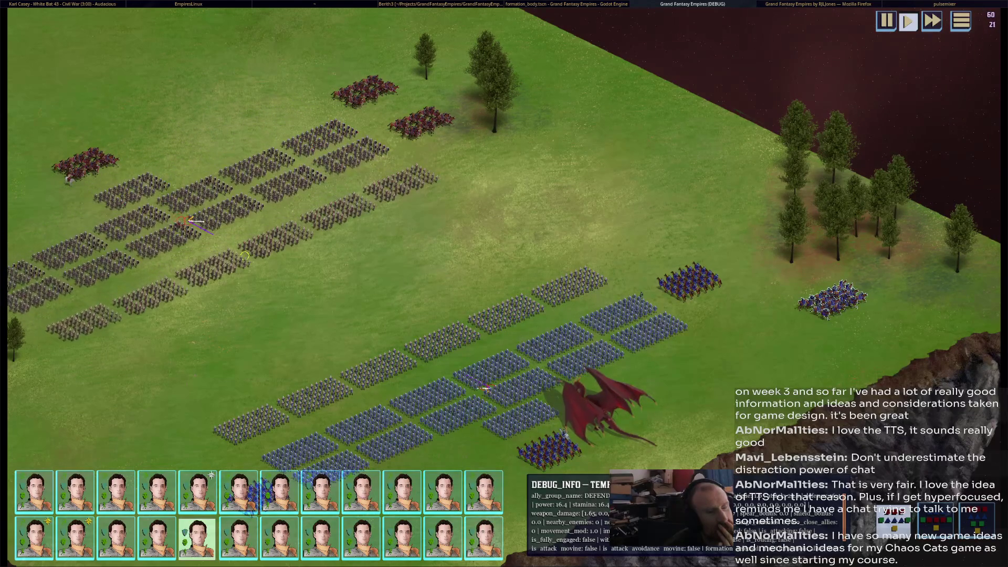
{"action": "key", "text": "Right"}
{"action": "scroll", "coordinate": [504, 284], "scroll_direction": "up", "scroll_amount": 2}
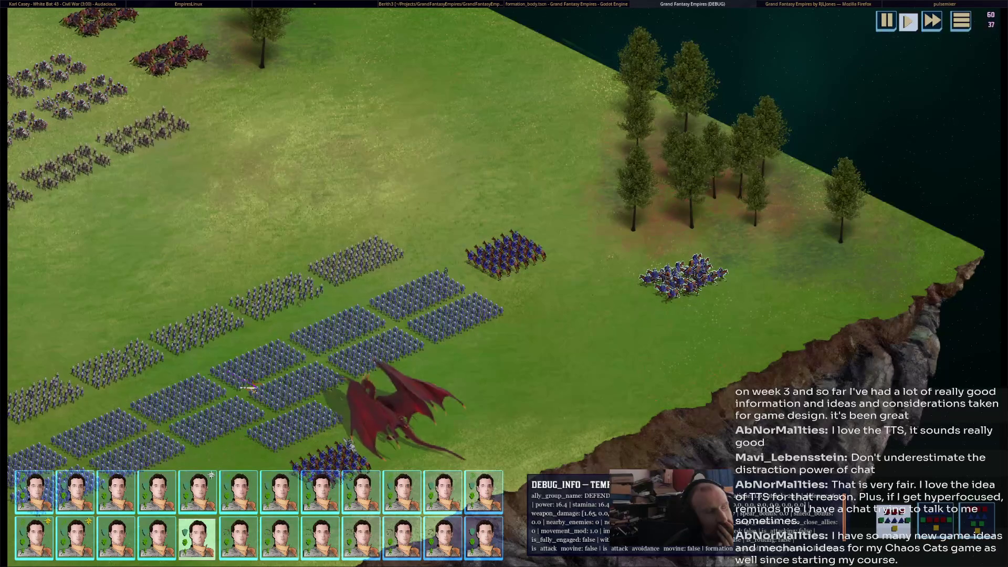
{"action": "key", "text": "F8"}
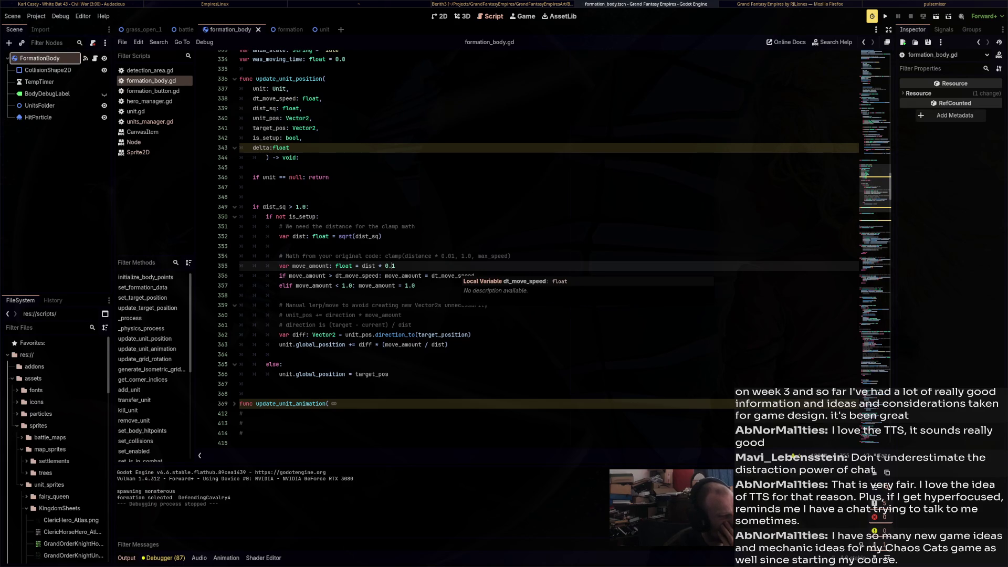
{"action": "scroll", "coordinate": [473, 263], "scroll_direction": "up", "scroll_amount": 14}
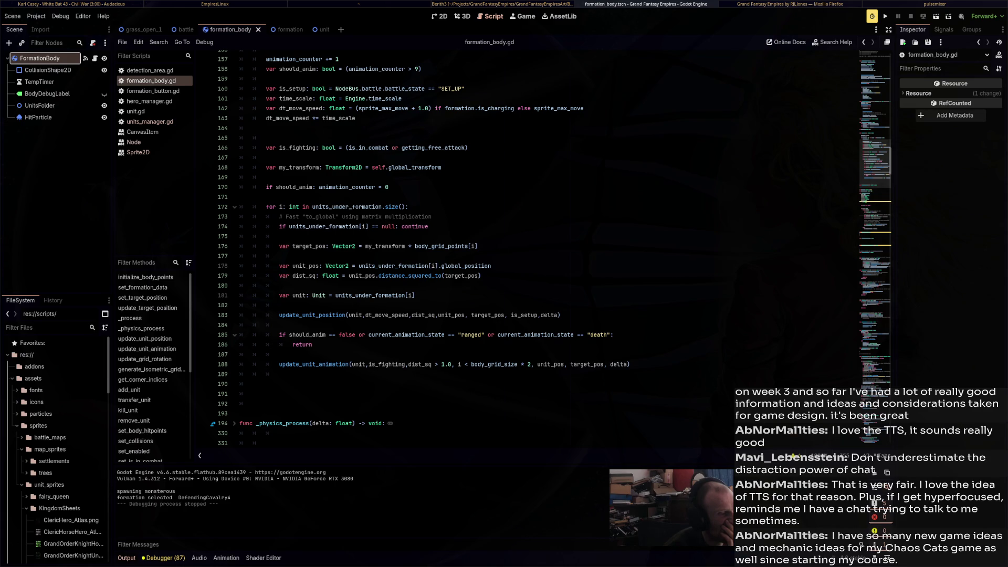
{"action": "mouse_move", "coordinate": [464, 275]}
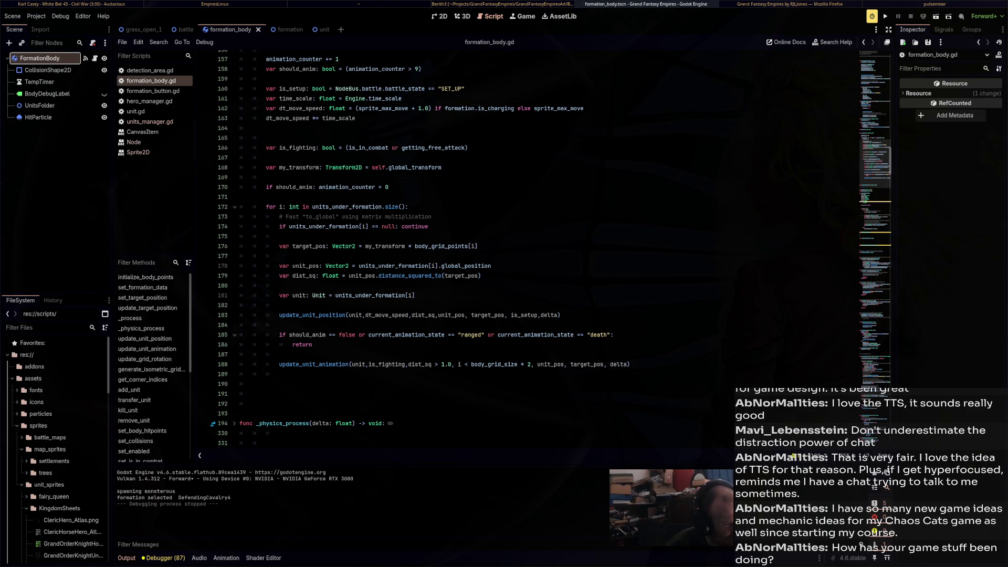
{"action": "scroll", "coordinate": [472, 247], "scroll_direction": "up", "scroll_amount": 10}
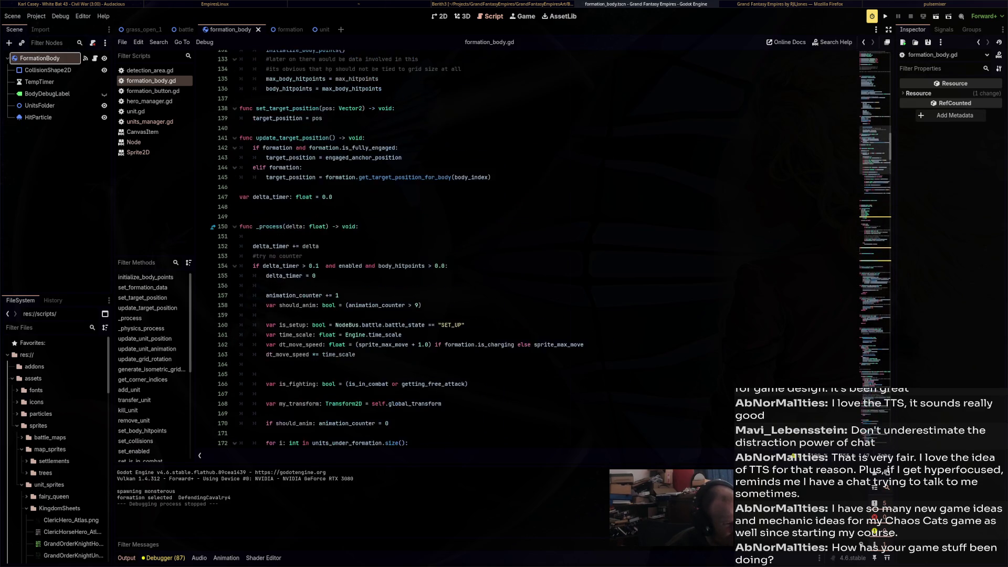
{"action": "scroll", "coordinate": [473, 247], "scroll_direction": "up", "scroll_amount": 10}
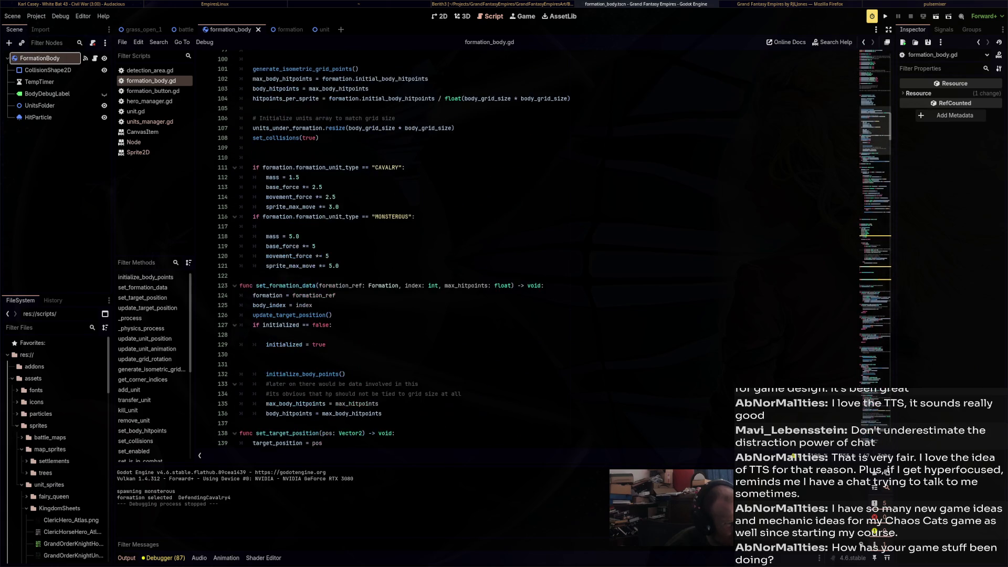
{"action": "scroll", "coordinate": [473, 247], "scroll_direction": "up", "scroll_amount": 7}
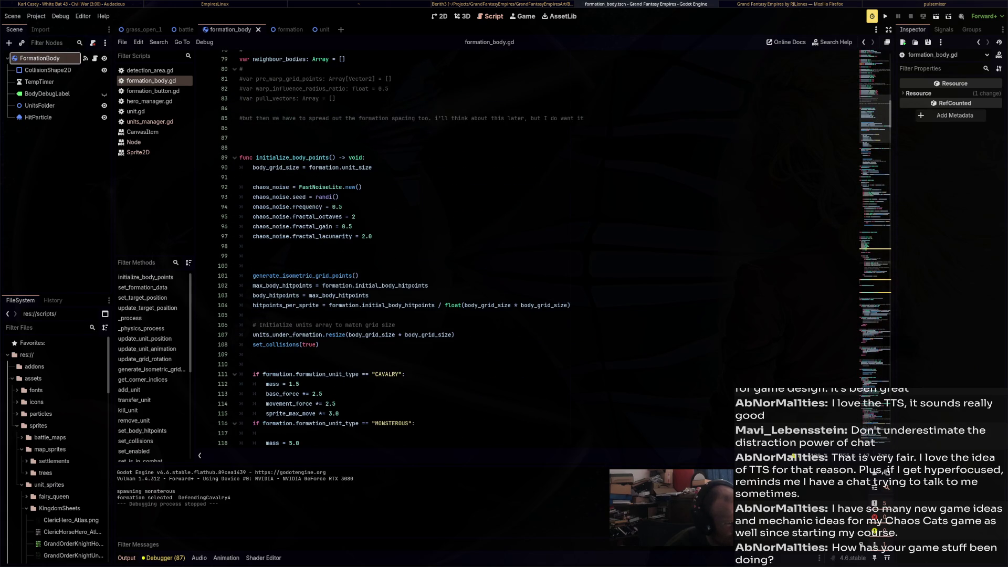
{"action": "scroll", "coordinate": [472, 247], "scroll_direction": "up", "scroll_amount": 1}
{"action": "scroll", "coordinate": [472, 247], "scroll_direction": "up", "scroll_amount": 3}
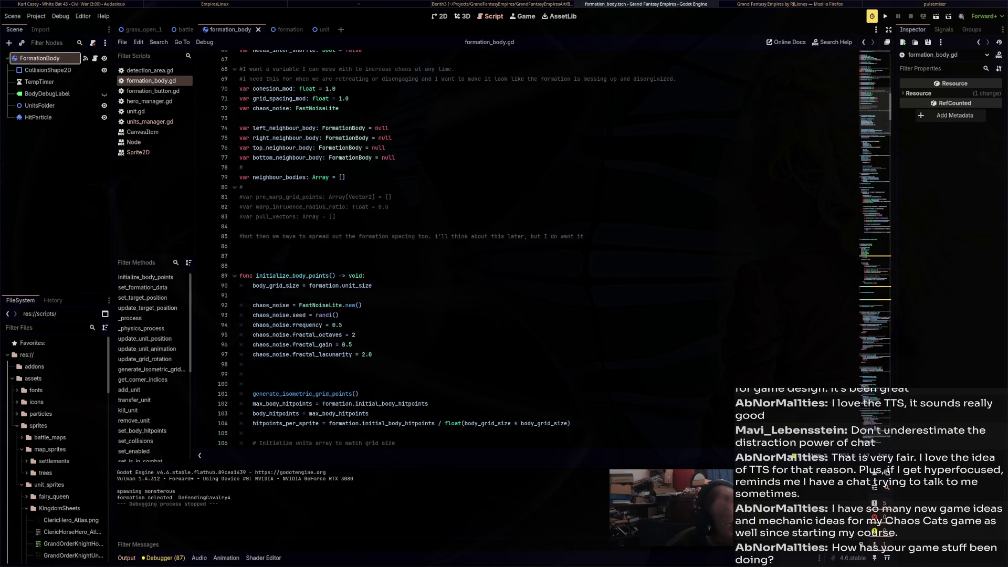
{"action": "scroll", "coordinate": [472, 247], "scroll_direction": "up", "scroll_amount": 8}
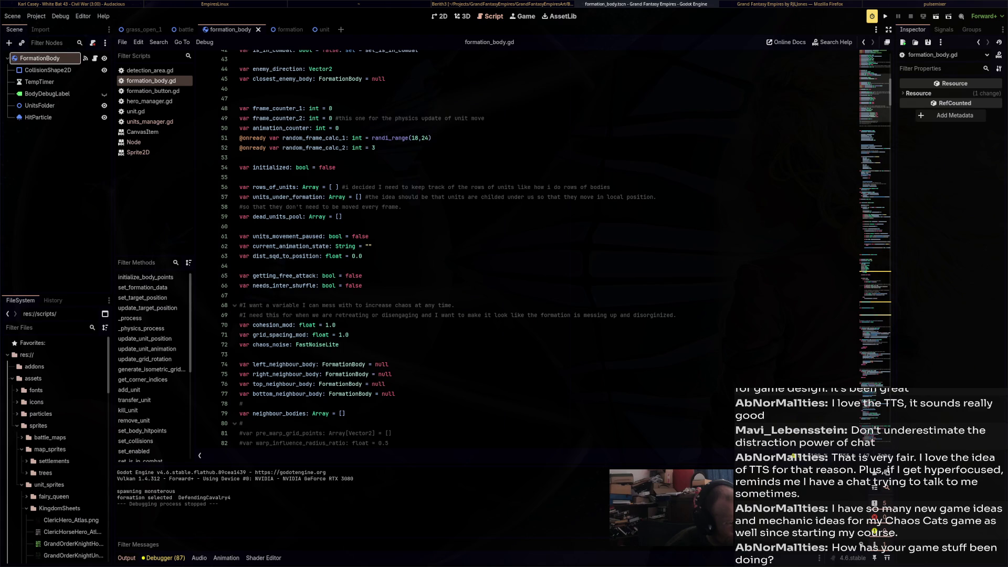
{"action": "scroll", "coordinate": [473, 246], "scroll_direction": "up", "scroll_amount": 8}
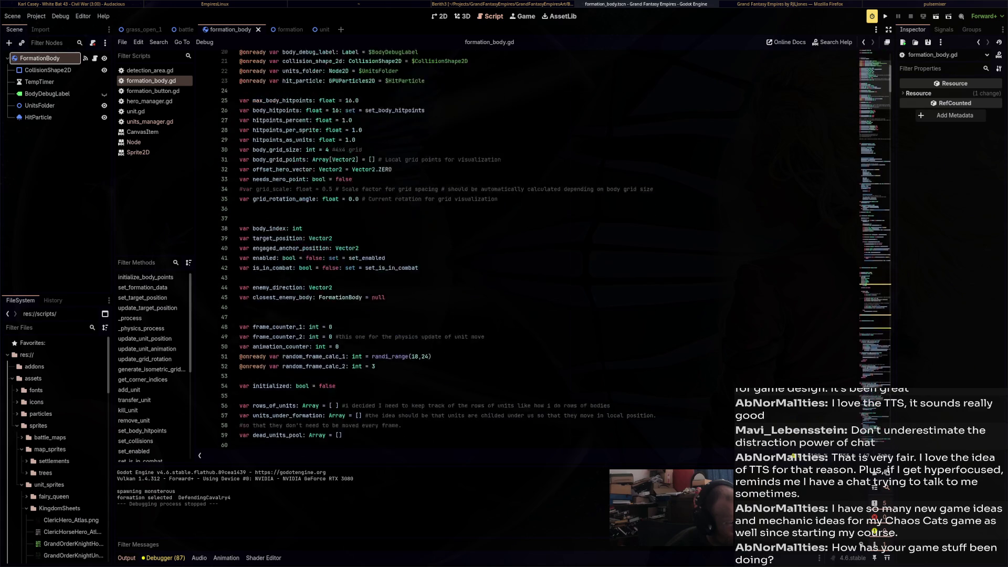
{"action": "scroll", "coordinate": [472, 247], "scroll_direction": "down", "scroll_amount": 20}
{"action": "scroll", "coordinate": [472, 247], "scroll_direction": "down", "scroll_amount": 5}
{"action": "scroll", "coordinate": [550, 248], "scroll_direction": "down", "scroll_amount": 13}
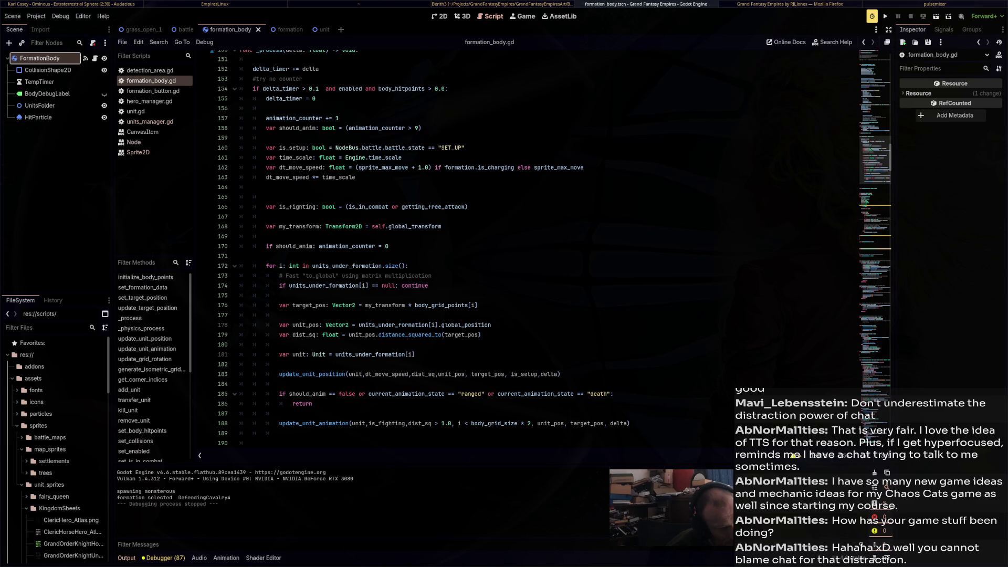
Delete 'global_' on line 178 to use local position, then run, start a battle, and stop
{"action": "scroll", "coordinate": [554, 247], "scroll_direction": "down", "scroll_amount": 1}
{"action": "left_click_drag", "start_coordinate": [468, 295], "coordinate": [441, 295]}
{"action": "key", "text": "BackSpace"}
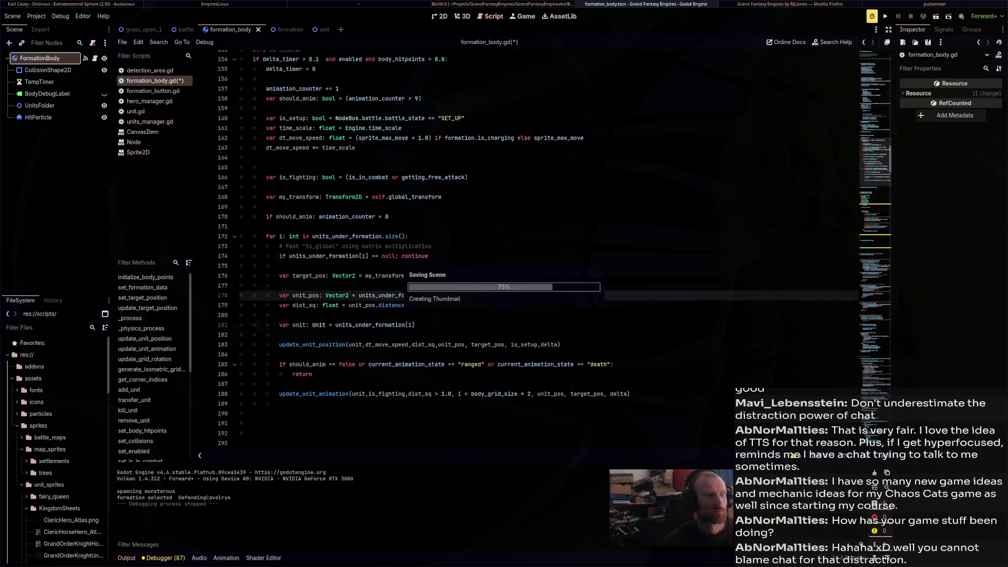
{"action": "key", "text": "F5"}
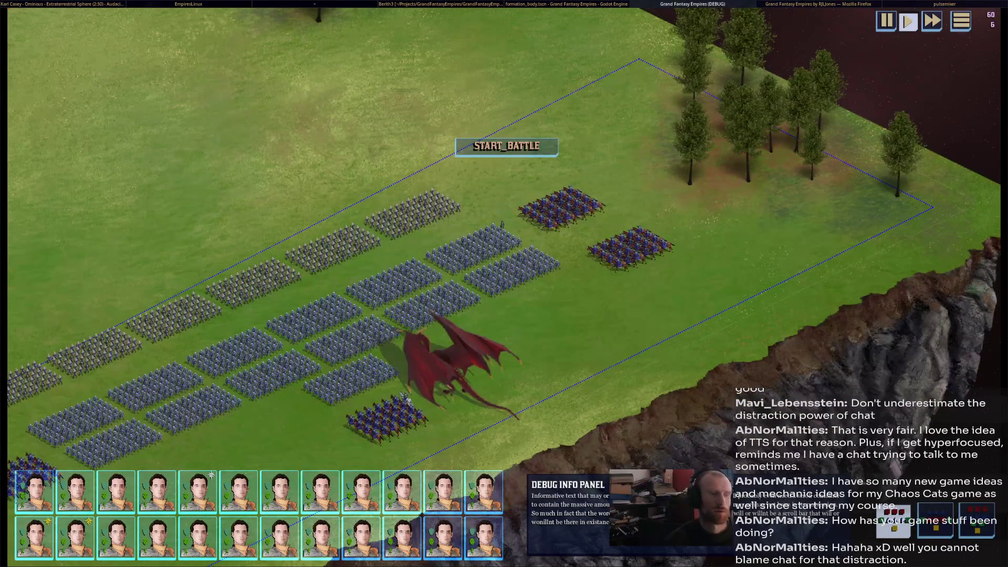
{"action": "left_click", "coordinate": [507, 146]}
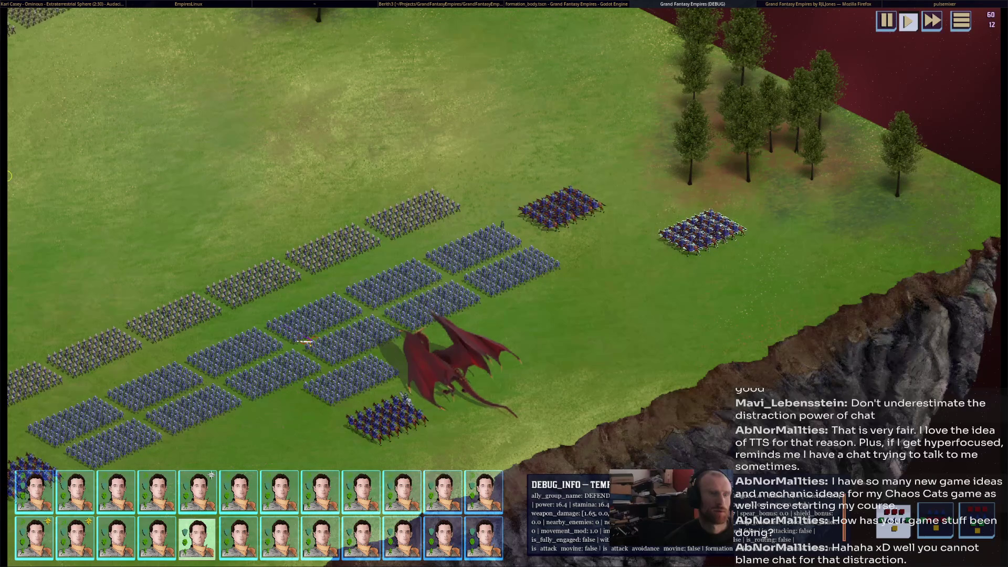
{"action": "key", "text": "Escape"}
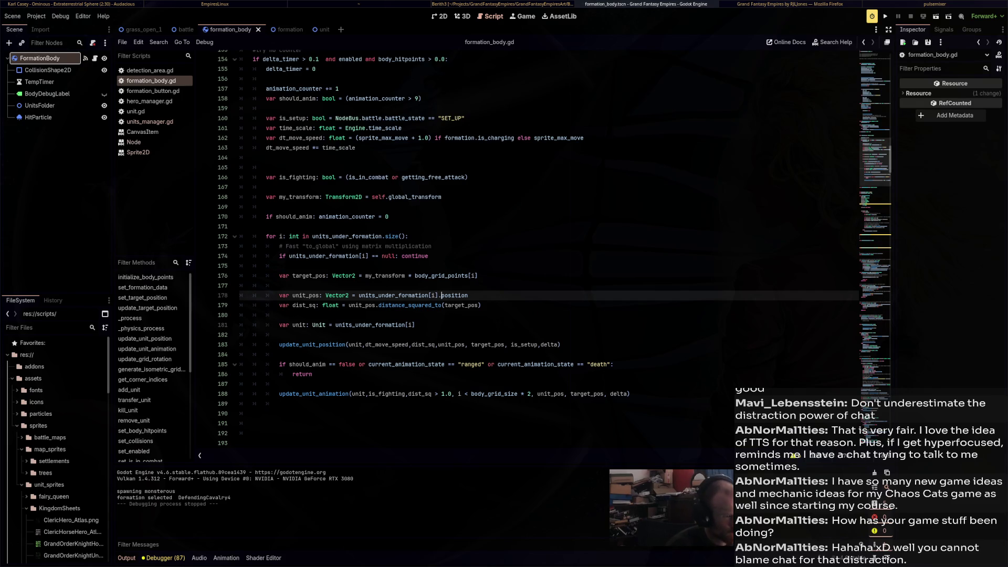
Remove the 'my_transform * ' multiplication on line 176 and test-run the game
{"action": "left_click_drag", "start_coordinate": [412, 276], "coordinate": [367, 276]}
{"action": "key", "text": "BackSpace"}
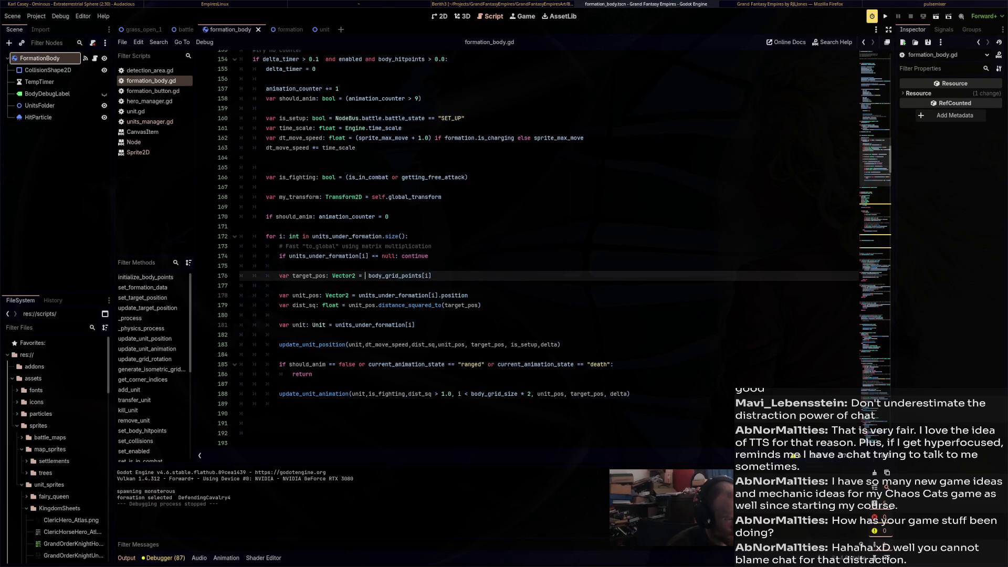
{"action": "key", "text": "F5"}
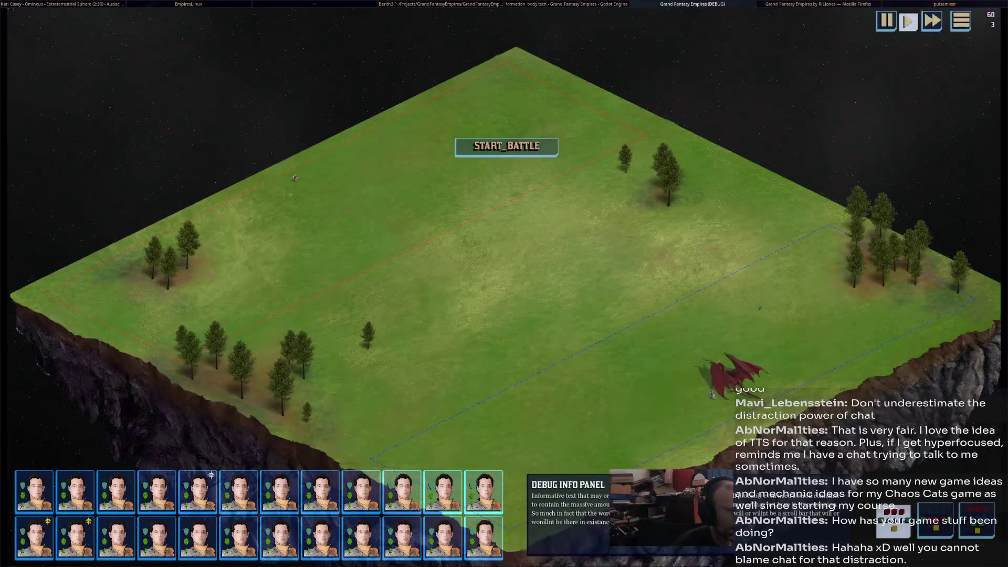
{"action": "key", "text": "F8"}
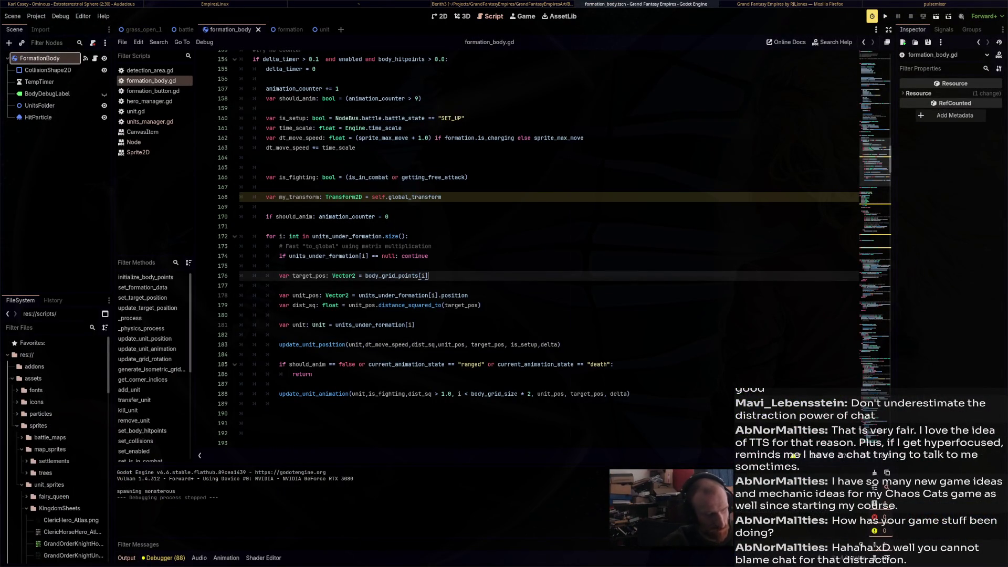
Wrap body_grid_points[i] in to_local() on line 176, then save and test-run the game
{"action": "type", "text": ".to"}
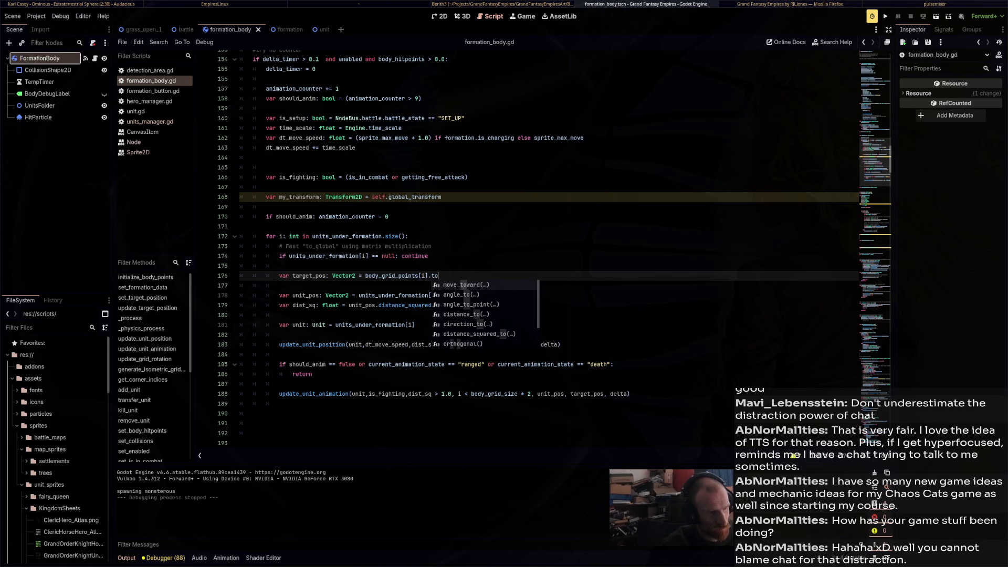
{"action": "type", "text": "_local"}
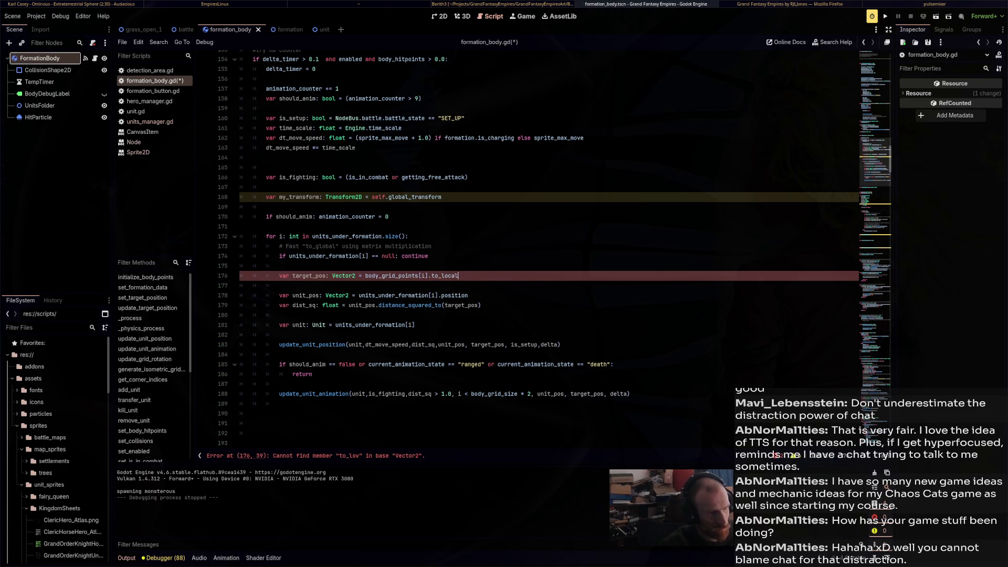
{"action": "type", "text": "("}
{"action": "key", "text": "ctrl+s"}
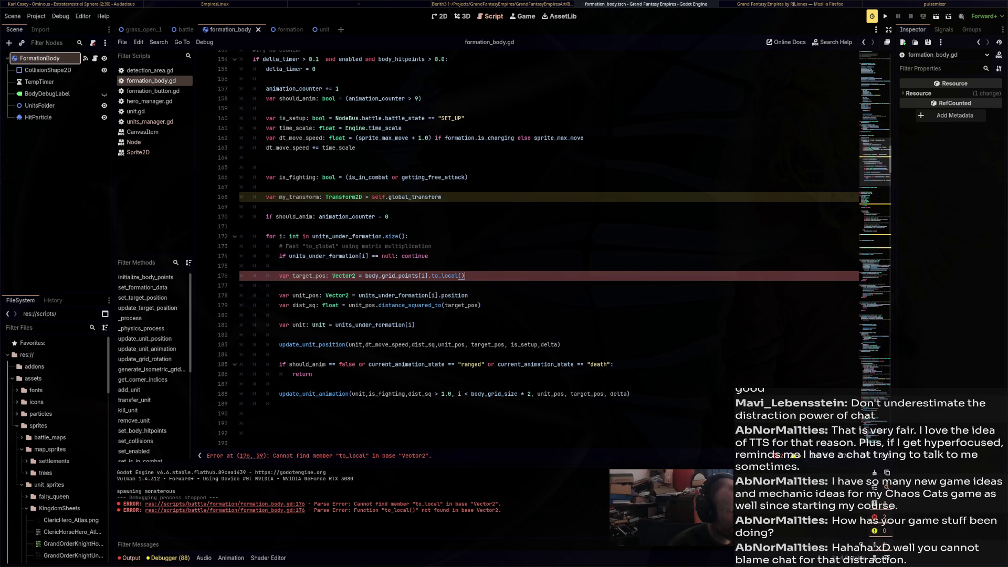
{"action": "key", "text": "shift+Left"}
{"action": "key", "text": "shift+Left"}
{"action": "key", "text": "shift+Left"}
{"action": "key", "text": "BackSpace"}
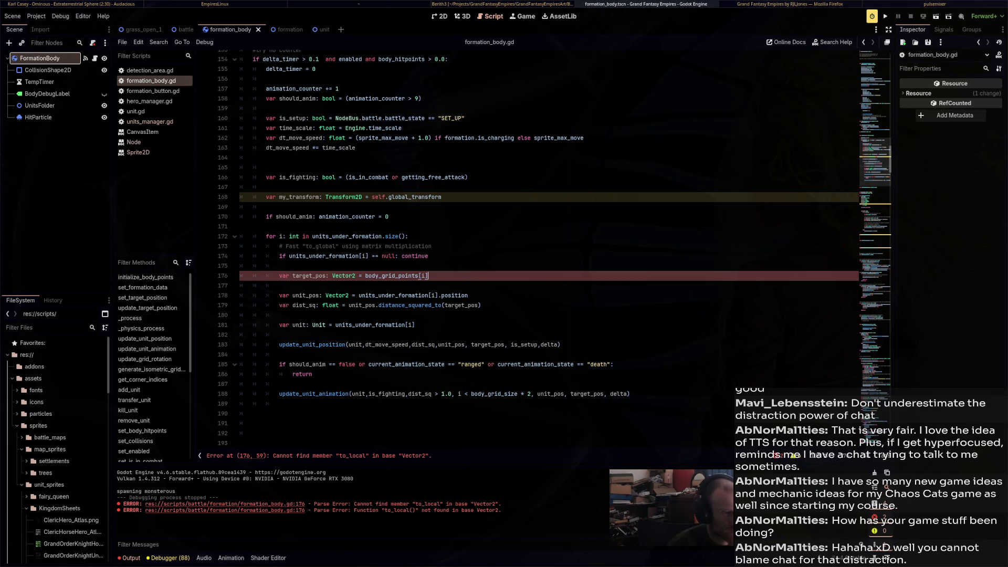
{"action": "type", "text": "to_local("}
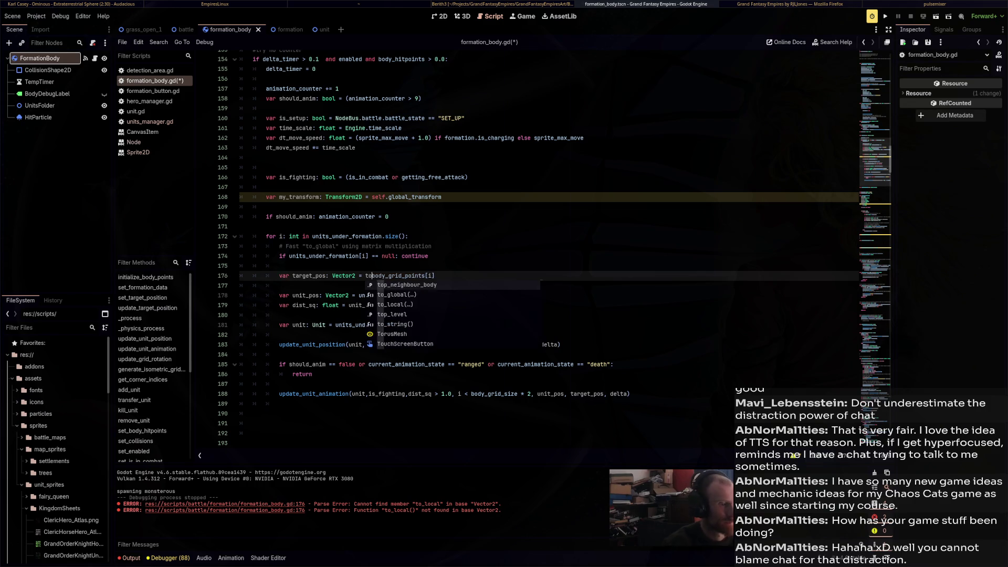
{"action": "type", "text": ")"}
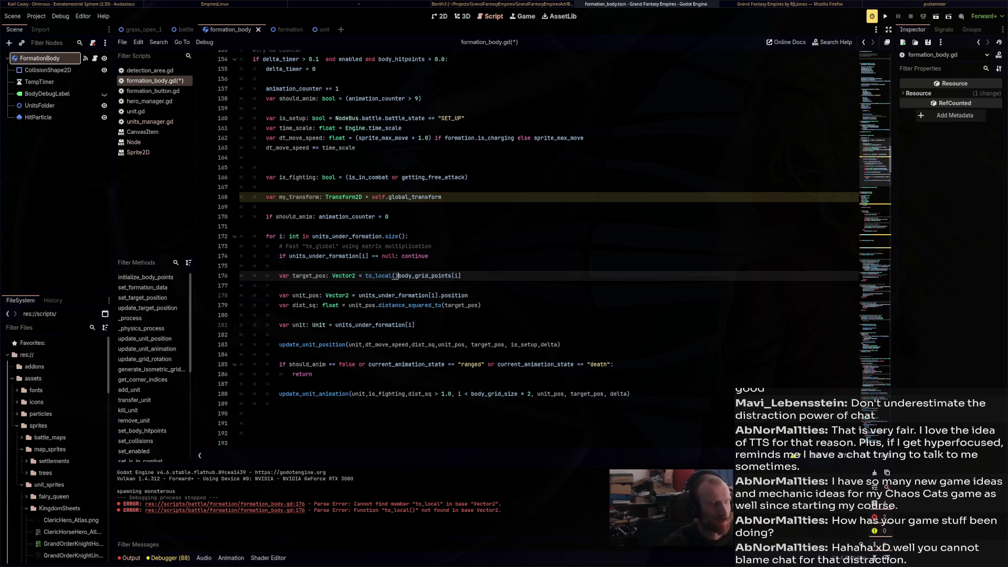
{"action": "type", "text": ")"}
{"action": "key", "text": "Down"}
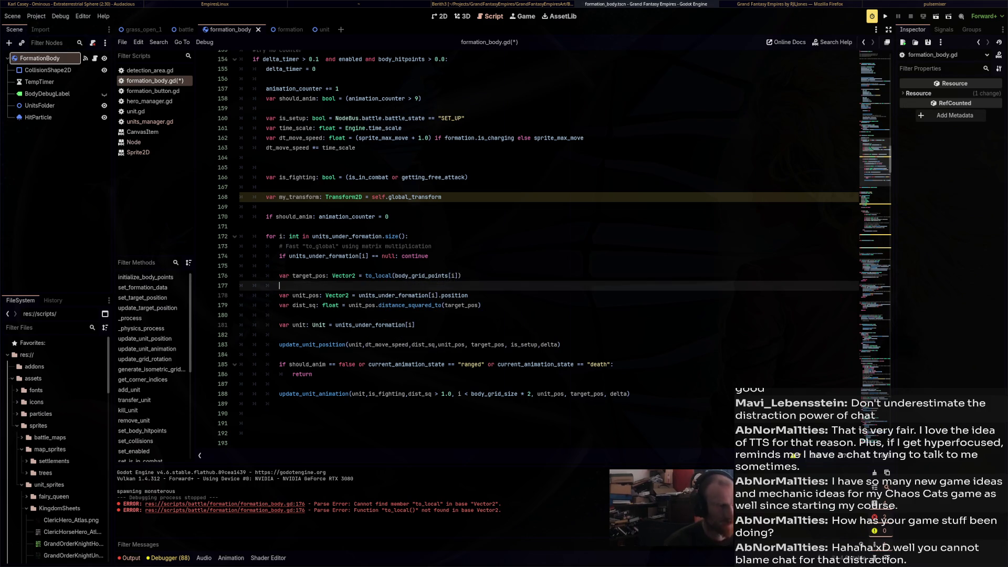
{"action": "key", "text": "F5"}
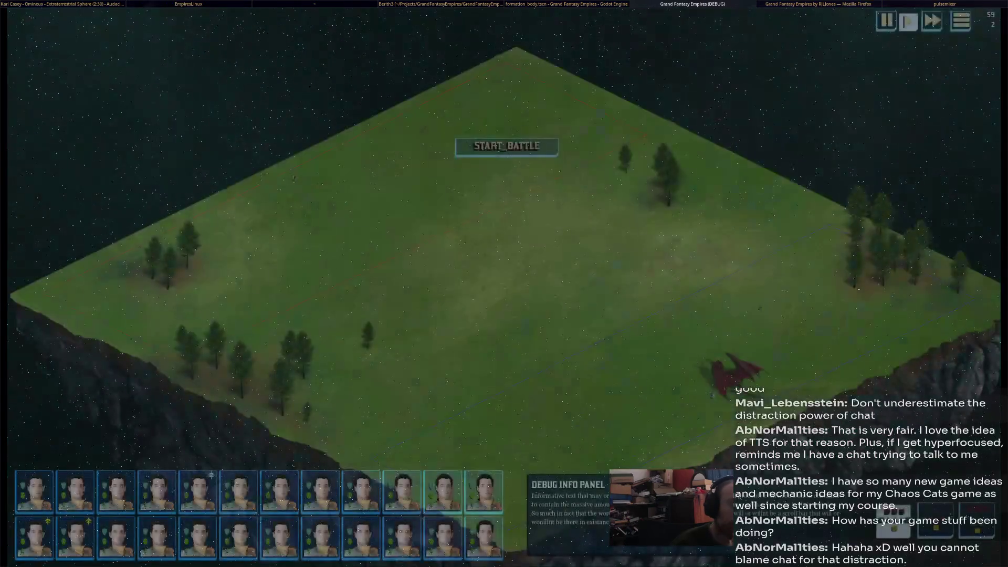
{"action": "key", "text": "F8"}
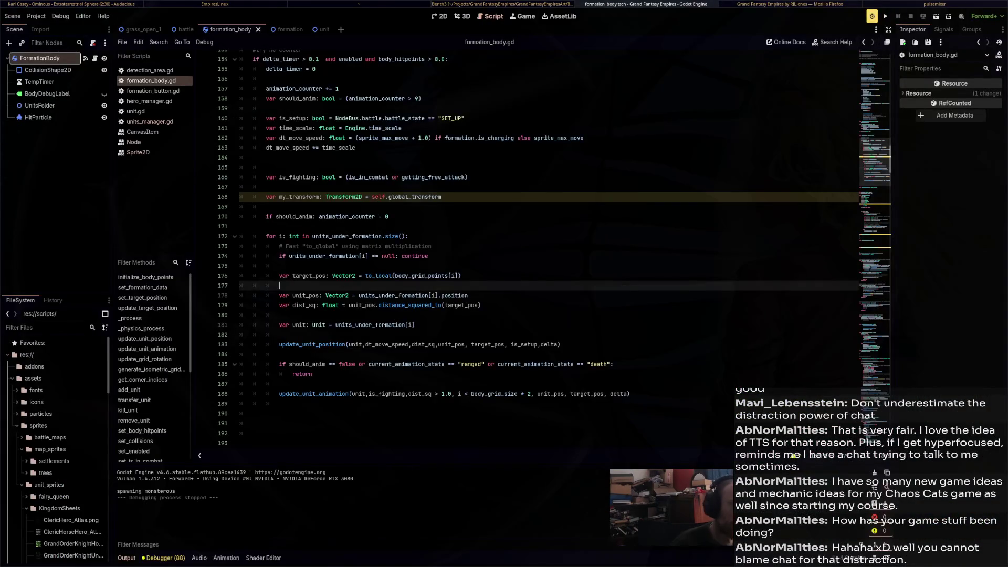
Remove the to_local wrapper and restore 'my_transform *' on line 176
{"action": "left_click", "coordinate": [461, 276]}
{"action": "key", "text": "BackSpace"}
{"action": "left_click", "coordinate": [403, 276]}
{"action": "key", "text": "BackSpace"}
{"action": "key", "text": "BackSpace"}
{"action": "key", "text": "BackSpace"}
{"action": "type", "text": "my_transform *"}
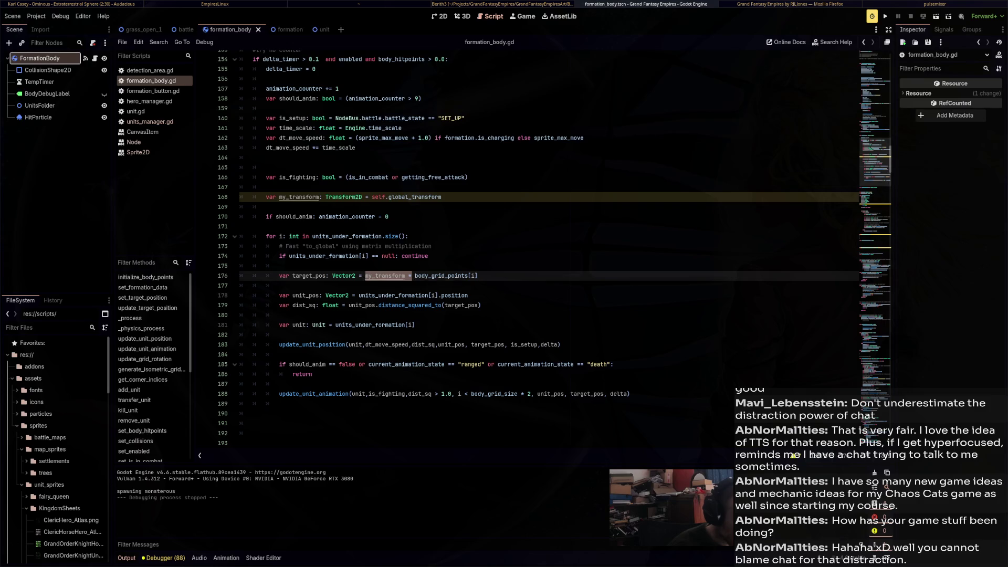
{"action": "left_click", "coordinate": [279, 266]}
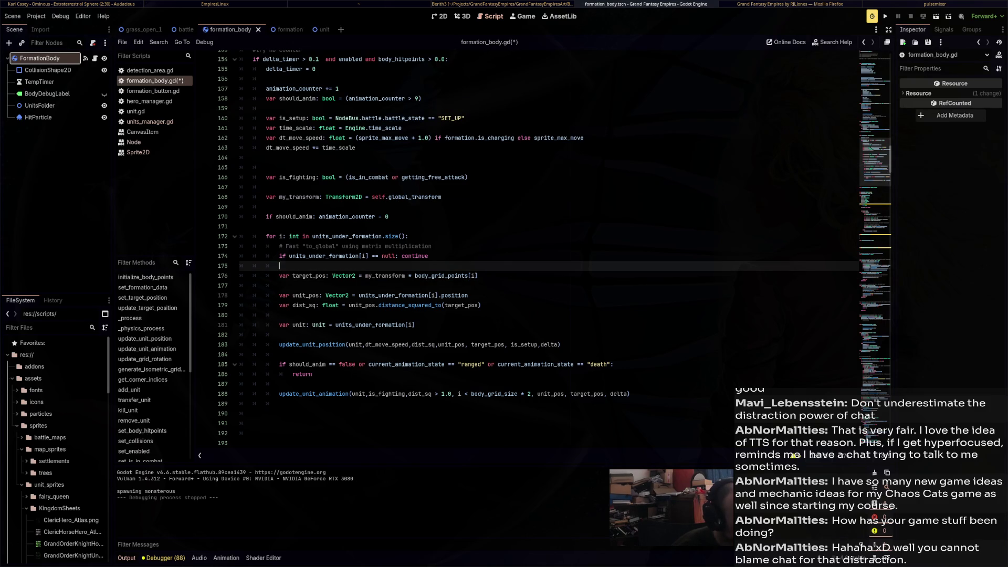
Change line 178 back to global_position, save, and highlight the uses of target_pos
{"action": "left_click", "coordinate": [442, 295]}
{"action": "type", "text": "globa"}
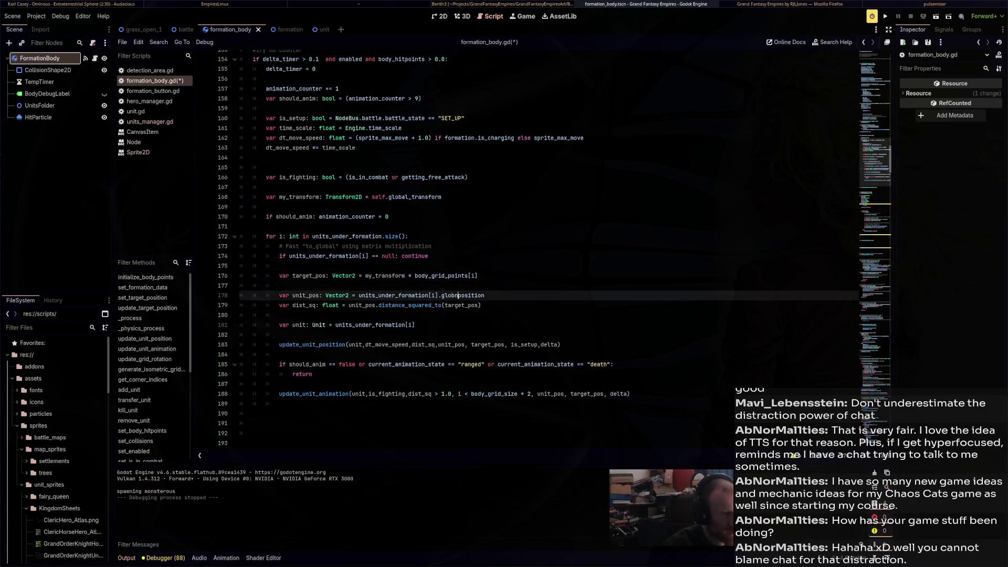
{"action": "type", "text": "l"}
{"action": "key", "text": "ctrl+s"}
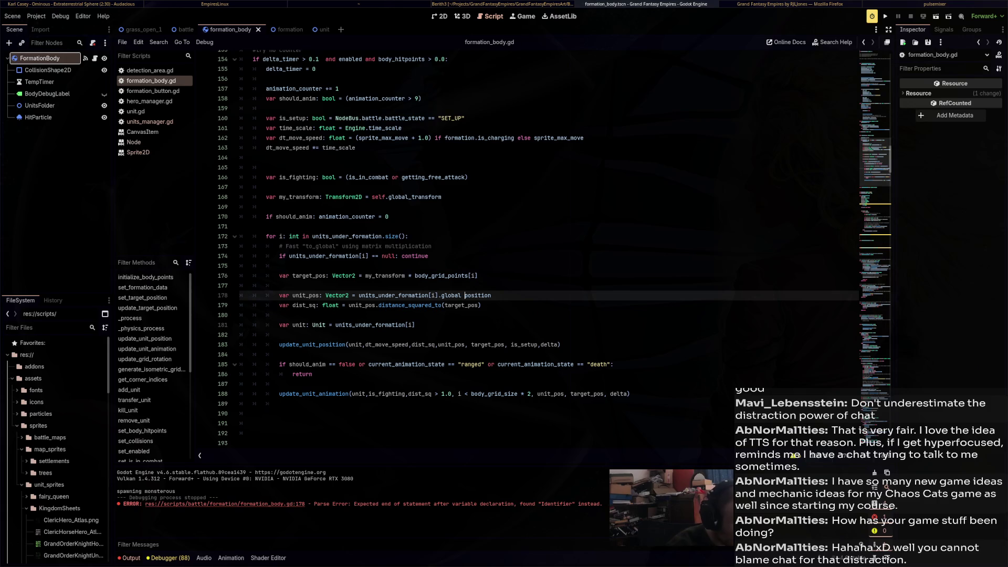
{"action": "key", "text": "BackSpace"}
{"action": "type", "text": "_"}
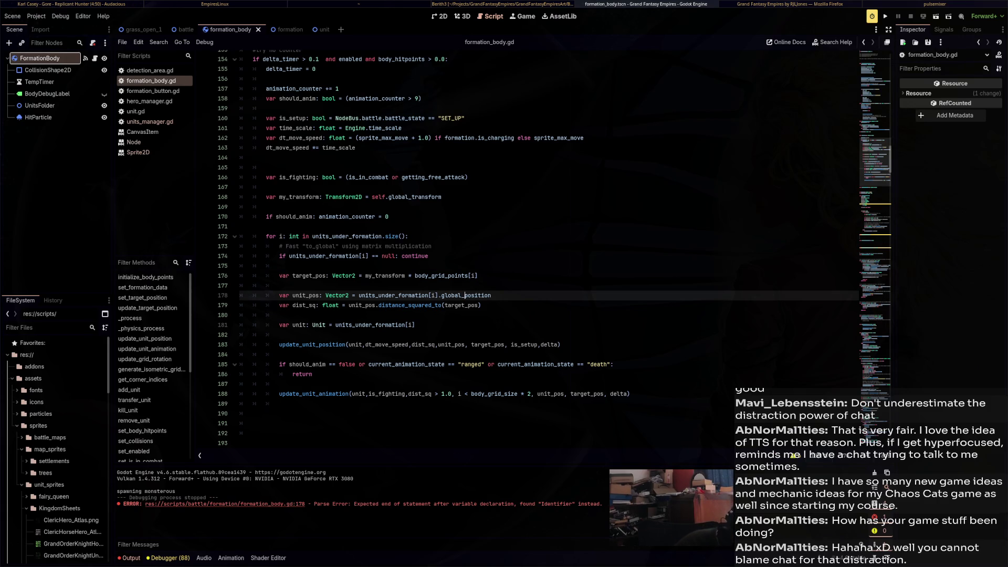
{"action": "double_click", "coordinate": [363, 305]}
{"action": "double_click", "coordinate": [461, 305]}
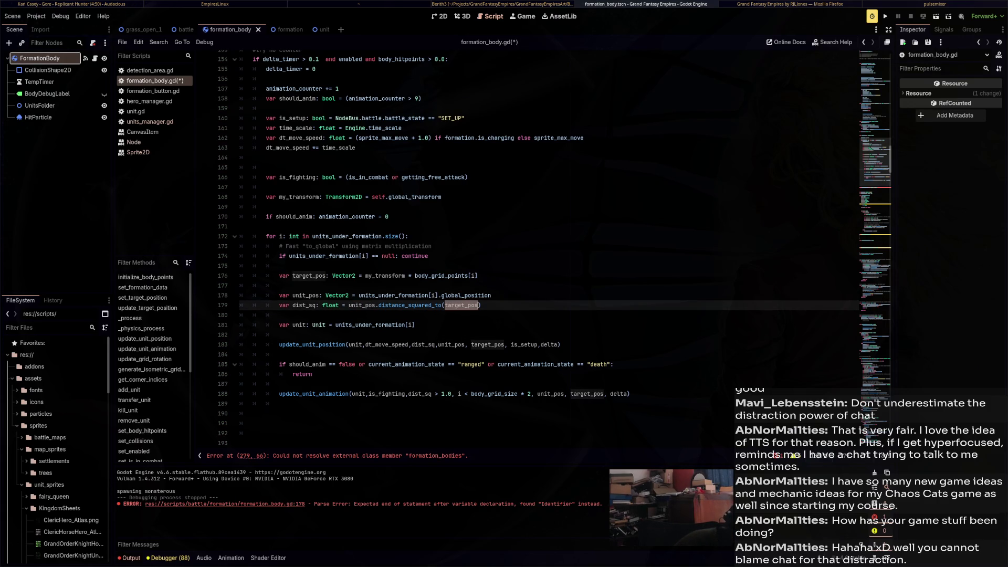
Begin replacing the my_transform multiplication on line 176 with to_global, hiding the script list
{"action": "left_click_drag", "start_coordinate": [478, 276], "coordinate": [368, 275]}
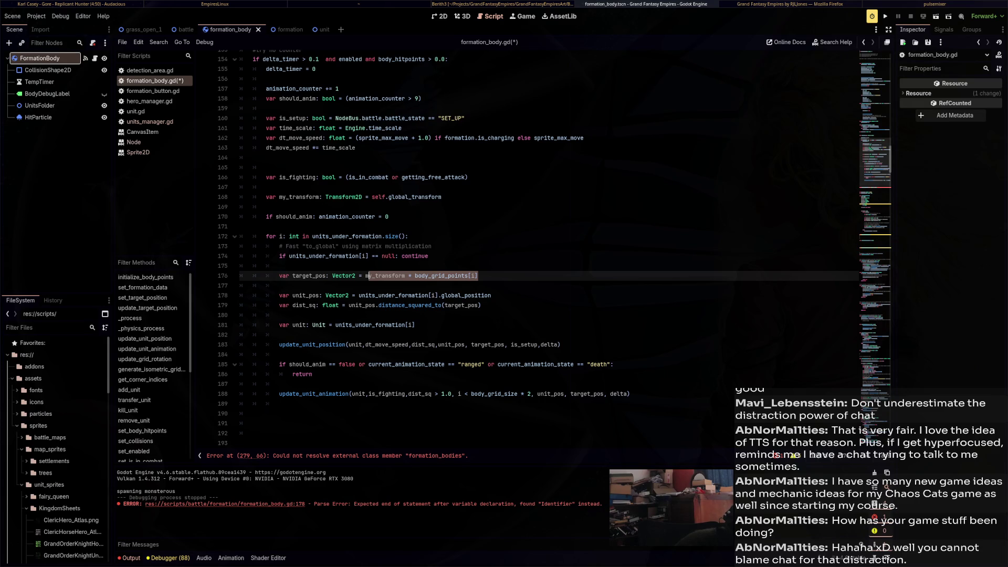
{"action": "left_click", "coordinate": [425, 295]}
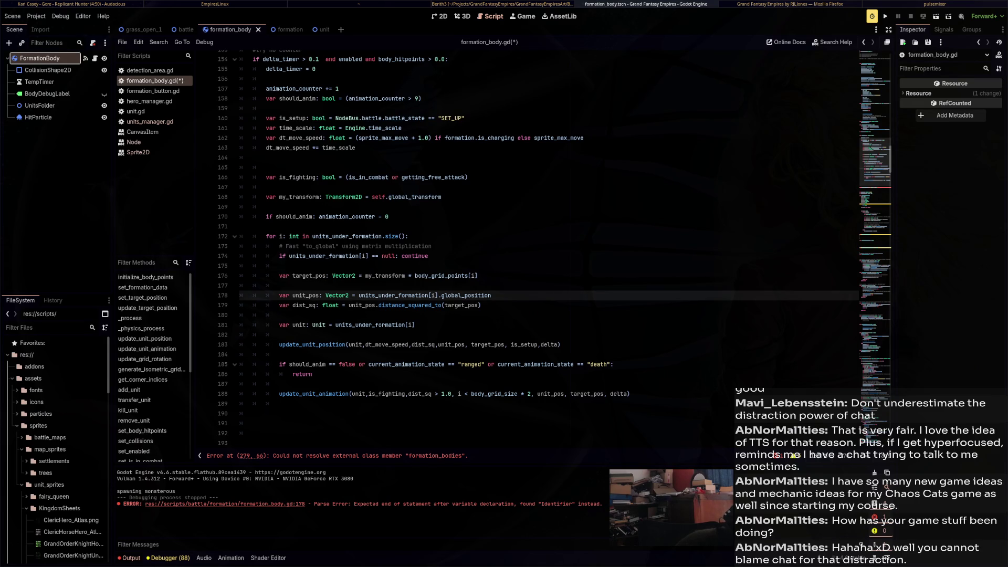
{"action": "mouse_move", "coordinate": [426, 276]}
{"action": "left_click_drag", "start_coordinate": [415, 276], "coordinate": [365, 276]}
{"action": "type", "text": "to_"}
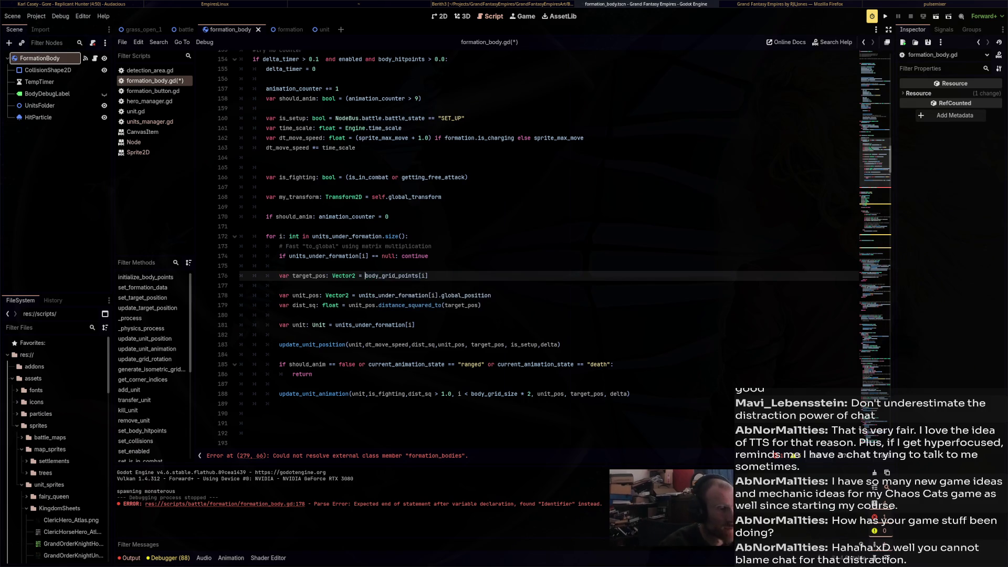
{"action": "key", "text": "Tab"}
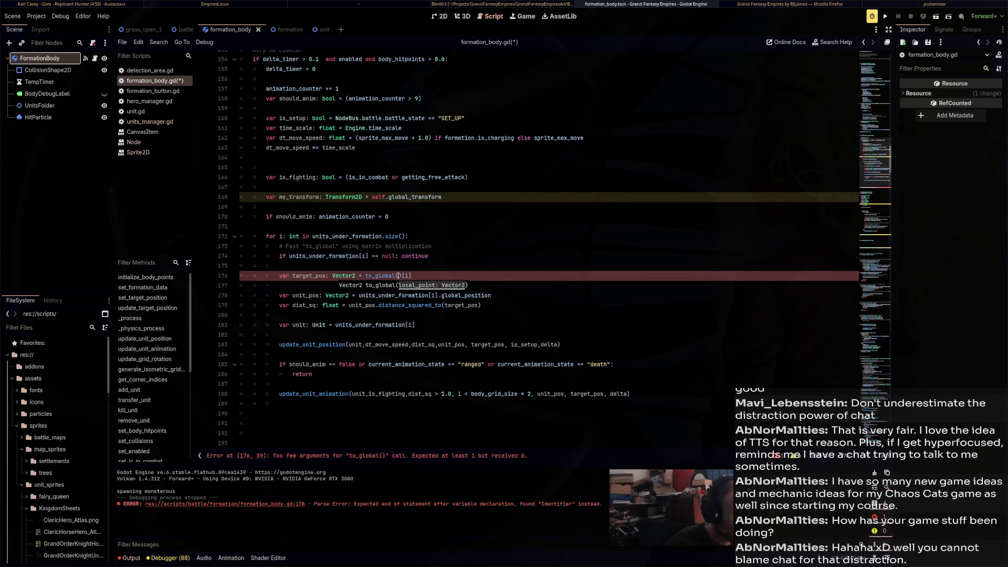
{"action": "key", "text": "ctrl+z"}
{"action": "key", "text": "ctrl+backslash"}
Finish line 176 as to_global(body_grid_points[i]), then save and run the game
{"action": "type", "text": "grid_points"}
{"action": "key", "text": "Left"}
{"action": "type", "text": "lo"}
{"action": "key", "text": "Tab"}
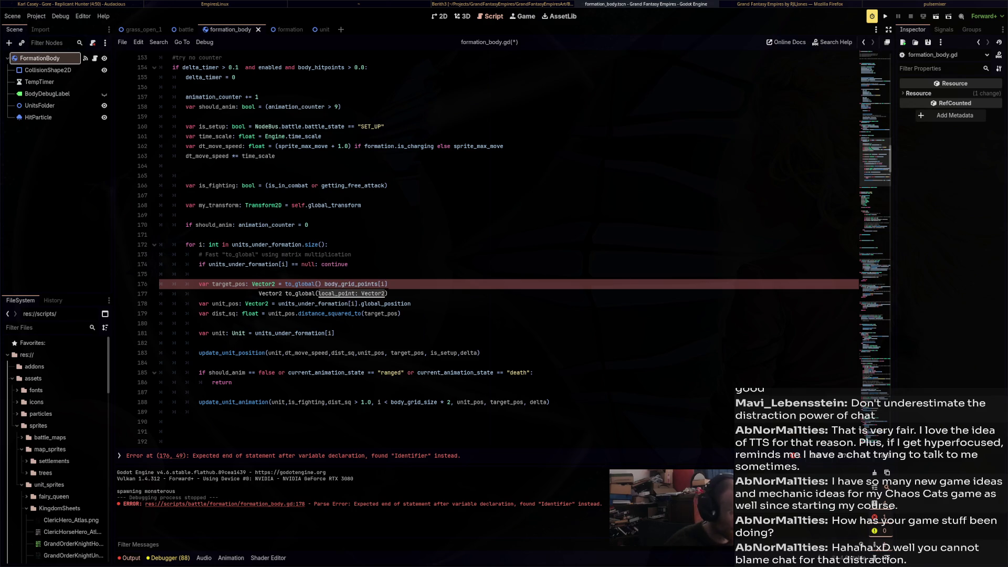
{"action": "key", "text": "shift+End"}
{"action": "key", "text": "Delete"}
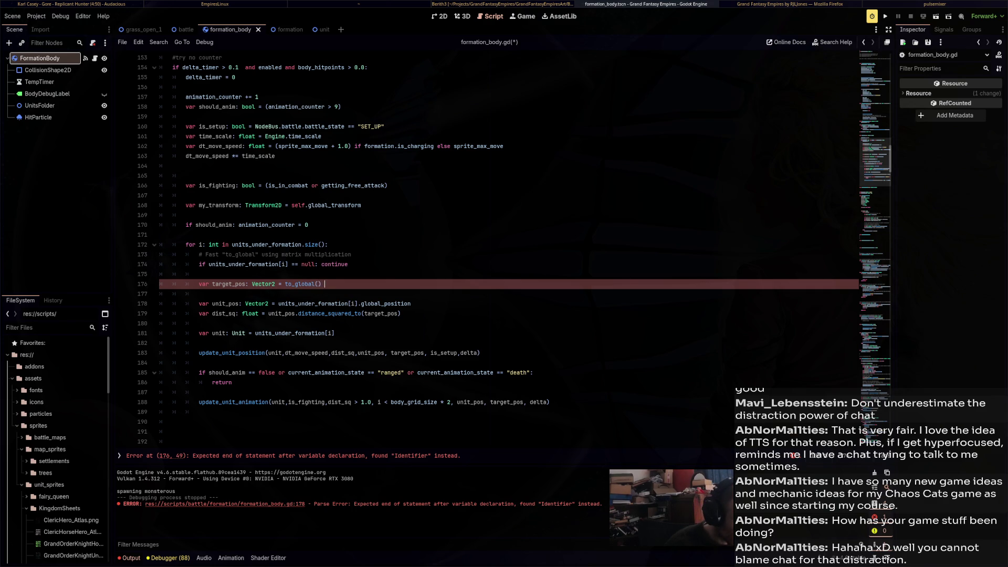
{"action": "key", "text": "BackSpace"}
{"action": "key", "text": "Left"}
{"action": "type", "text": "body_grid_points[i]"}
{"action": "key", "text": "ctrl+s"}
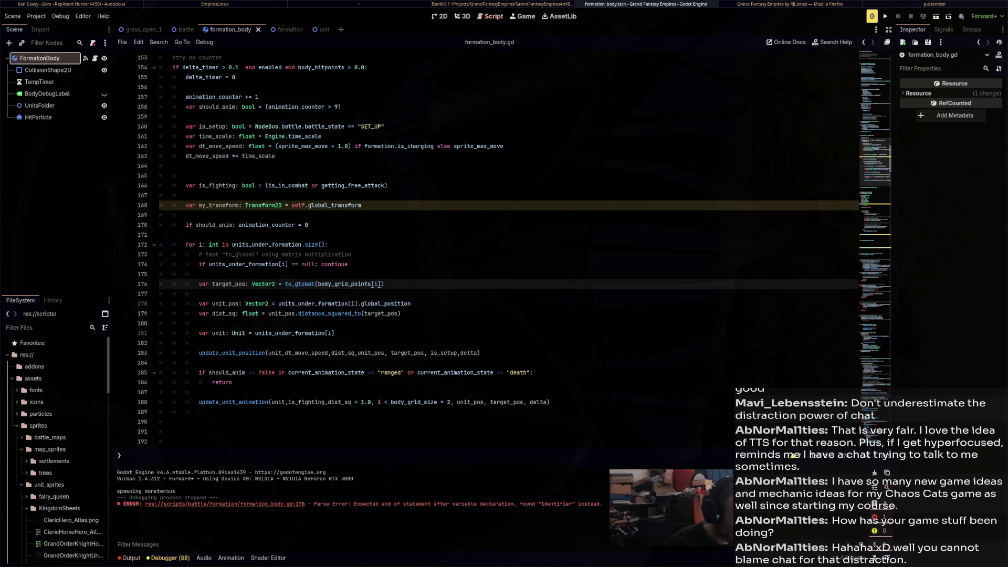
{"action": "key", "text": "F5"}
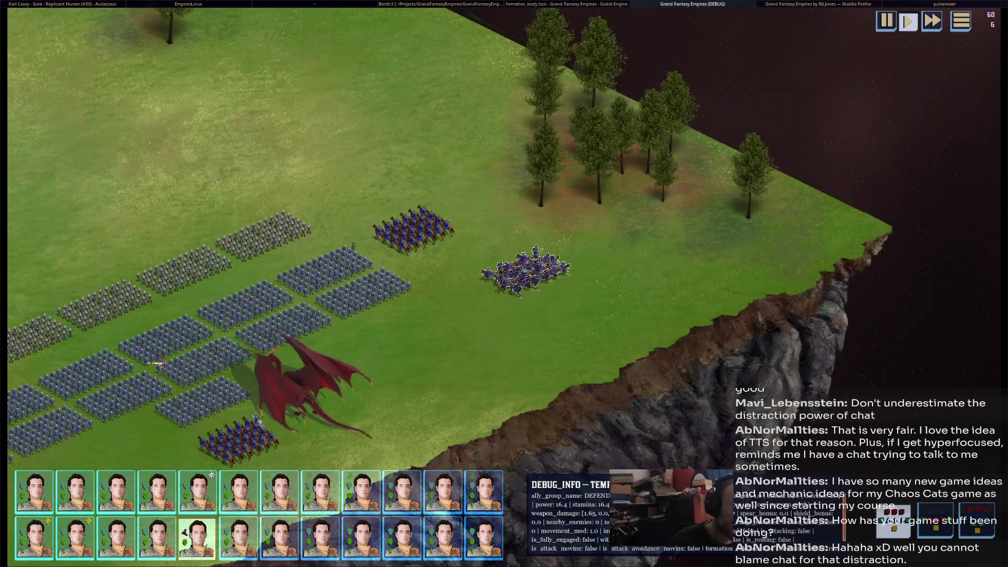
Add an opening parenthesis to the for loop near line 172
{"action": "left_click", "coordinate": [329, 245]}
{"action": "type", "text": "():("}
{"action": "scroll", "coordinate": [504, 237], "scroll_direction": "down", "scroll_amount": 4}
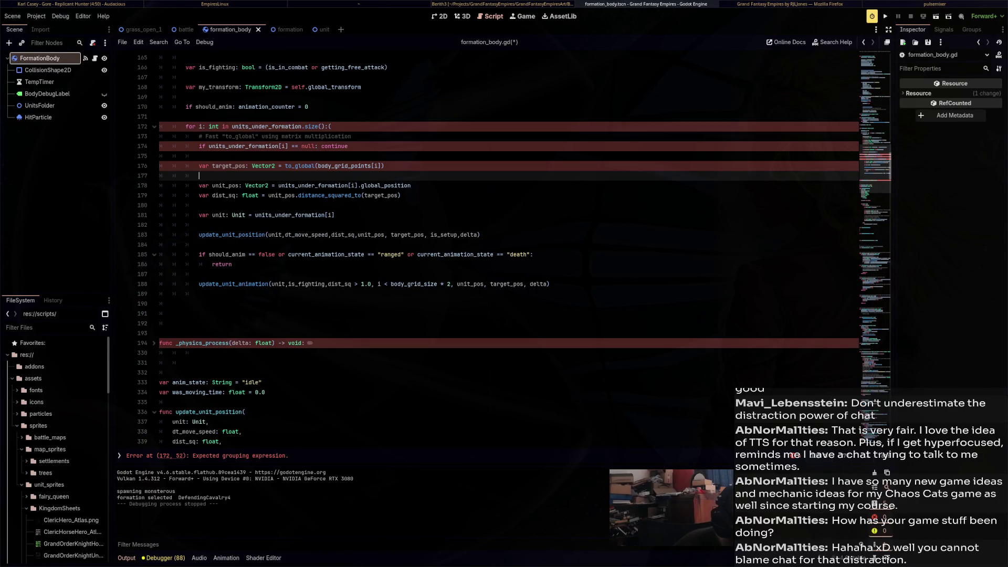
Remove the stray '(' from the for loop on line 172 and save formation_body.gd
{"action": "key", "text": "BackSpace"}
{"action": "scroll", "coordinate": [504, 237], "scroll_direction": "up", "scroll_amount": 1}
{"action": "key", "text": "ctrl+s"}
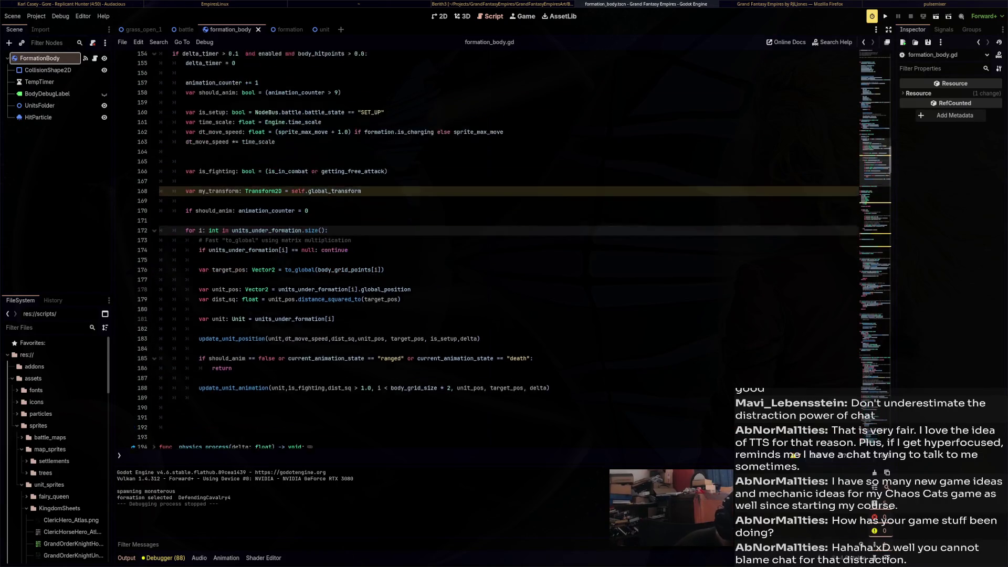
{"action": "scroll", "coordinate": [505, 236], "scroll_direction": "up", "scroll_amount": 7}
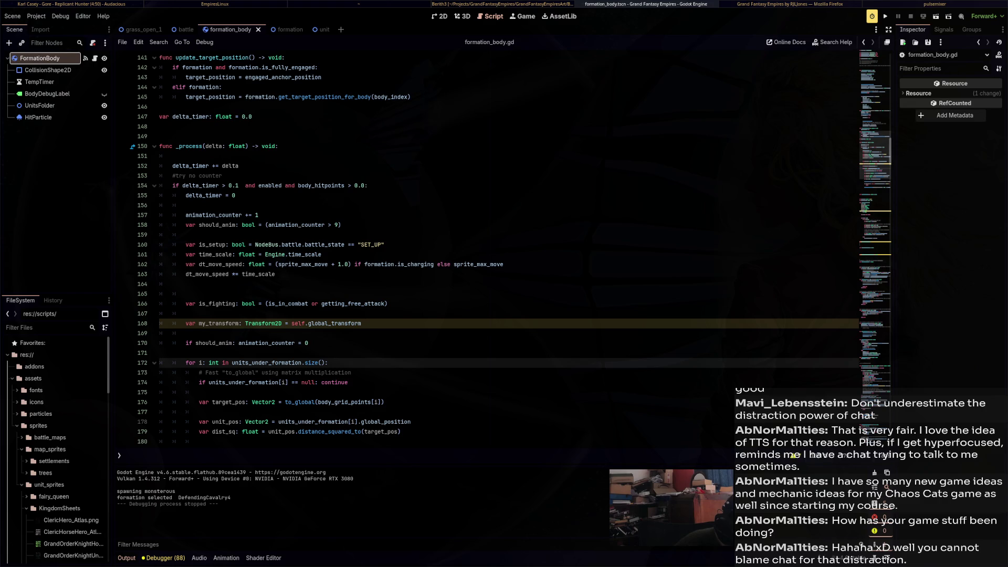
Change 'return' on line 186 to 'continue', then to 'break', so skipped animation exits the unit loop
{"action": "scroll", "coordinate": [504, 236], "scroll_direction": "down", "scroll_amount": 4}
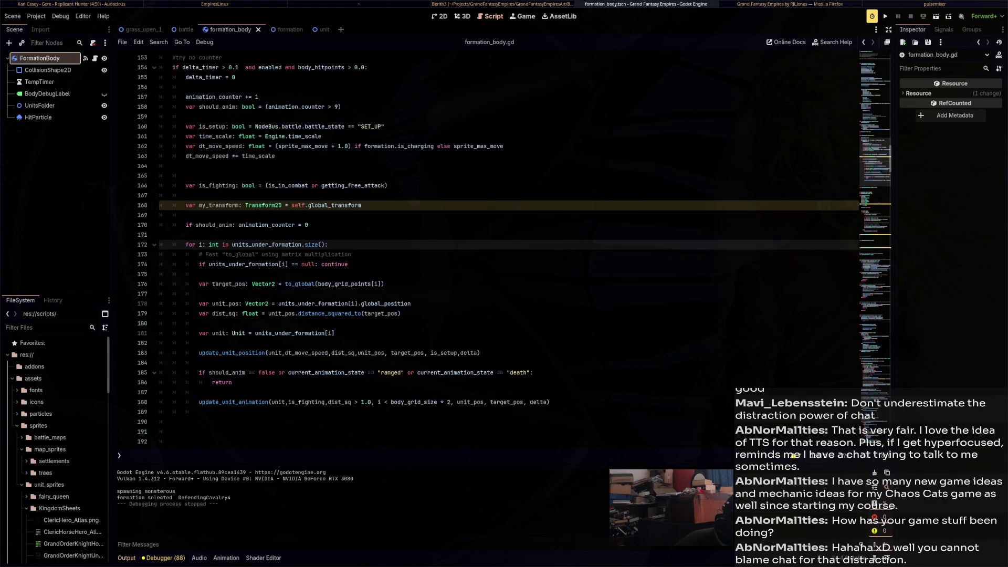
{"action": "double_click", "coordinate": [221, 382]}
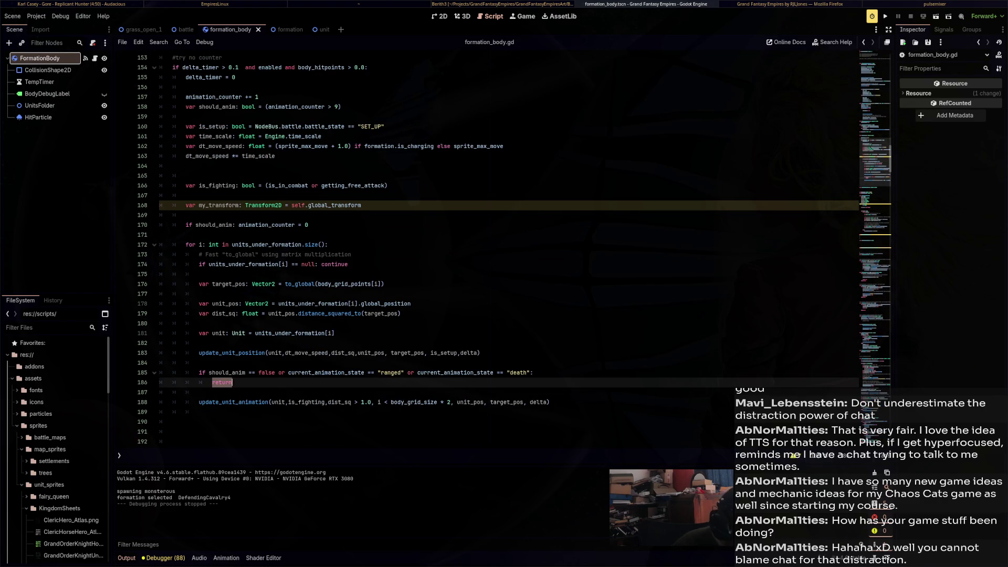
{"action": "type", "text": "continue"}
{"action": "scroll", "coordinate": [504, 236], "scroll_direction": "up", "scroll_amount": 2}
{"action": "scroll", "coordinate": [504, 236], "scroll_direction": "down", "scroll_amount": 2}
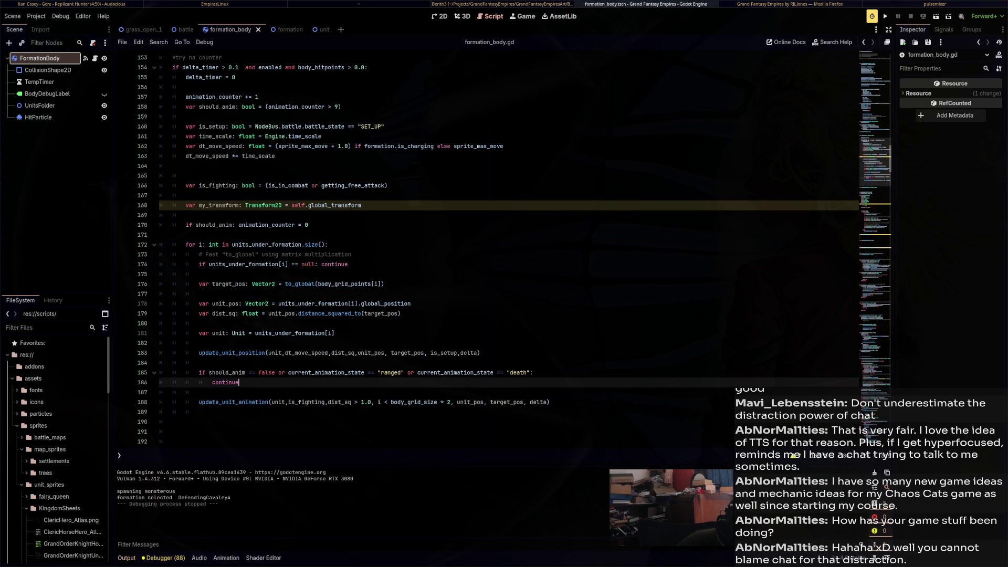
{"action": "double_click", "coordinate": [228, 382]}
{"action": "type", "text": "break"}
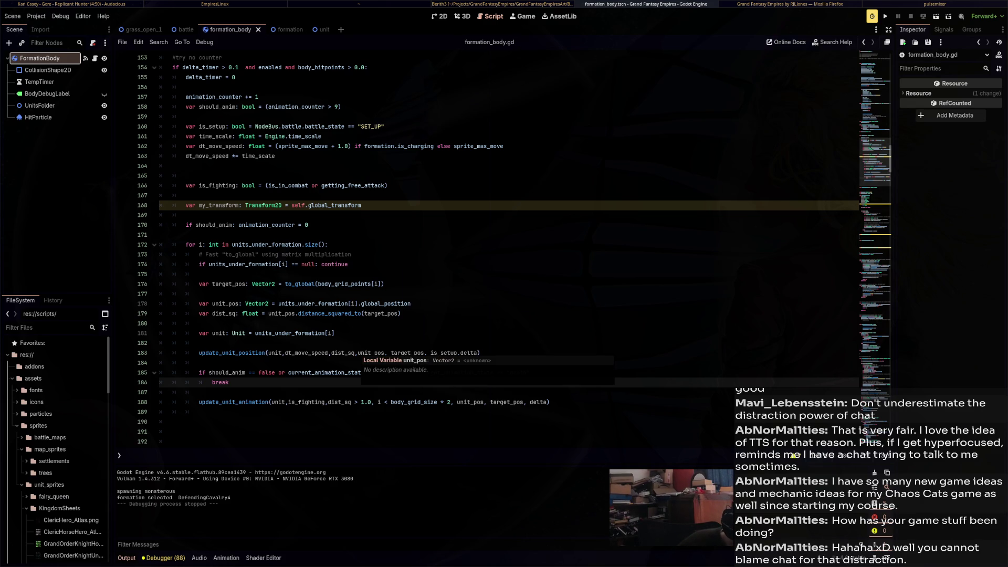
{"action": "left_click_drag", "start_coordinate": [199, 353], "coordinate": [480, 353]}
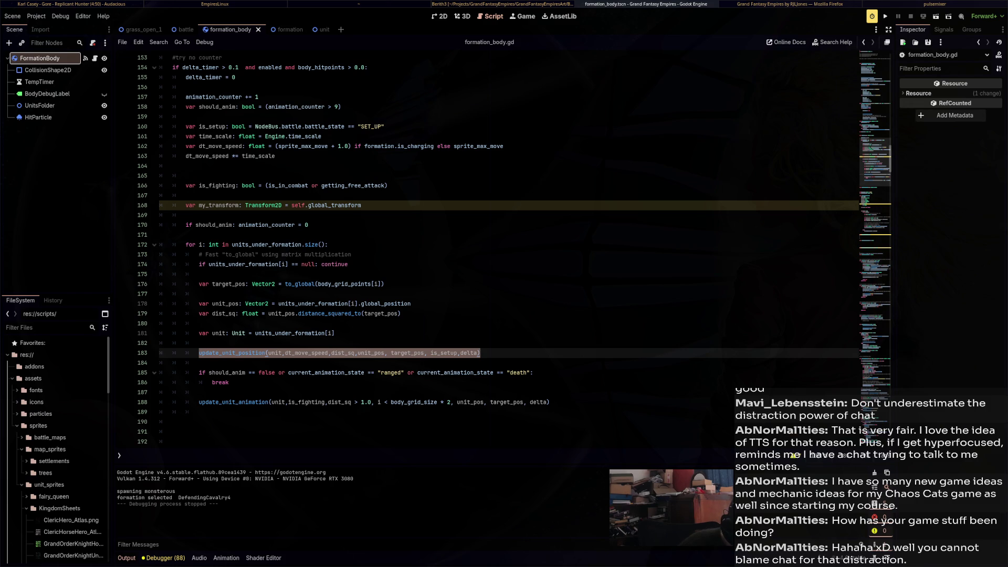
{"action": "scroll", "coordinate": [504, 247], "scroll_direction": "up", "scroll_amount": 4}
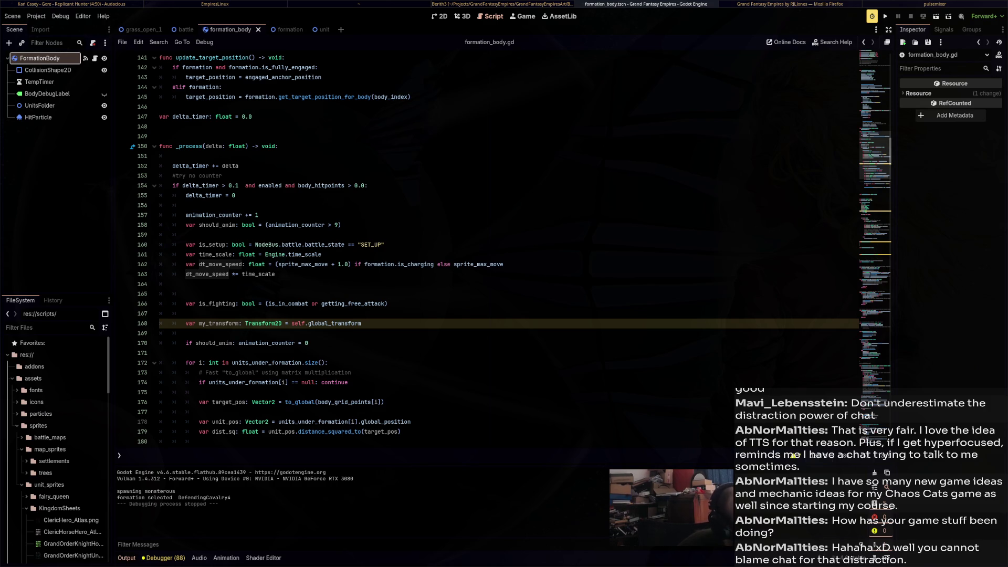
Replace the speed expression on line 162 with plain sprite_max_move and save
{"action": "left_click_drag", "start_coordinate": [278, 264], "coordinate": [338, 264]}
{"action": "key", "text": "shift+End"}
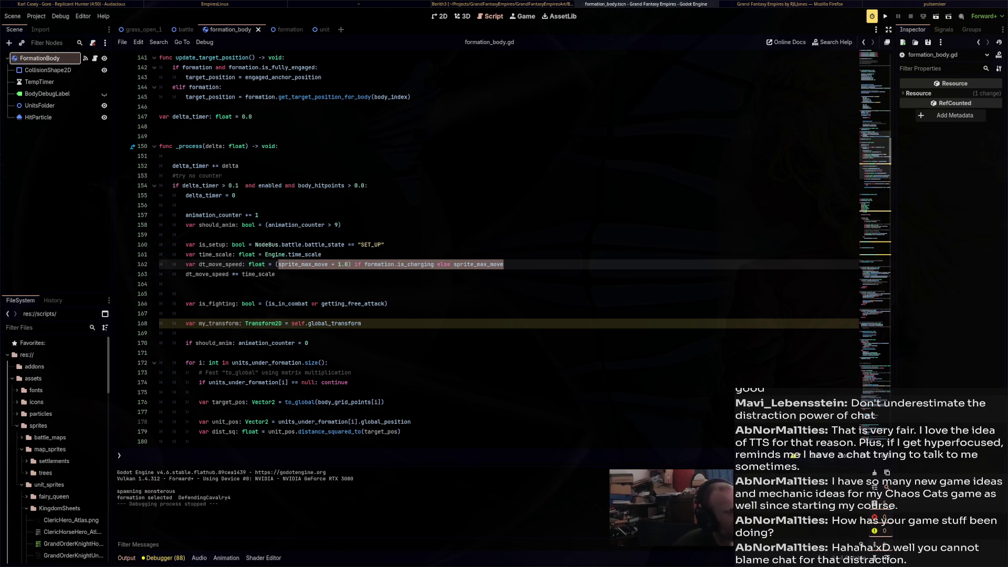
{"action": "key", "text": "Delete"}
{"action": "type", "text": "ma"}
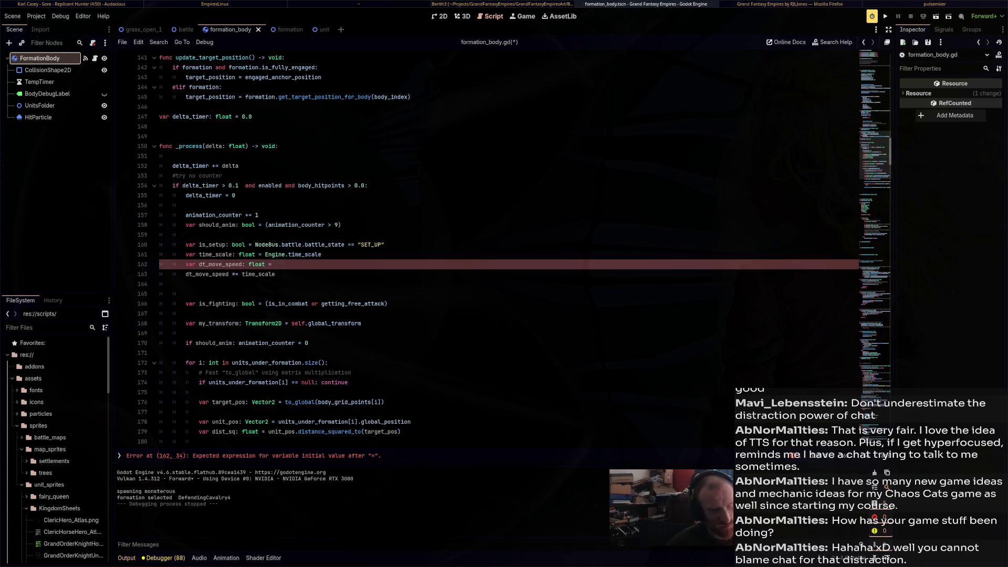
{"action": "type", "text": "x_"}
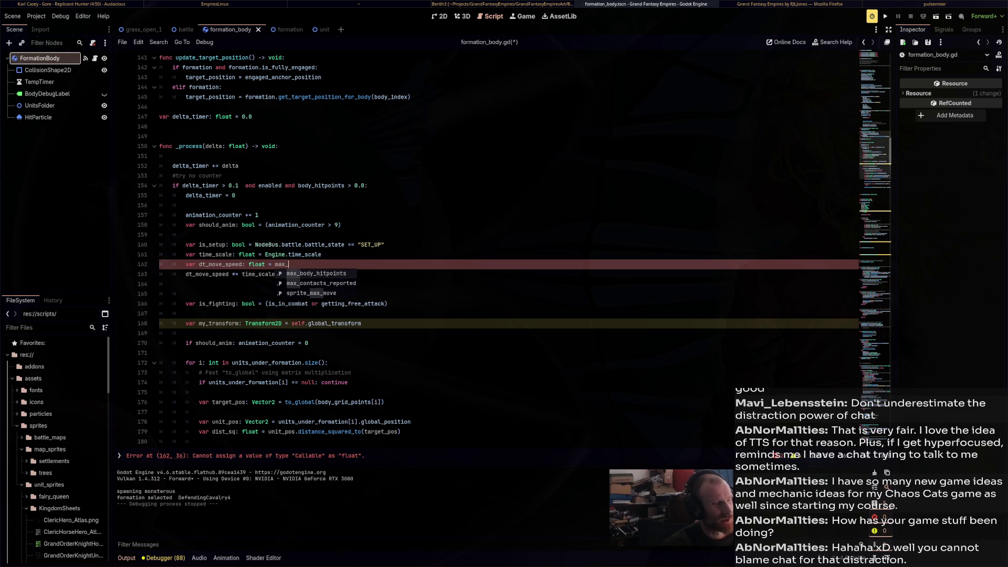
{"action": "key", "text": "Return"}
{"action": "key", "text": "ctrl+s"}
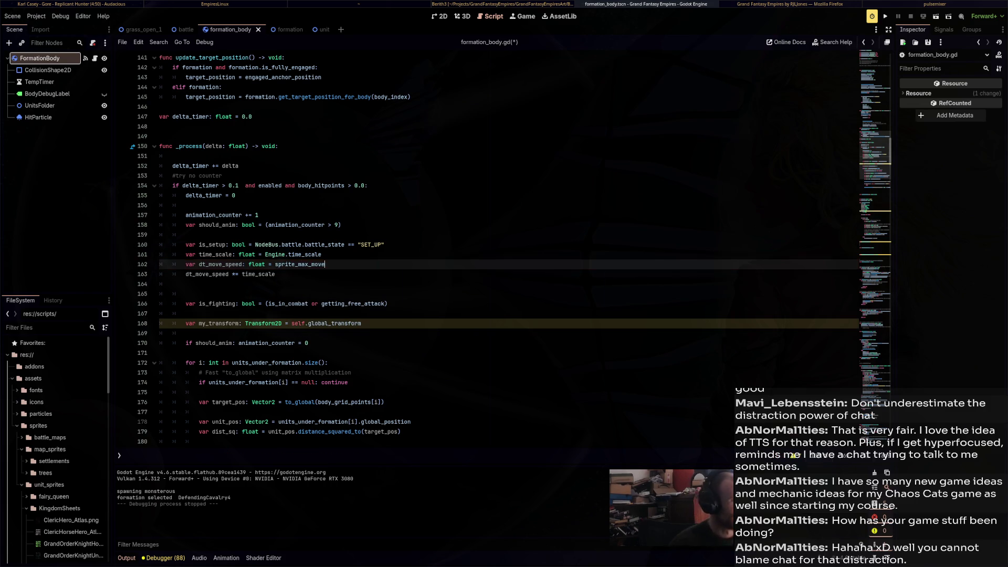
Review sprite_max_move's default of 1 on line 8, then recheck the speed code on lines 162–163
{"action": "scroll", "coordinate": [489, 247], "scroll_direction": "up", "scroll_amount": 15}
{"action": "scroll", "coordinate": [488, 247], "scroll_direction": "up", "scroll_amount": 20}
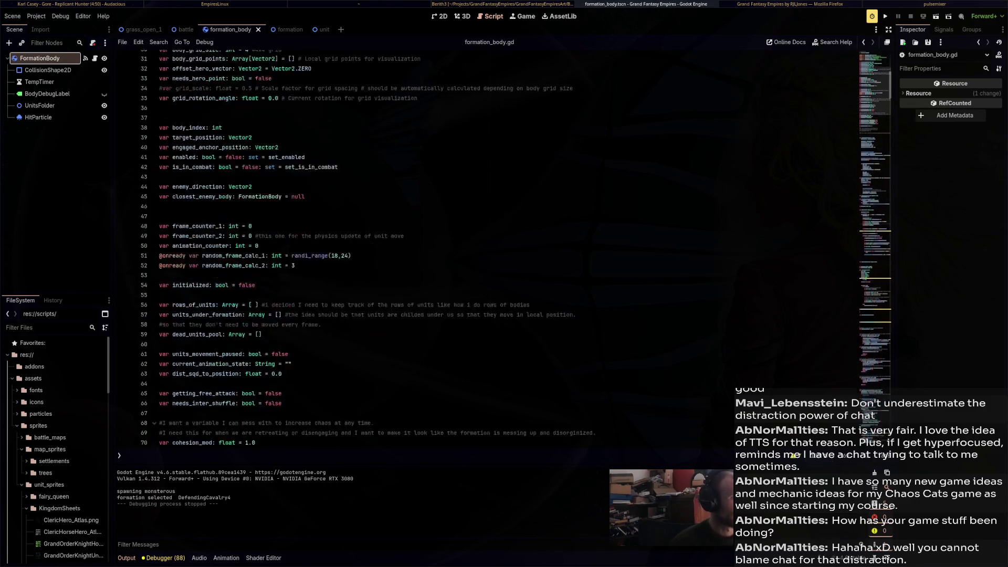
{"action": "scroll", "coordinate": [489, 247], "scroll_direction": "up", "scroll_amount": 3}
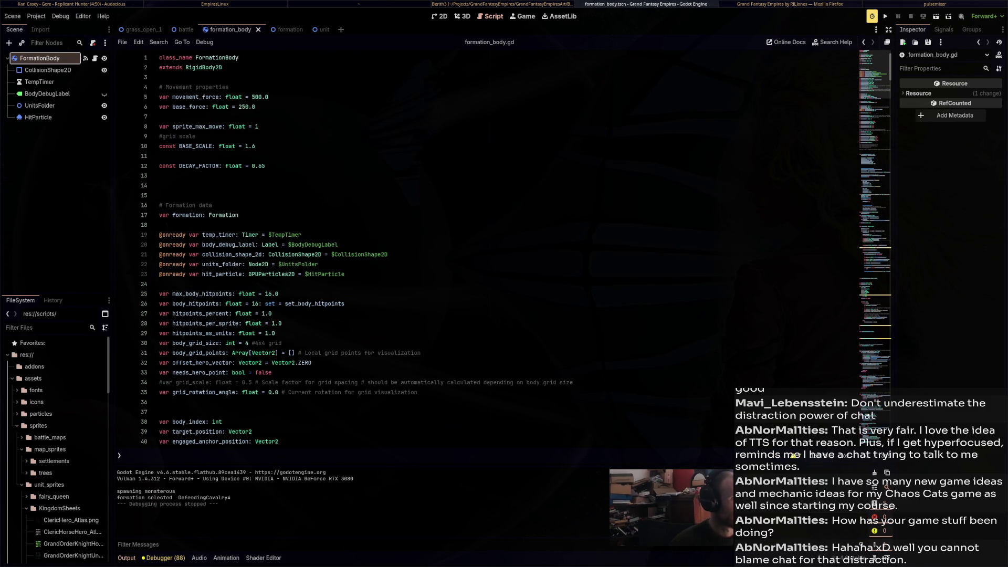
{"action": "double_click", "coordinate": [256, 126]}
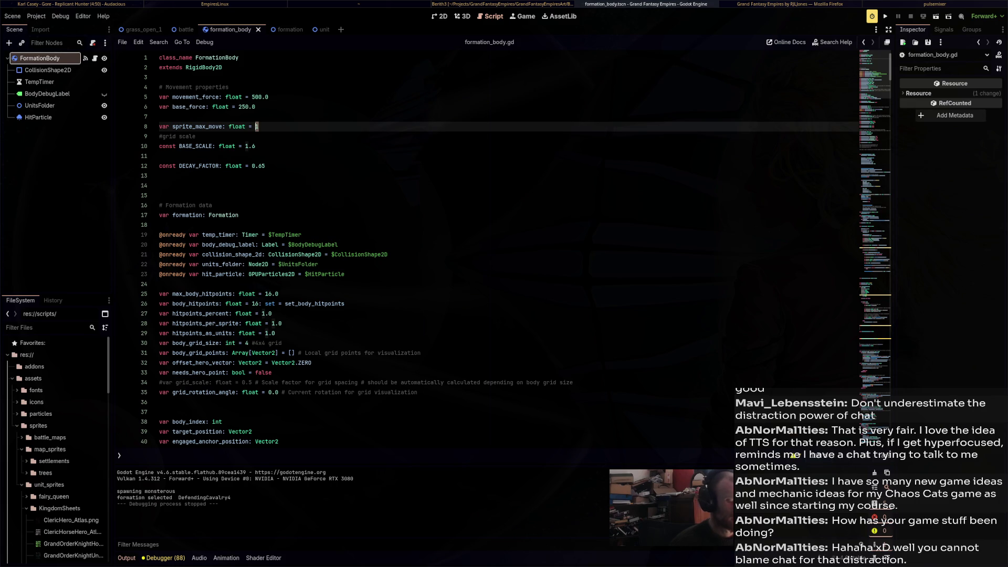
{"action": "scroll", "coordinate": [488, 247], "scroll_direction": "down", "scroll_amount": 20}
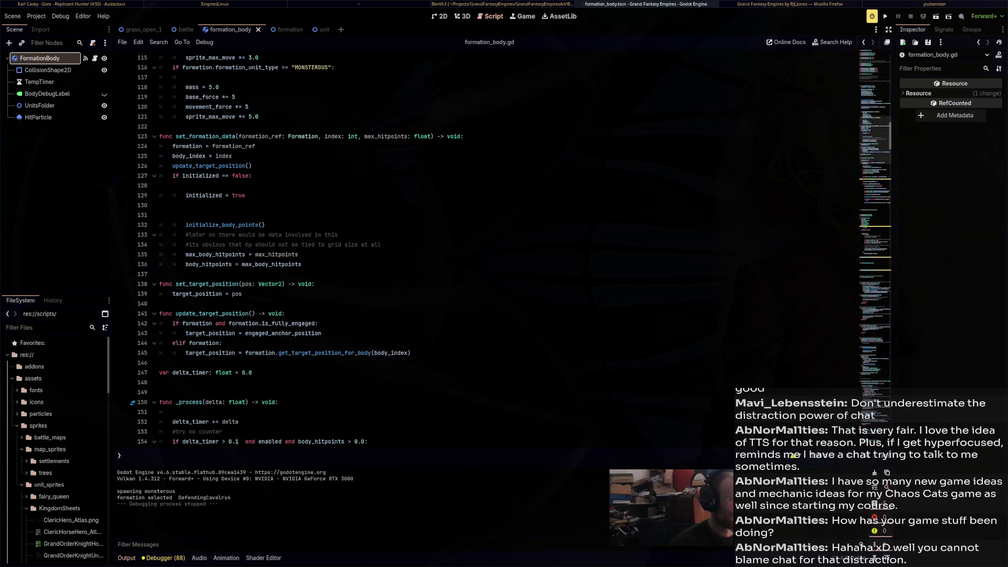
{"action": "scroll", "coordinate": [488, 247], "scroll_direction": "down", "scroll_amount": 7}
{"action": "left_click", "coordinate": [263, 372]}
{"action": "scroll", "coordinate": [488, 247], "scroll_direction": "down", "scroll_amount": 6}
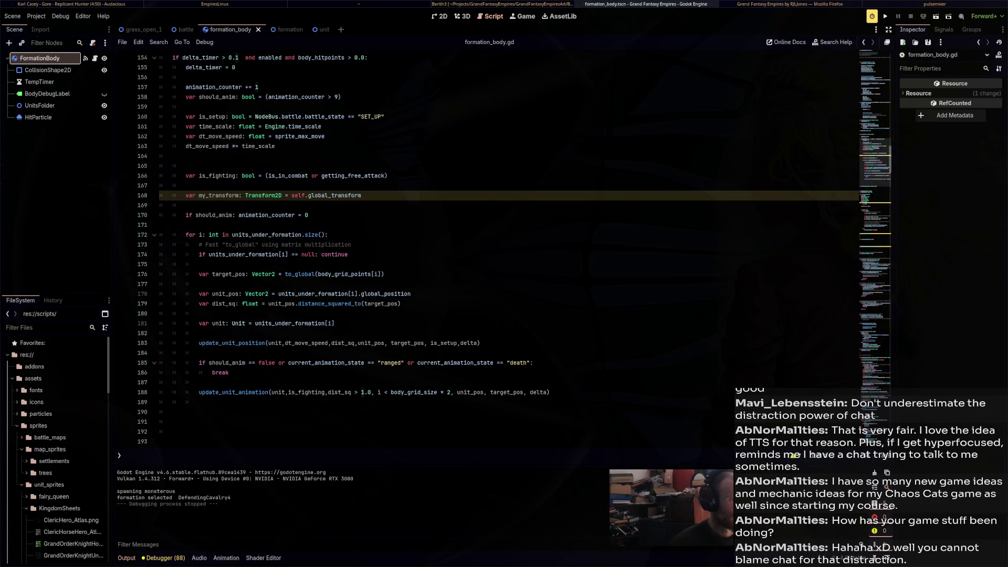
{"action": "scroll", "coordinate": [488, 247], "scroll_direction": "up", "scroll_amount": 4}
{"action": "scroll", "coordinate": [489, 247], "scroll_direction": "down", "scroll_amount": 3}
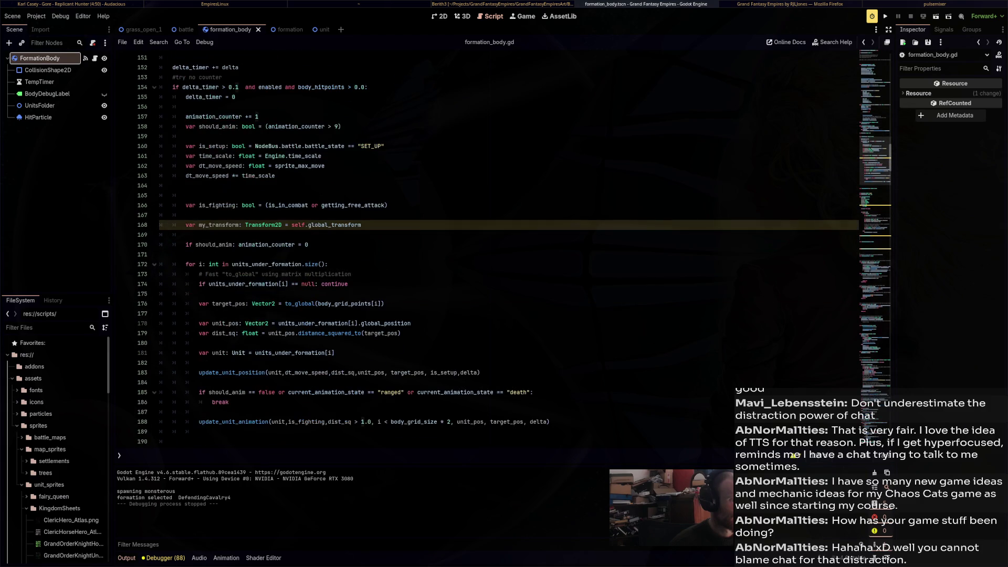
{"action": "double_click", "coordinate": [300, 166]}
{"action": "scroll", "coordinate": [488, 246], "scroll_direction": "down", "scroll_amount": 3}
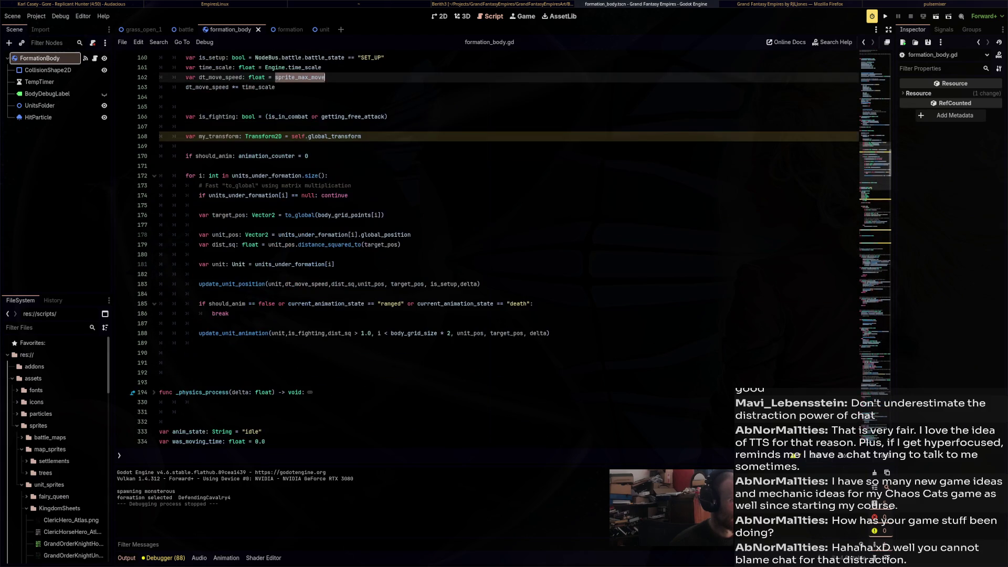
{"action": "double_click", "coordinate": [258, 87]}
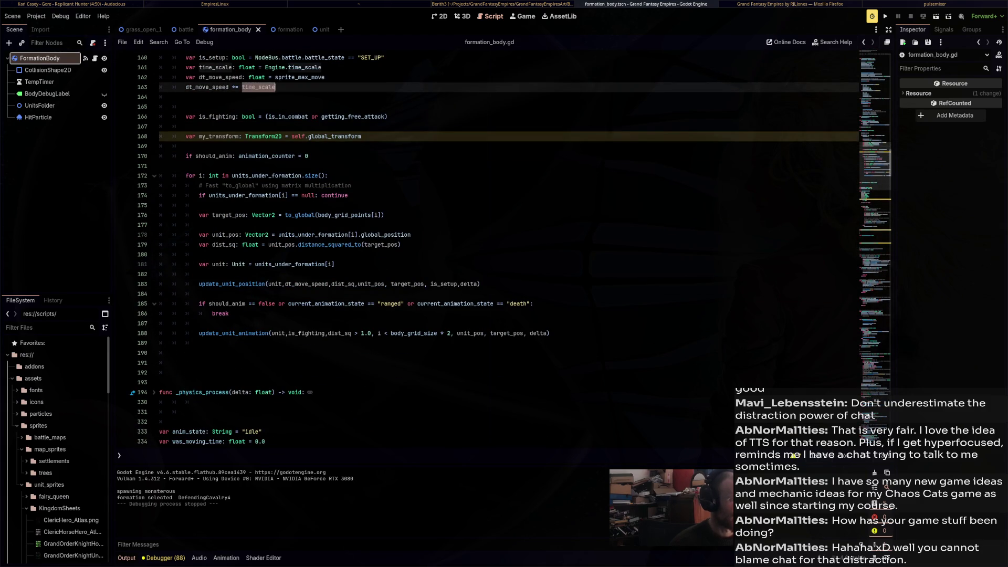
{"action": "scroll", "coordinate": [488, 247], "scroll_direction": "up", "scroll_amount": 5}
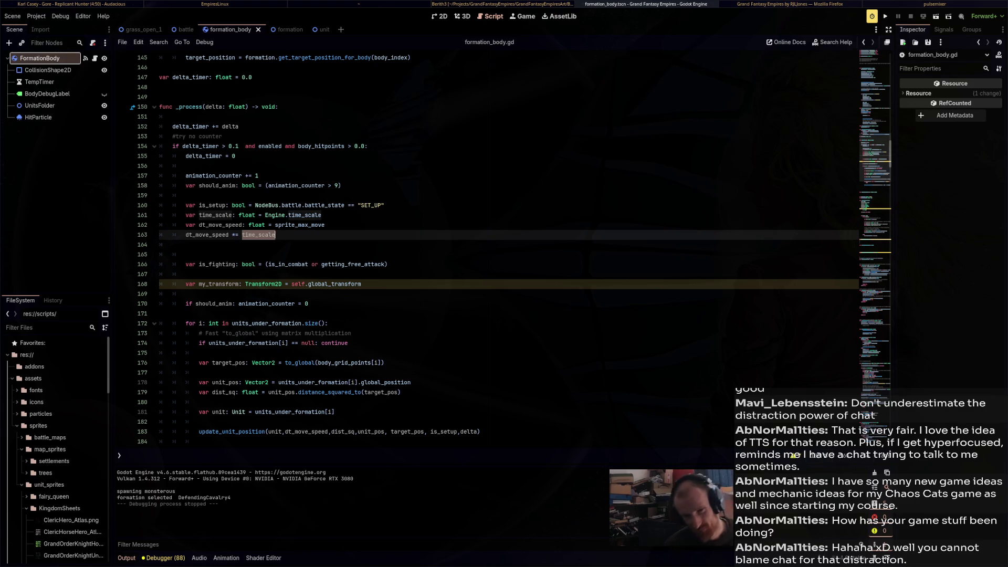
Comment out the var my_transform line 168 with Ctrl+K
{"action": "scroll", "coordinate": [294, 263], "scroll_direction": "down", "scroll_amount": 4}
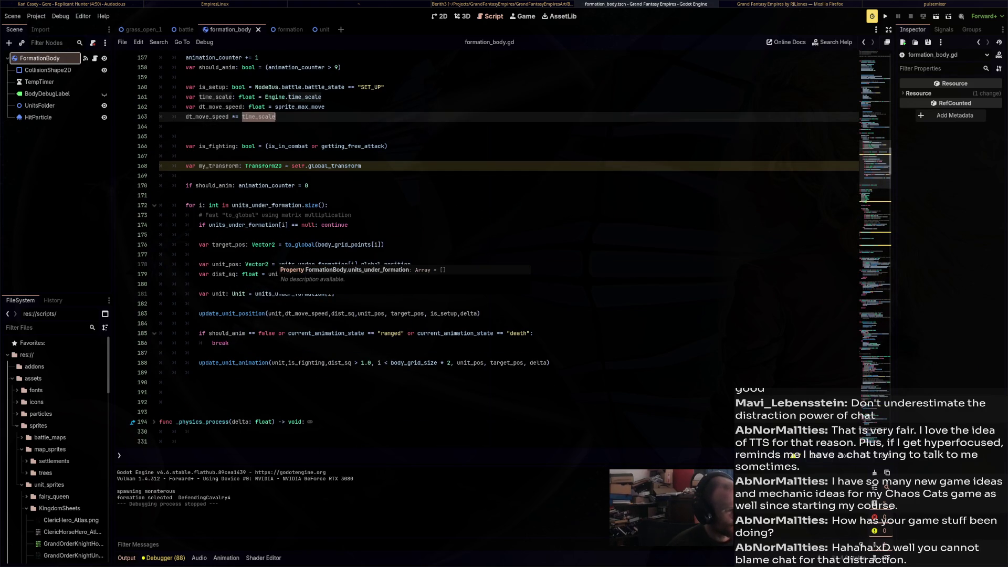
{"action": "left_click", "coordinate": [186, 165]}
{"action": "key", "text": "ctrl+k"}
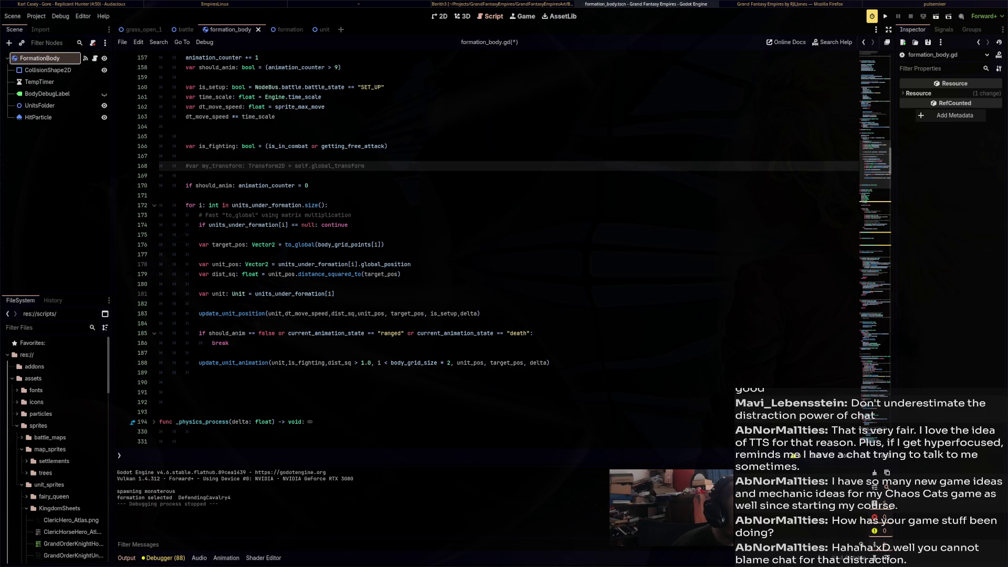
Review the null-check and target_pos lines, then move down to update_unit_position
{"action": "left_click_drag", "start_coordinate": [199, 225], "coordinate": [349, 225]}
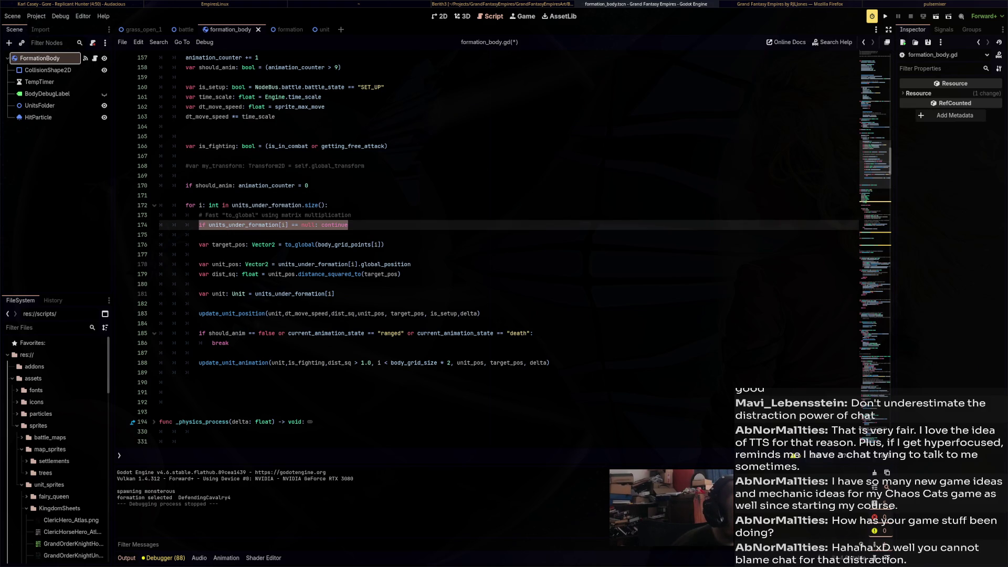
{"action": "left_click", "coordinate": [199, 234]}
{"action": "left_click", "coordinate": [199, 244]}
{"action": "left_click_drag", "start_coordinate": [199, 244], "coordinate": [388, 244]}
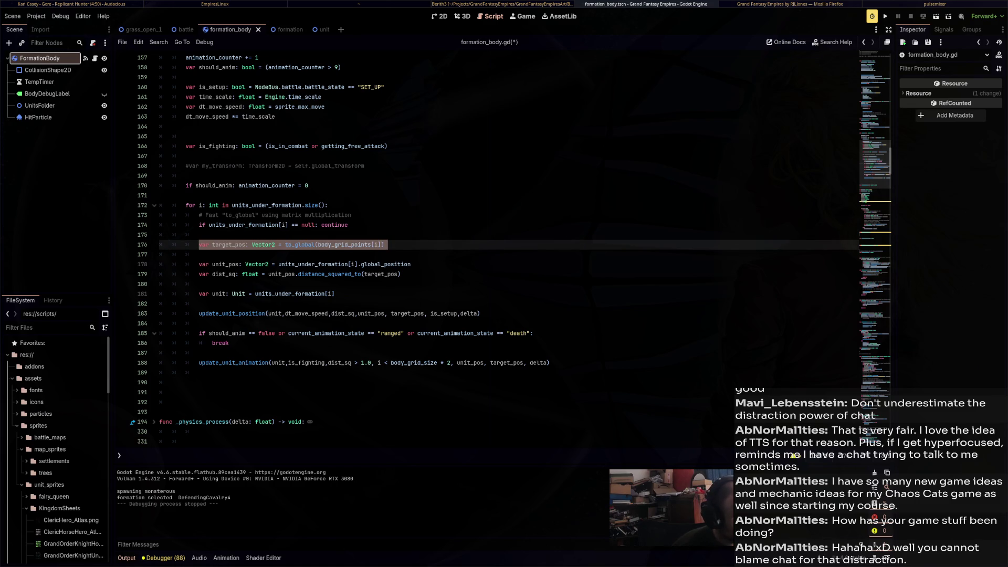
{"action": "left_click", "coordinate": [199, 264]}
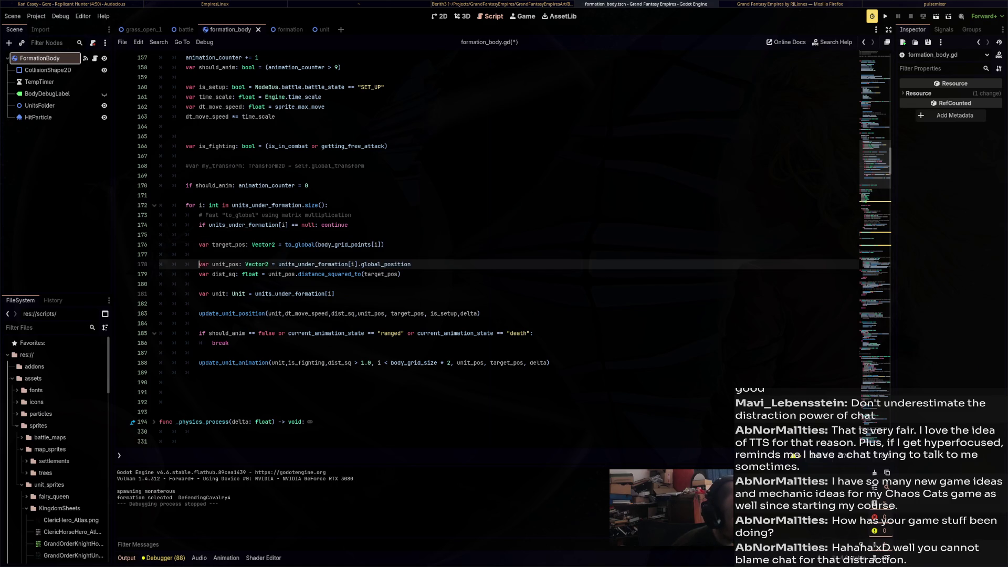
{"action": "key", "text": "Down"}
{"action": "key", "text": "Down"}
{"action": "key", "text": "Down"}
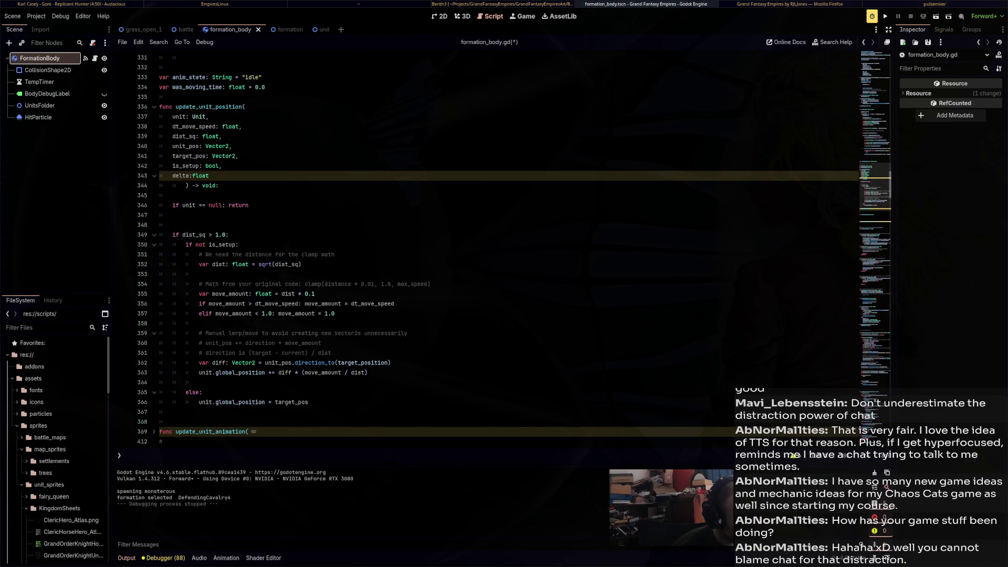
Delete the '# We need the distance…' comment above the sqrt line
{"action": "left_click_drag", "start_coordinate": [199, 264], "coordinate": [302, 264]}
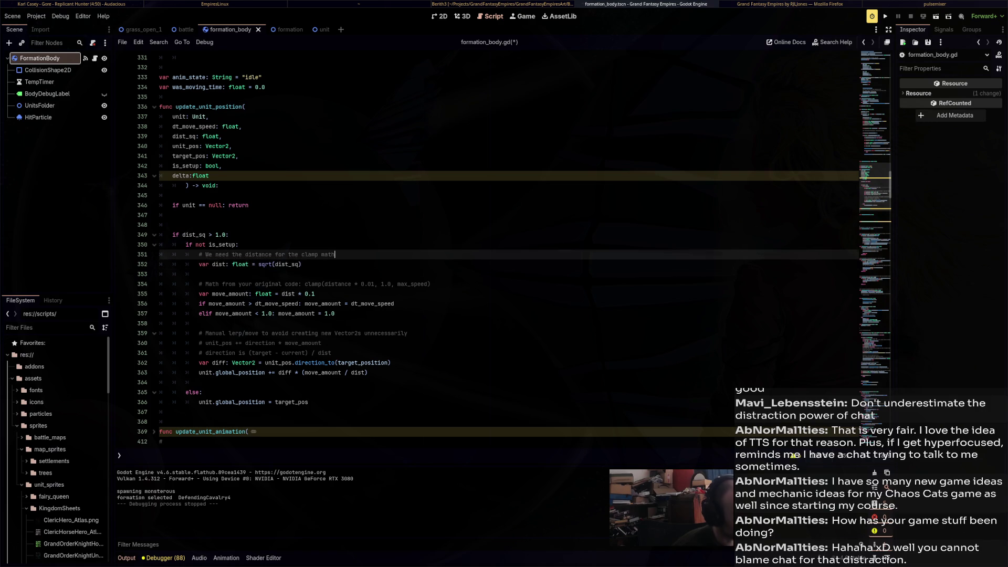
{"action": "key", "text": "Up"}
{"action": "key", "text": "ctrl+shift+k"}
{"action": "scroll", "coordinate": [504, 247], "scroll_direction": "down", "scroll_amount": 5}
{"action": "scroll", "coordinate": [505, 247], "scroll_direction": "down", "scroll_amount": 3}
{"action": "scroll", "coordinate": [505, 247], "scroll_direction": "up", "scroll_amount": 3}
Unfold update_unit_animation and mark the distance calculation lines
{"action": "key", "text": "alt+f"}
{"action": "scroll", "coordinate": [504, 247], "scroll_direction": "down", "scroll_amount": 8}
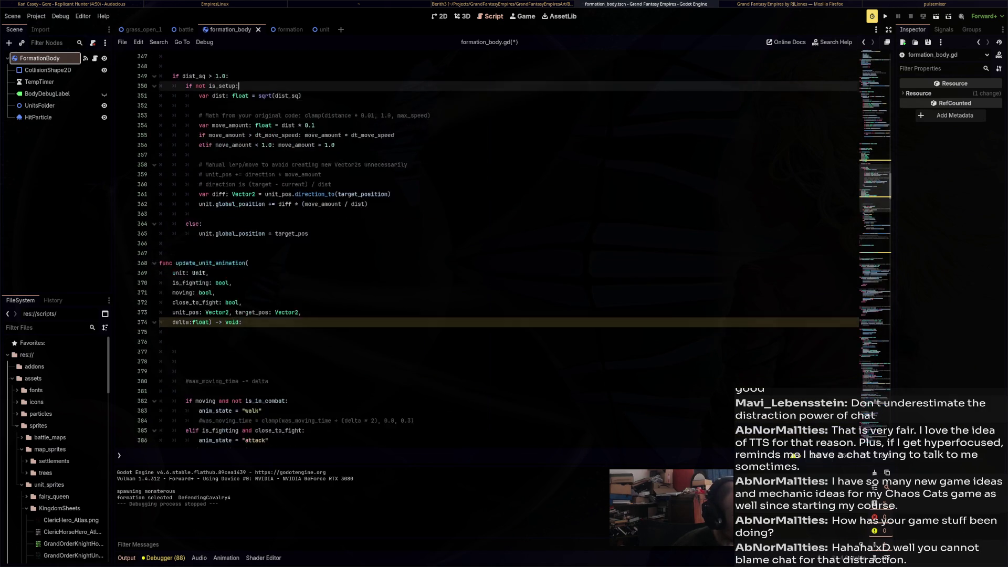
{"action": "scroll", "coordinate": [504, 247], "scroll_direction": "up", "scroll_amount": 13}
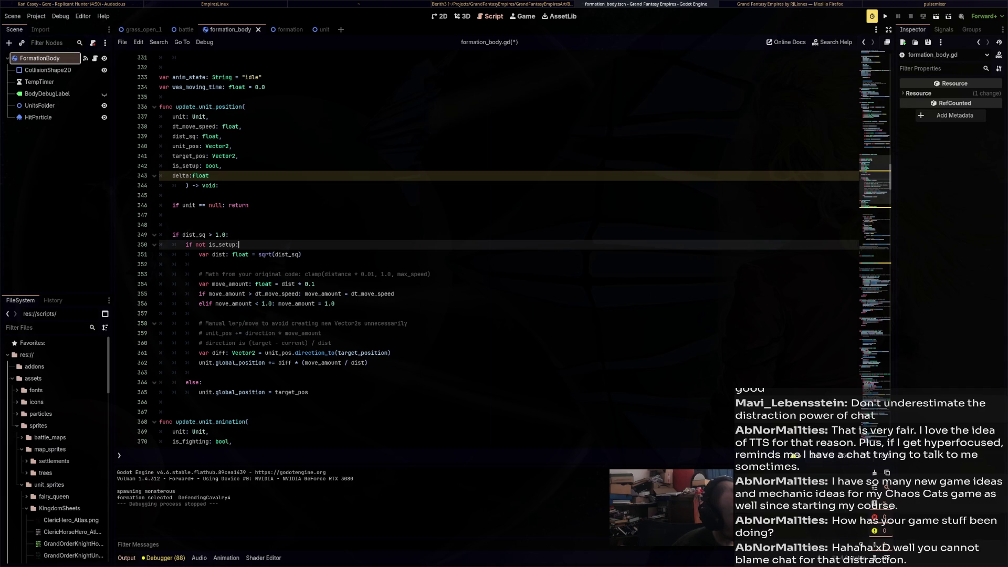
{"action": "mouse_move", "coordinate": [315, 284]}
{"action": "left_mouse_down"}
{"action": "mouse_move", "coordinate": [173, 262]}
{"action": "mouse_move", "coordinate": [173, 254]}
{"action": "left_mouse_up"}
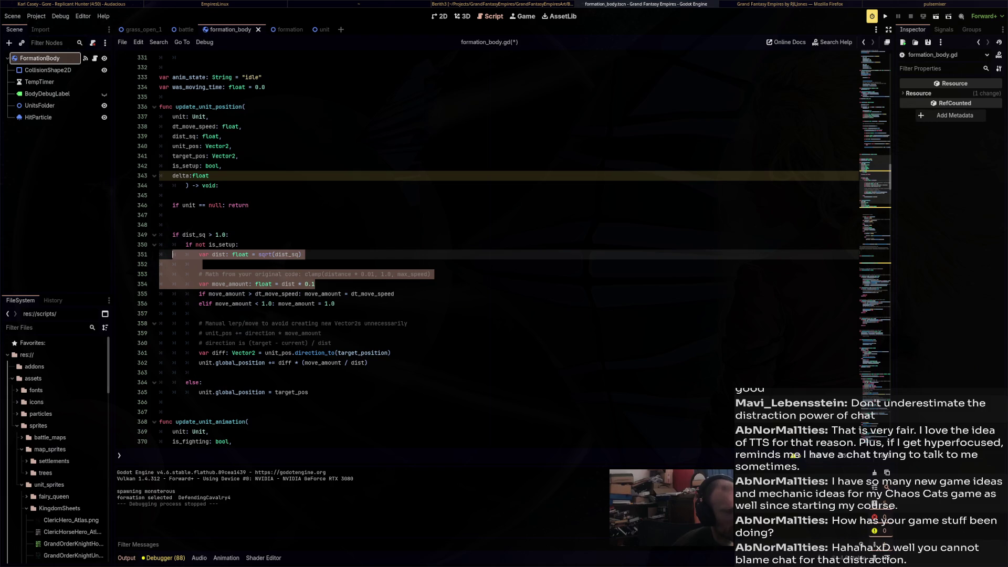
{"action": "left_click_drag", "start_coordinate": [173, 254], "coordinate": [159, 254]}
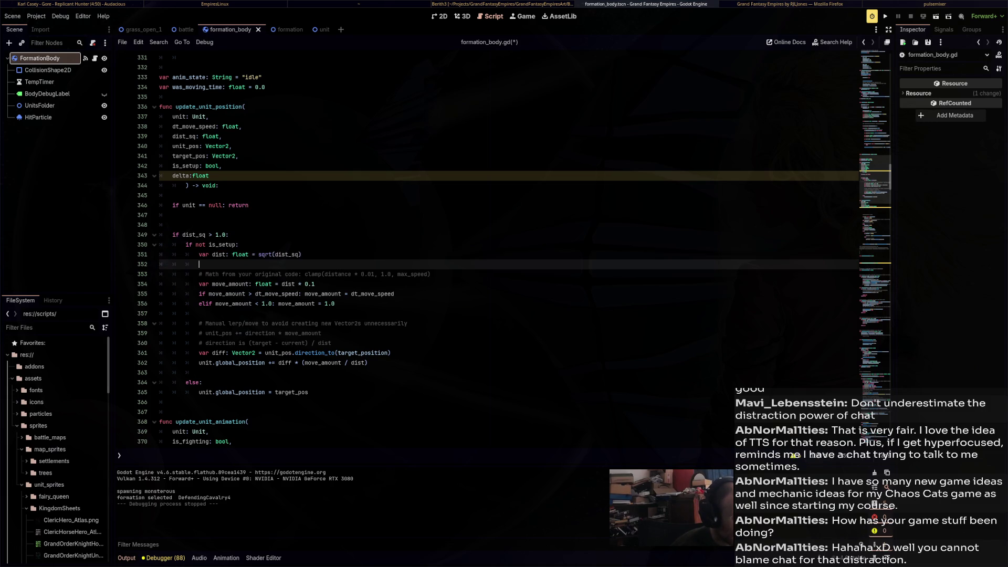
Delete the sqrt dist line and the blank lines around the null and is_setup checks
{"action": "key", "text": "BackSpace"}
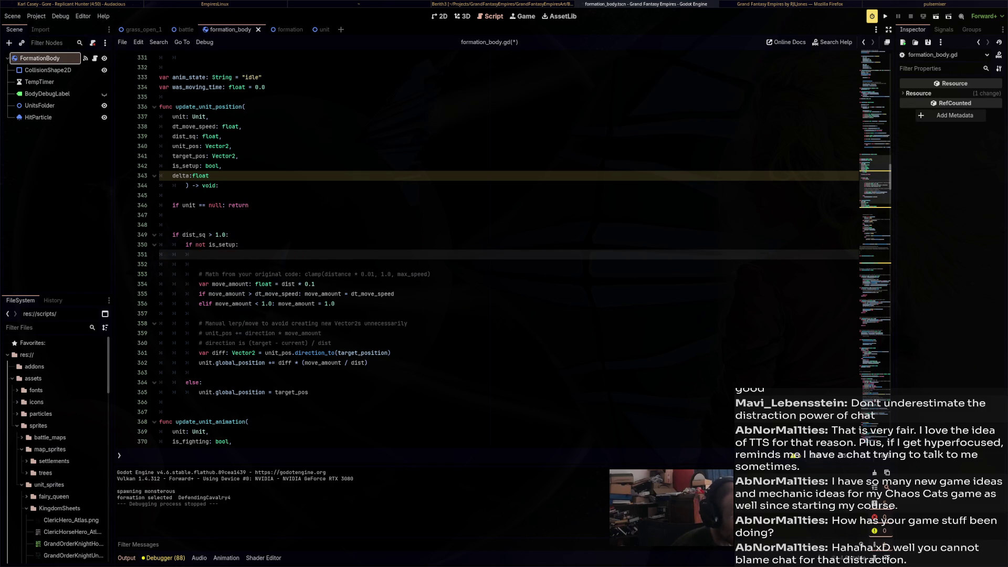
{"action": "key", "text": "Up"}
{"action": "key", "text": "Up"}
{"action": "key", "text": "Up"}
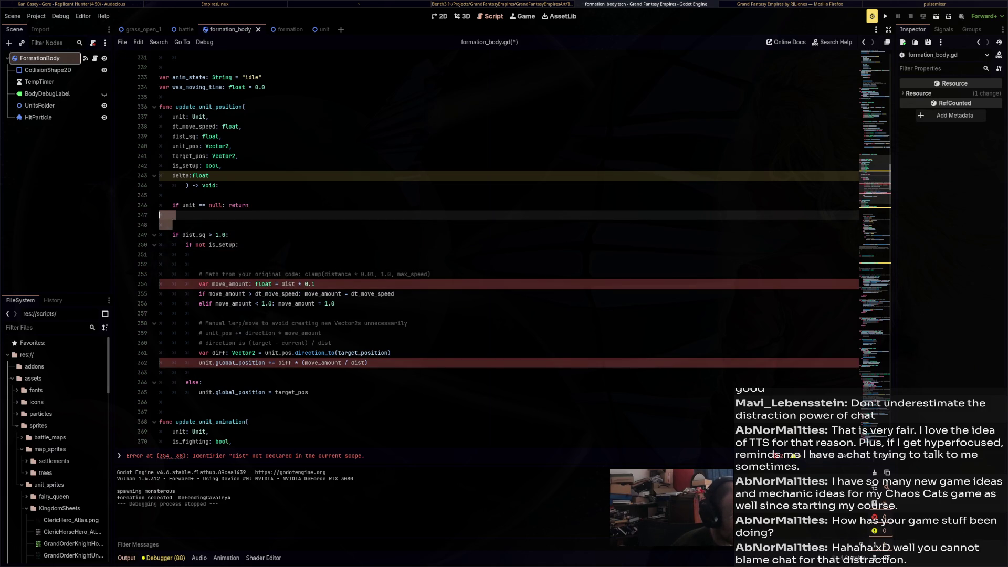
{"action": "key", "text": "BackSpace"}
{"action": "key", "text": "Up"}
{"action": "key", "text": "Up"}
{"action": "key", "text": "Delete"}
{"action": "key", "text": "Down"}
{"action": "key", "text": "BackSpace"}
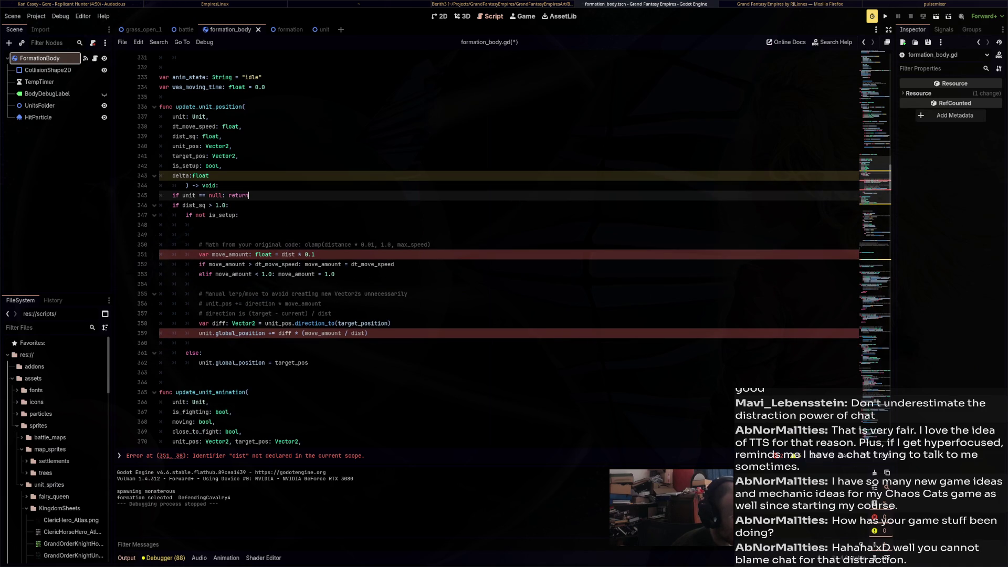
{"action": "key", "text": "Down"}
{"action": "key", "text": "Down"}
{"action": "key", "text": "Delete"}
{"action": "key", "text": "Delete"}
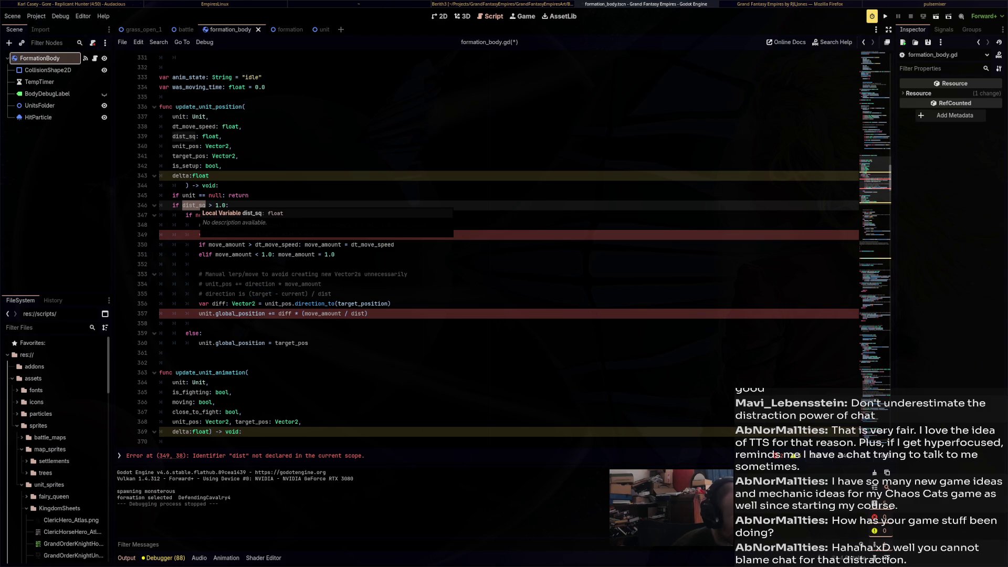
Use dist_sq in the move_amount formula, clamp to move_amount on line 350, and save
{"action": "left_click", "coordinate": [275, 245]}
{"action": "double_click", "coordinate": [187, 205]}
{"action": "key", "text": "ctrl+c"}
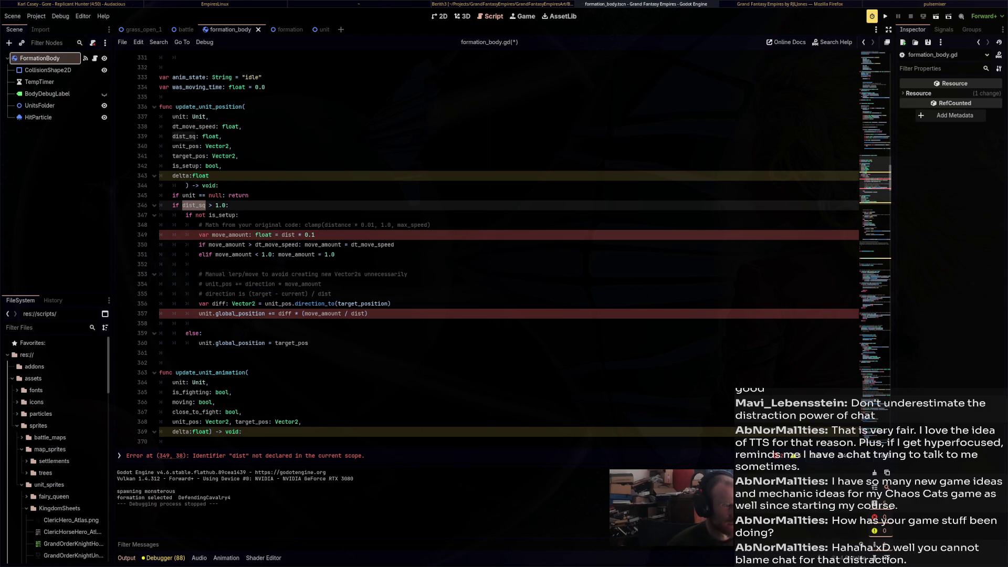
{"action": "double_click", "coordinate": [287, 234]}
{"action": "key", "text": "ctrl+v"}
{"action": "double_click", "coordinate": [319, 235]}
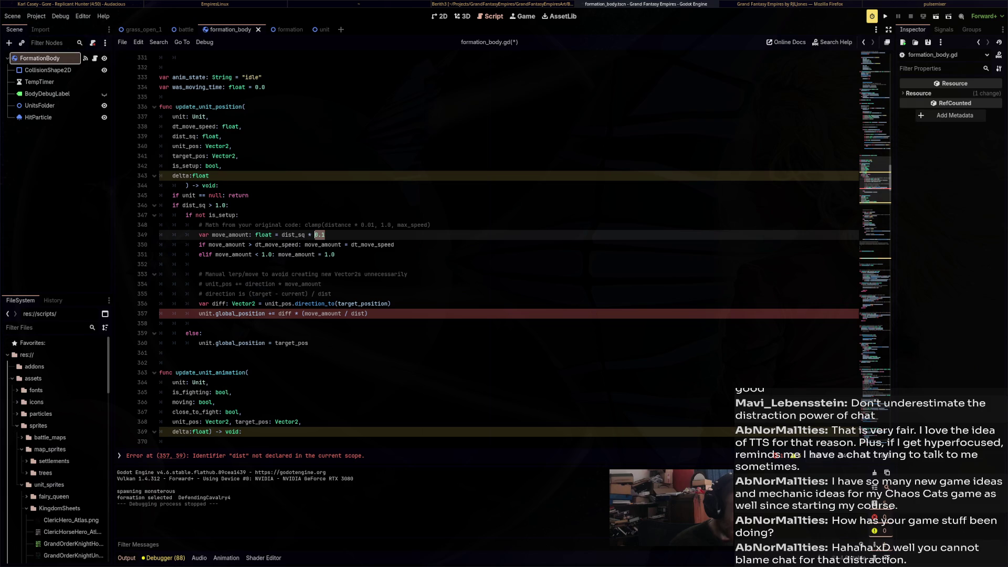
{"action": "left_click", "coordinate": [265, 245]}
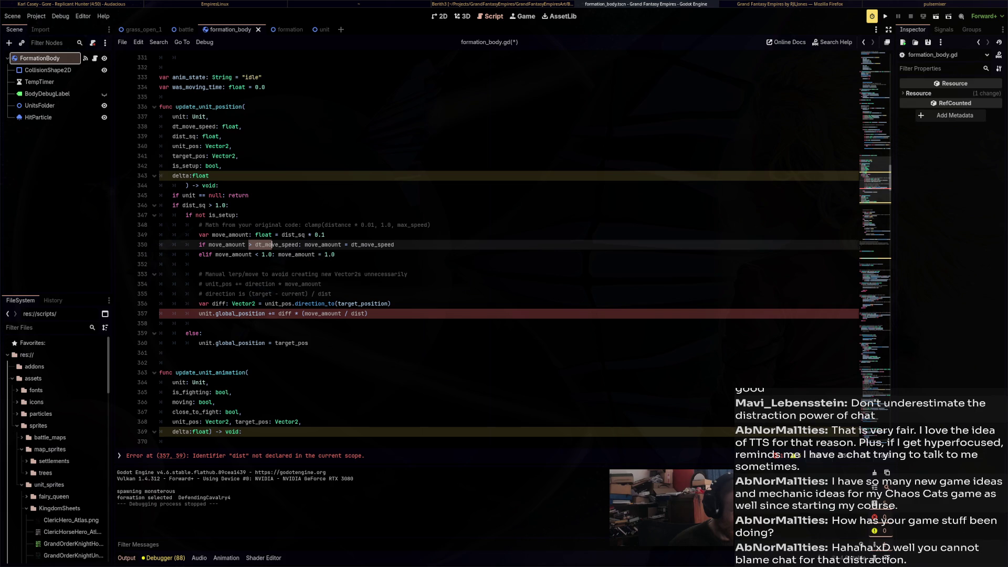
{"action": "double_click", "coordinate": [372, 245]}
{"action": "type", "text": "move_amount"}
{"action": "key", "text": "ctrl+s"}
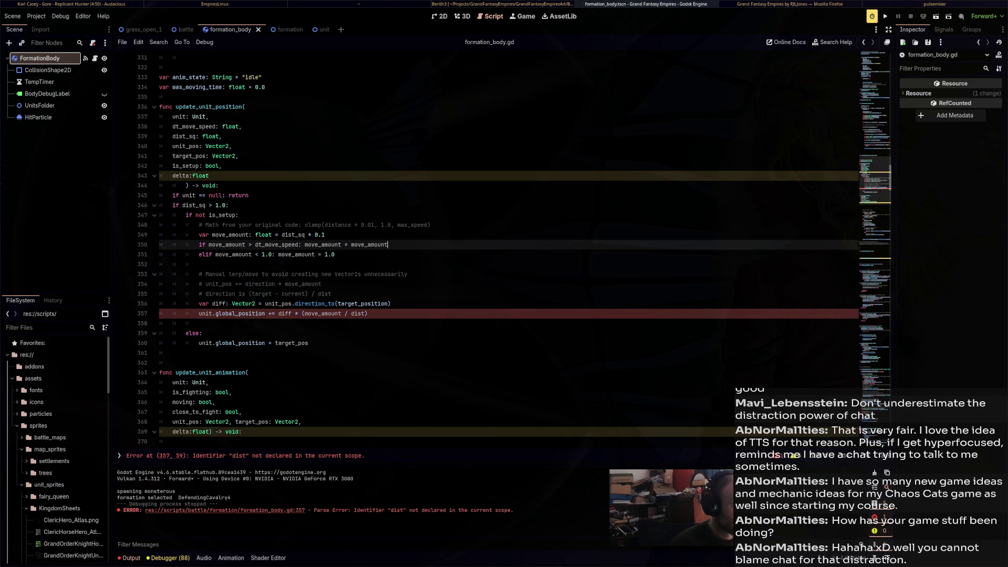
Drop the '/ dist' division on line 357, save, and run the game with F5
{"action": "left_click", "coordinate": [364, 314]}
{"action": "key", "text": "BackSpace"}
{"action": "key", "text": "BackSpace"}
{"action": "key", "text": "BackSpace"}
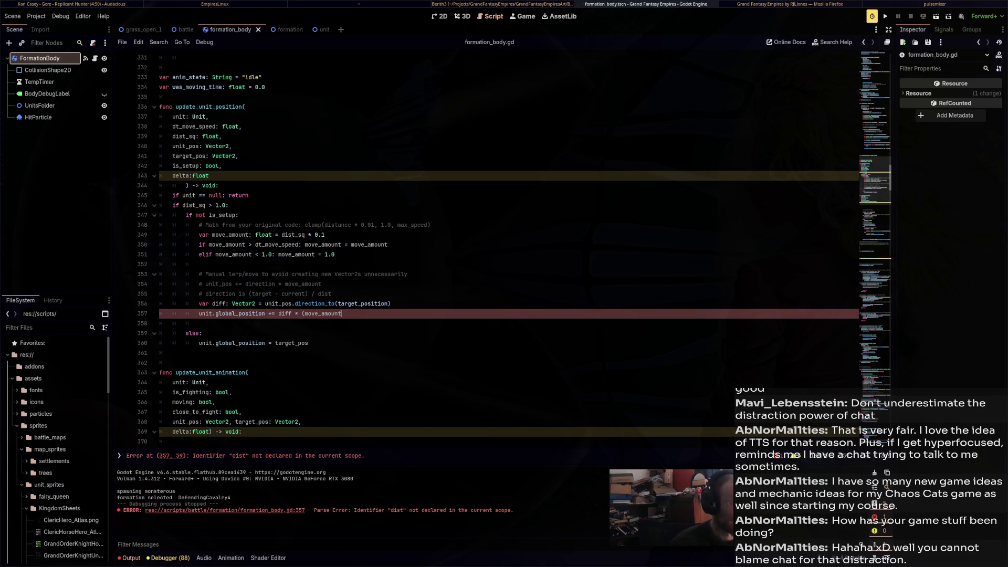
{"action": "type", "text": ")"}
{"action": "key", "text": "ctrl+s"}
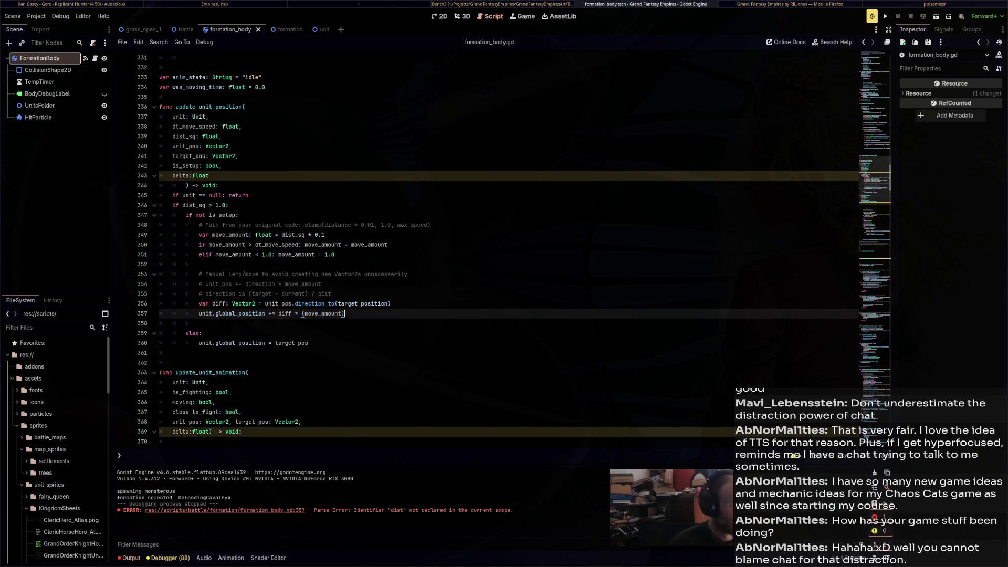
{"action": "key", "text": "F5"}
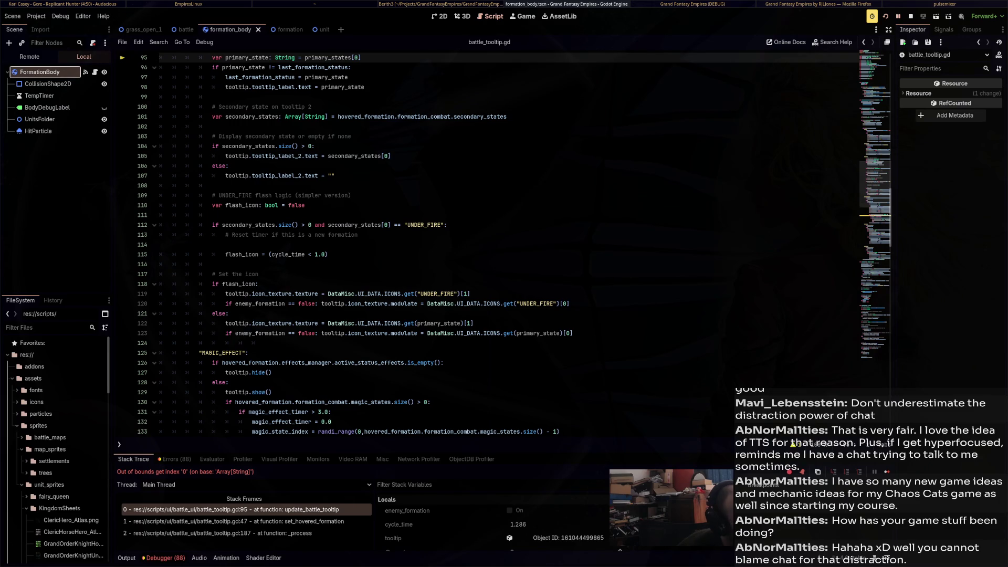
Add a primary_states guard line below the primary-state comment and save battle_tooltip.gd
{"action": "scroll", "coordinate": [488, 244], "scroll_direction": "up", "scroll_amount": 10}
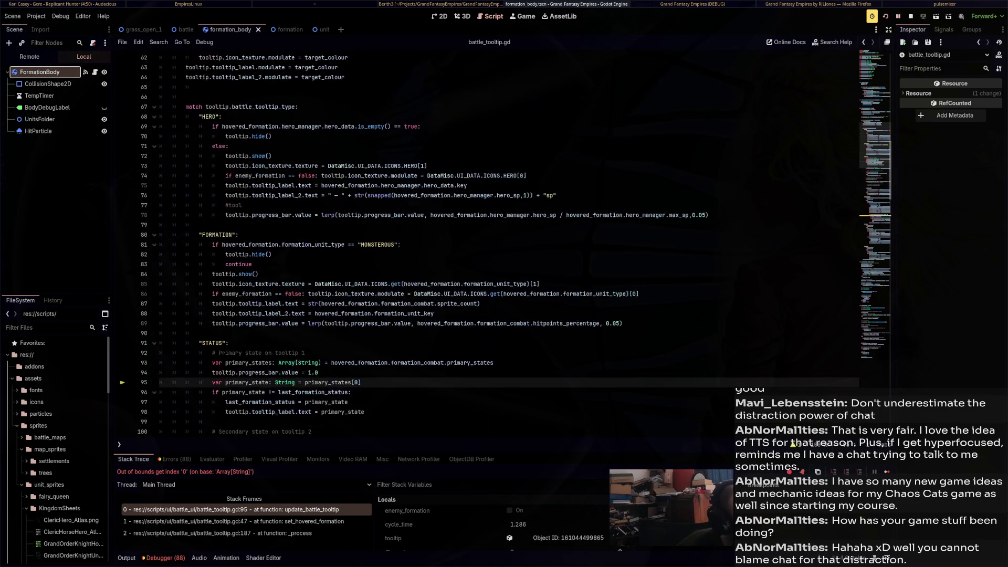
{"action": "scroll", "coordinate": [489, 245], "scroll_direction": "down", "scroll_amount": 3}
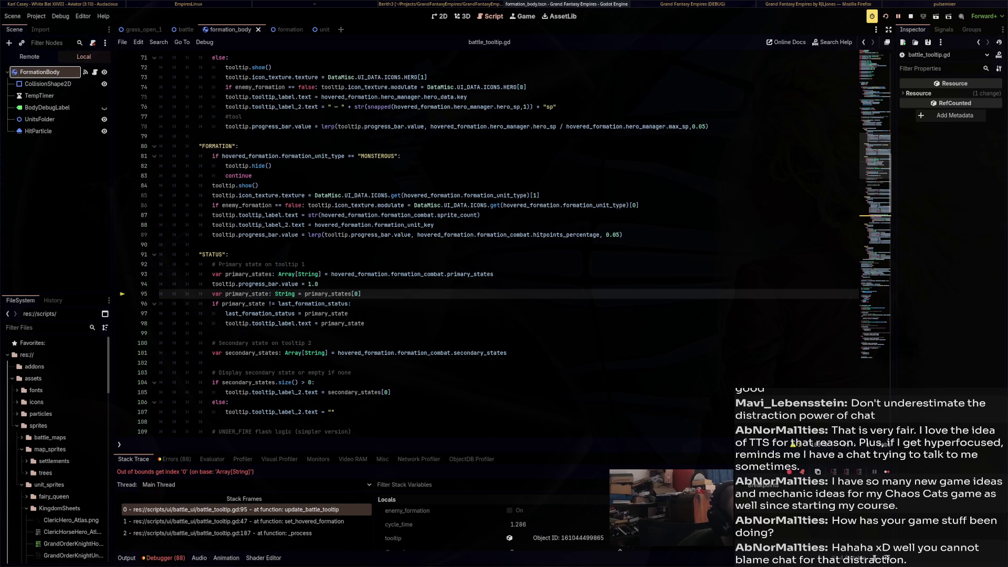
{"action": "left_click", "coordinate": [305, 265]}
{"action": "key", "text": "Return"}
{"action": "type", "text": "if "}
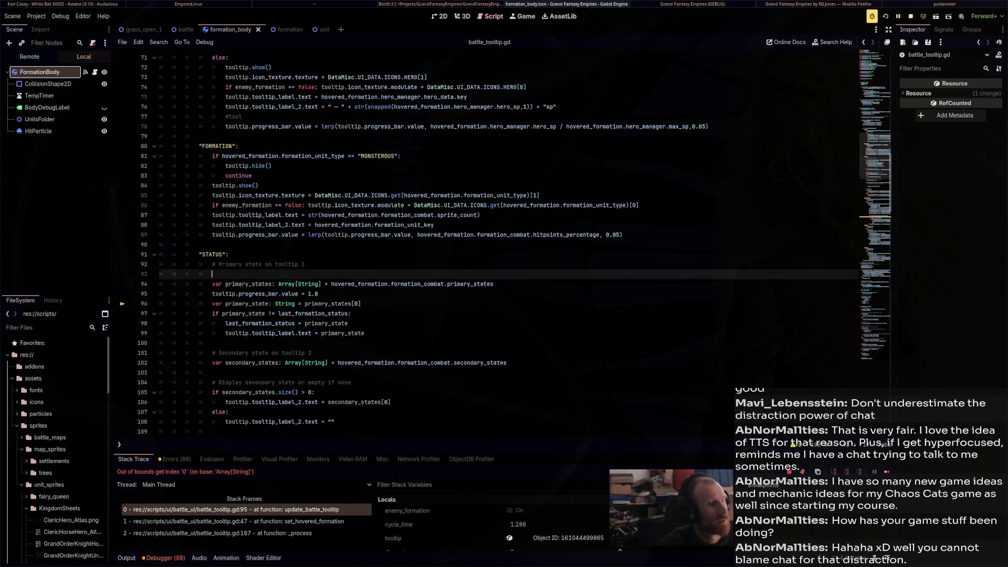
{"action": "type", "text": "p"}
{"action": "key", "text": "BackSpace"}
{"action": "key", "text": "BackSpace"}
{"action": "key", "text": "BackSpace"}
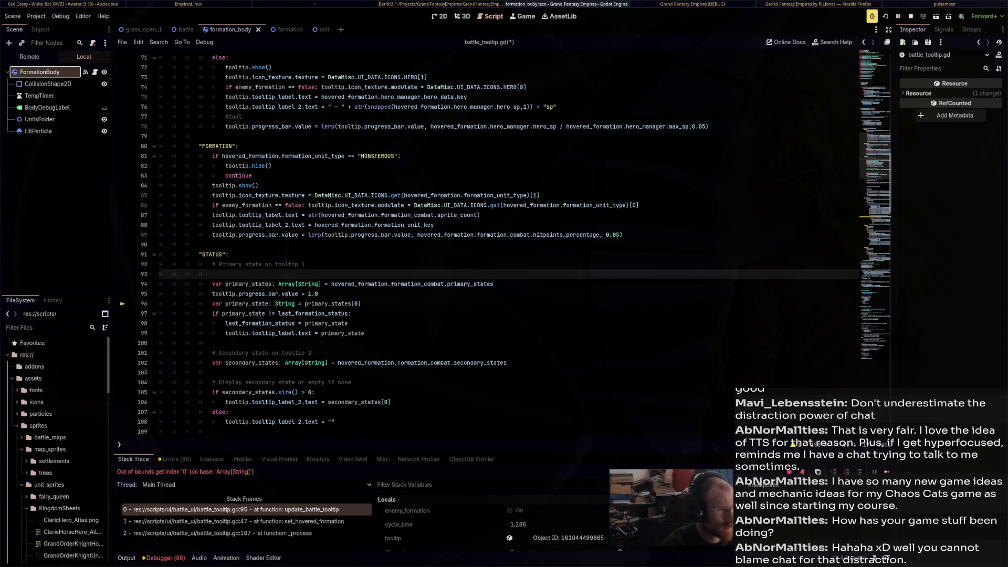
{"action": "key", "text": "Down"}
{"action": "key", "text": "Down"}
{"action": "key", "text": "End"}
{"action": "key", "text": "Return"}
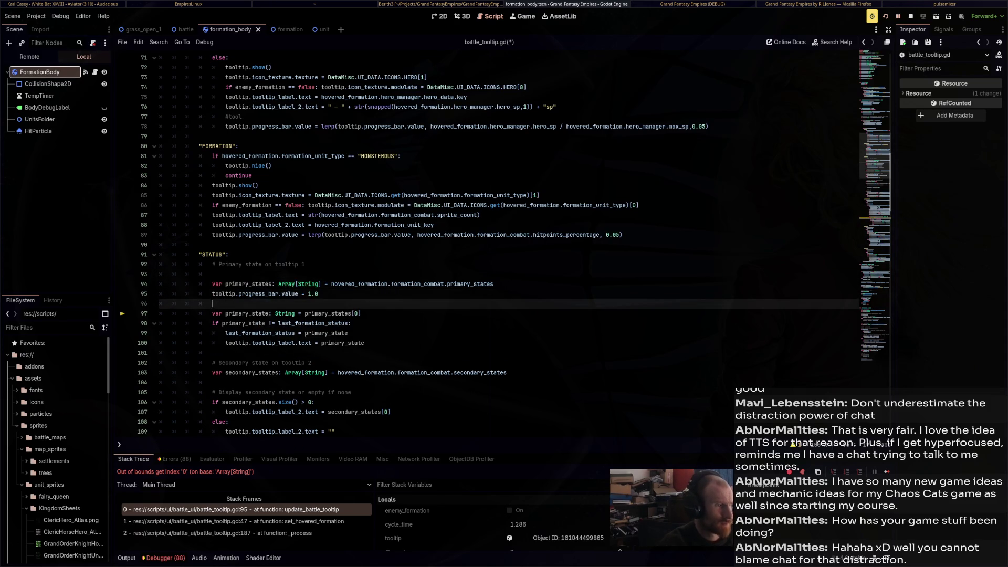
{"action": "type", "text": "ary"}
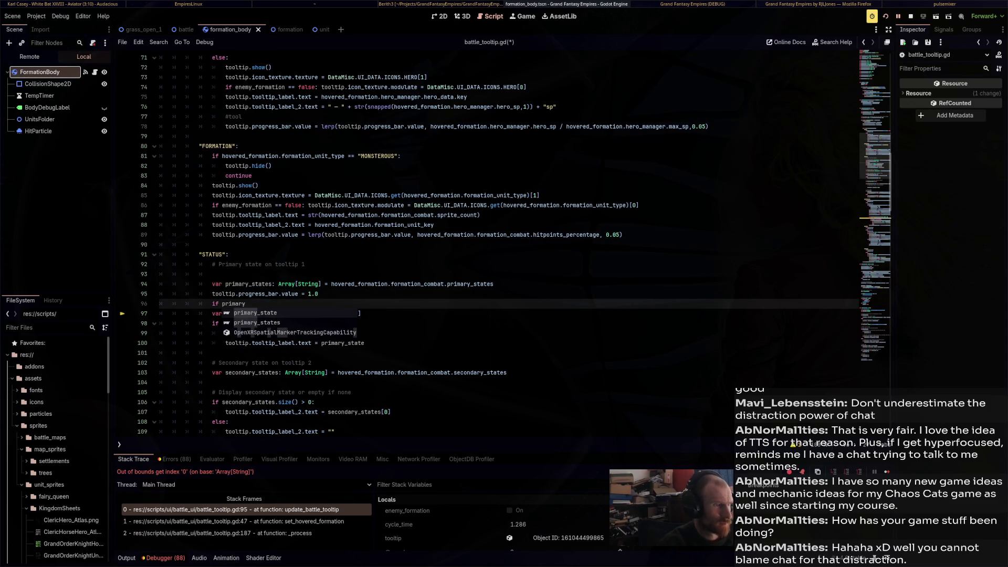
{"action": "type", "text": "_states.size() < 1:"}
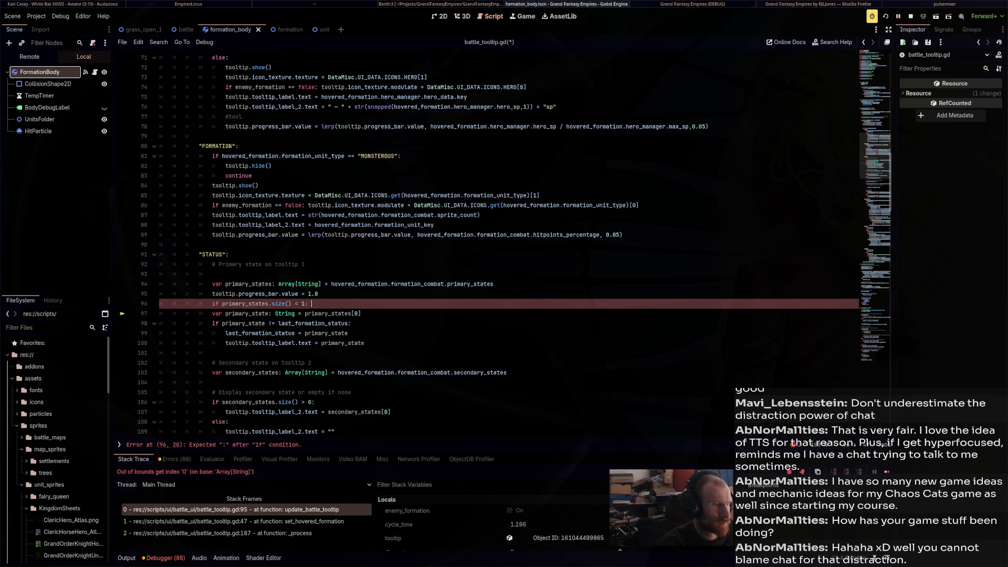
{"action": "type", "text": "rn"}
{"action": "key", "text": "ctrl+s"}
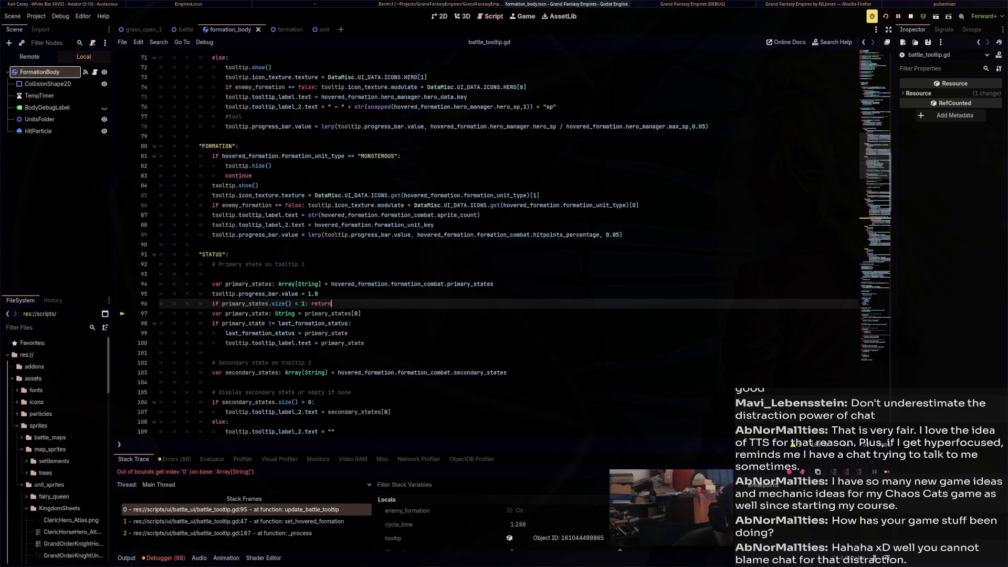
Replace 'return' on line 96 with 'continue' copied from line 83, then restart the game
{"action": "double_click", "coordinate": [238, 175]}
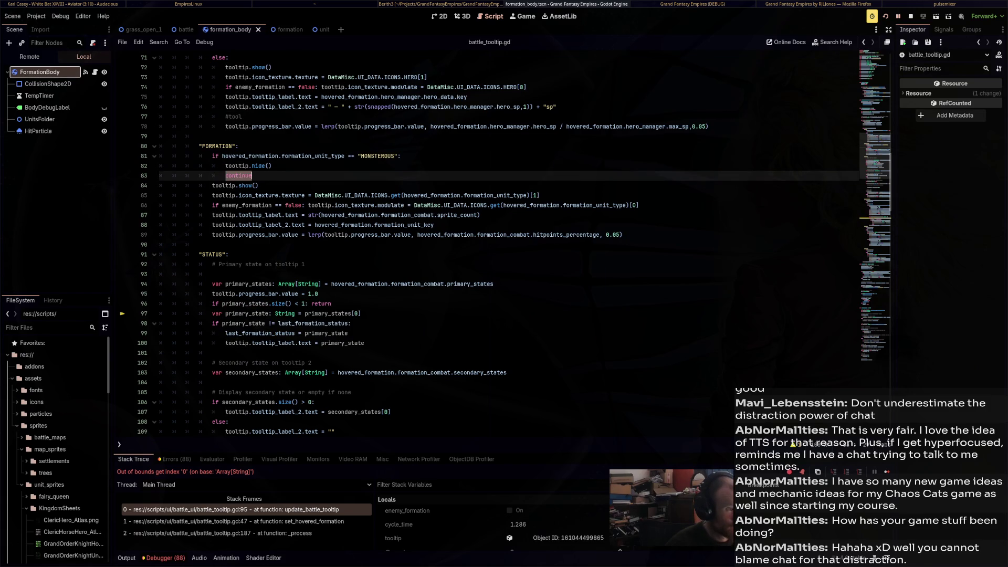
{"action": "key", "text": "ctrl+c"}
{"action": "double_click", "coordinate": [320, 304]}
{"action": "key", "text": "ctrl+v"}
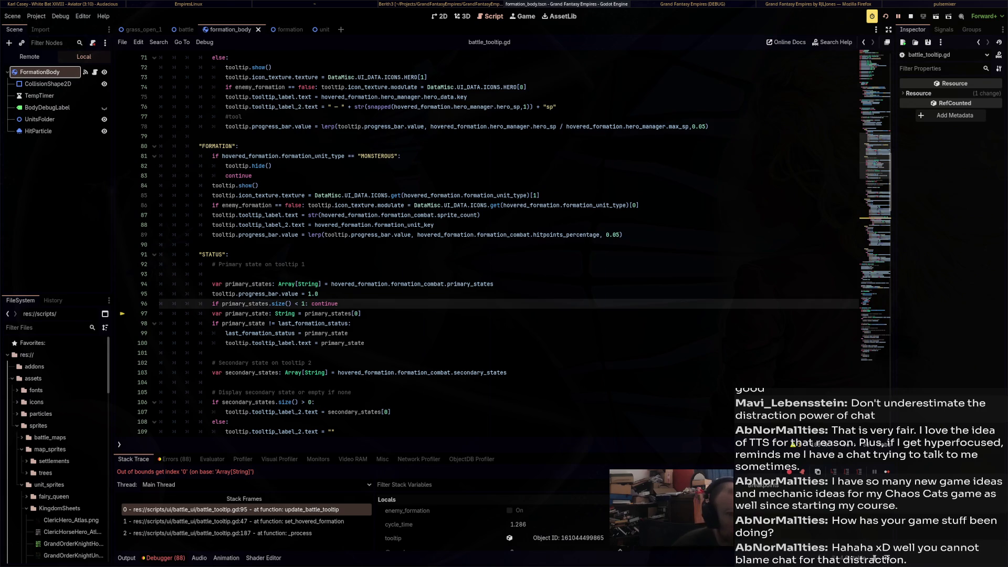
{"action": "key", "text": "F8"}
{"action": "left_click", "coordinate": [886, 17]}
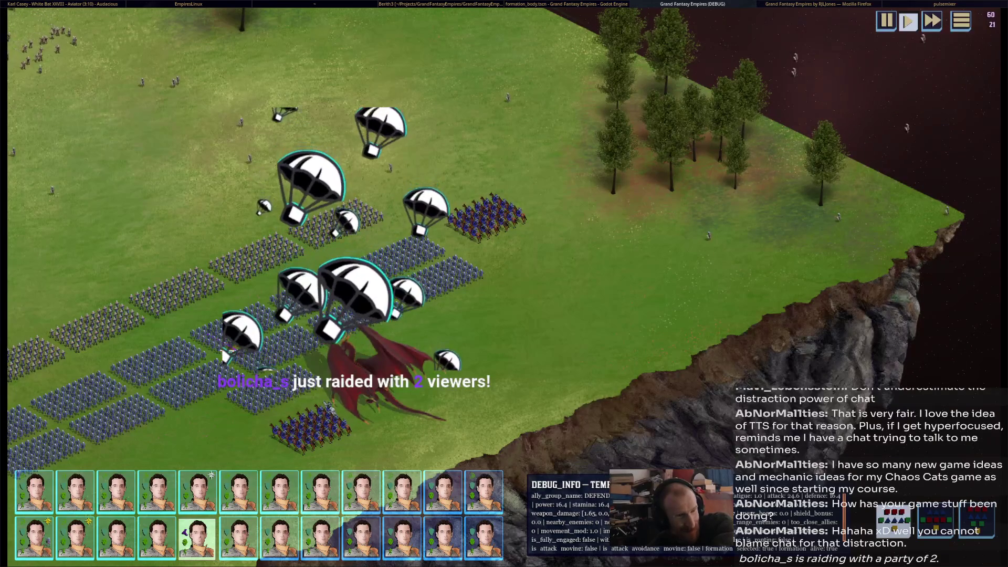
Quit the play-test battle window with Alt+F4
{"action": "key", "text": "alt+F4"}
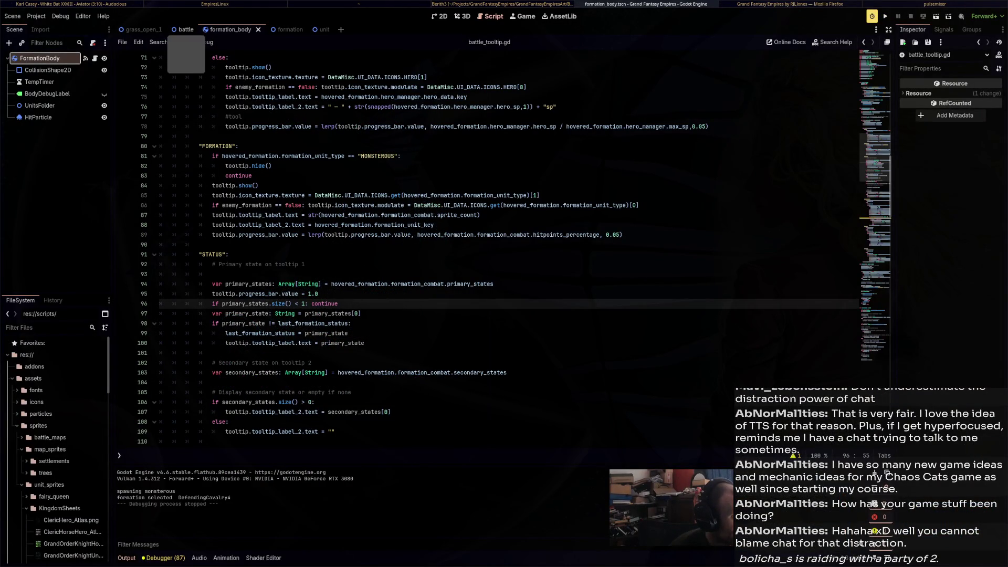
Look over the formation scene tabs and open the formation_body.gd script
{"action": "left_click", "coordinate": [284, 29]}
{"action": "scroll", "coordinate": [488, 249], "scroll_direction": "up", "scroll_amount": 15}
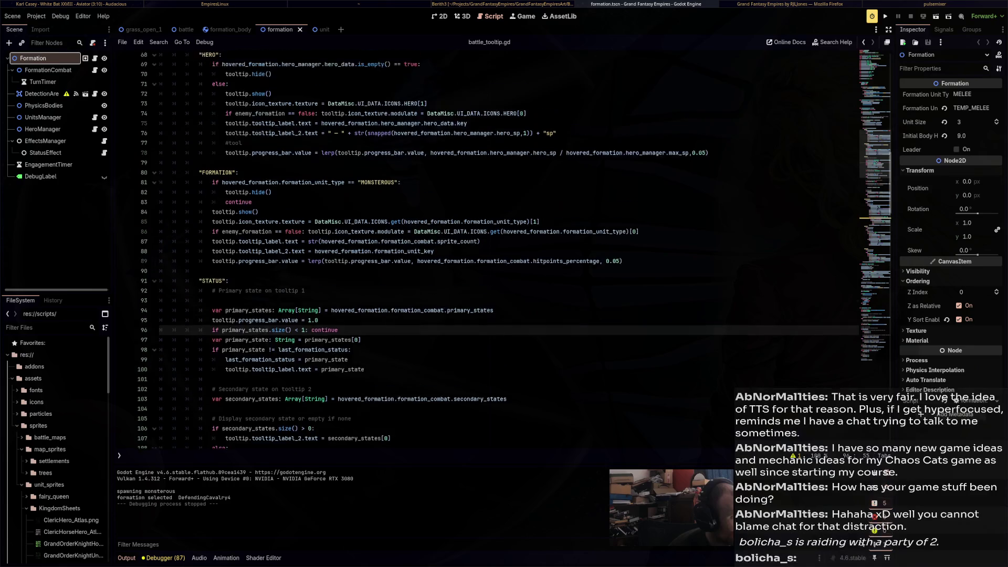
{"action": "scroll", "coordinate": [488, 250], "scroll_direction": "up", "scroll_amount": 4}
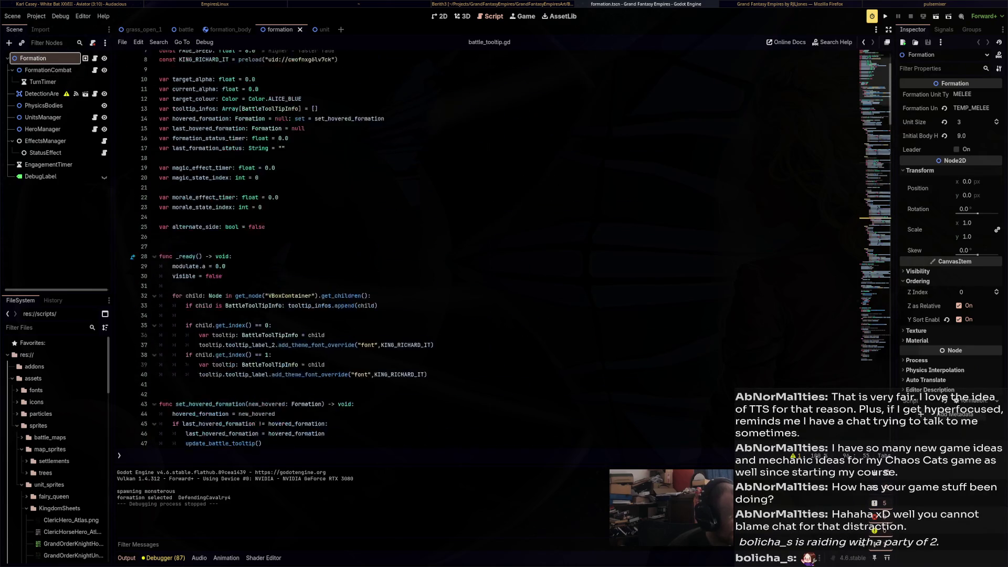
{"action": "left_click", "coordinate": [227, 29]}
{"action": "scroll", "coordinate": [489, 249], "scroll_direction": "down", "scroll_amount": 20}
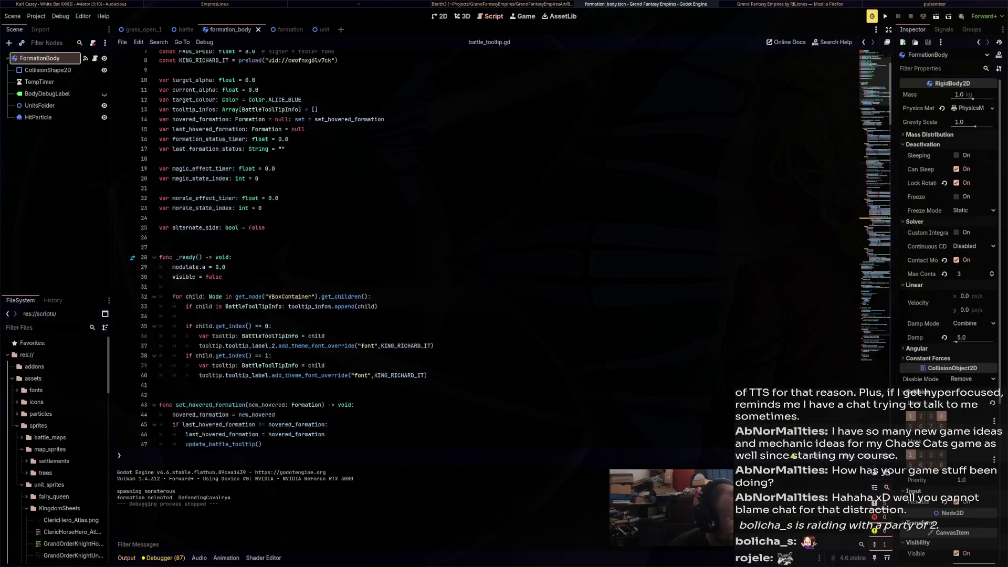
{"action": "scroll", "coordinate": [488, 250], "scroll_direction": "down", "scroll_amount": 17}
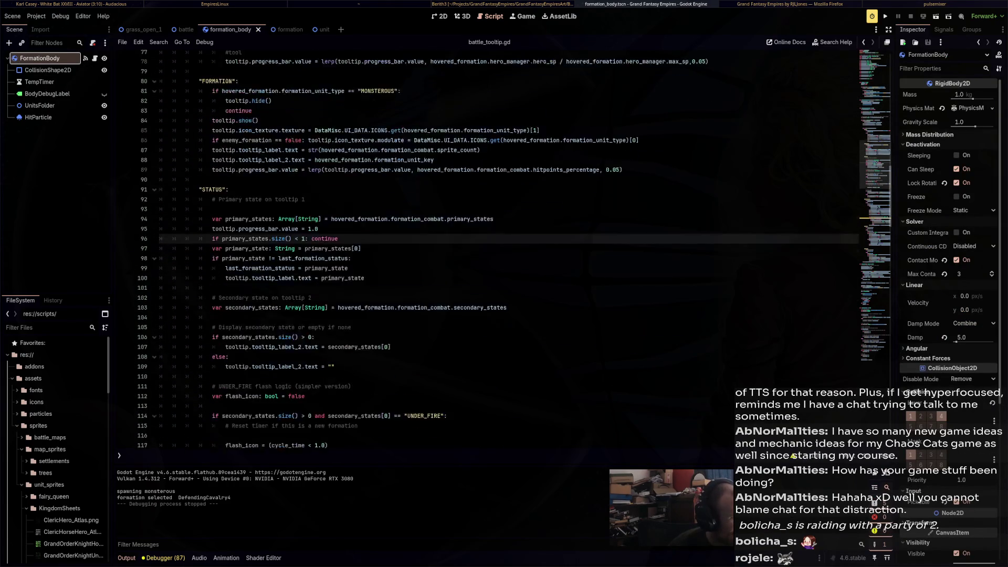
{"action": "scroll", "coordinate": [489, 249], "scroll_direction": "up", "scroll_amount": 9}
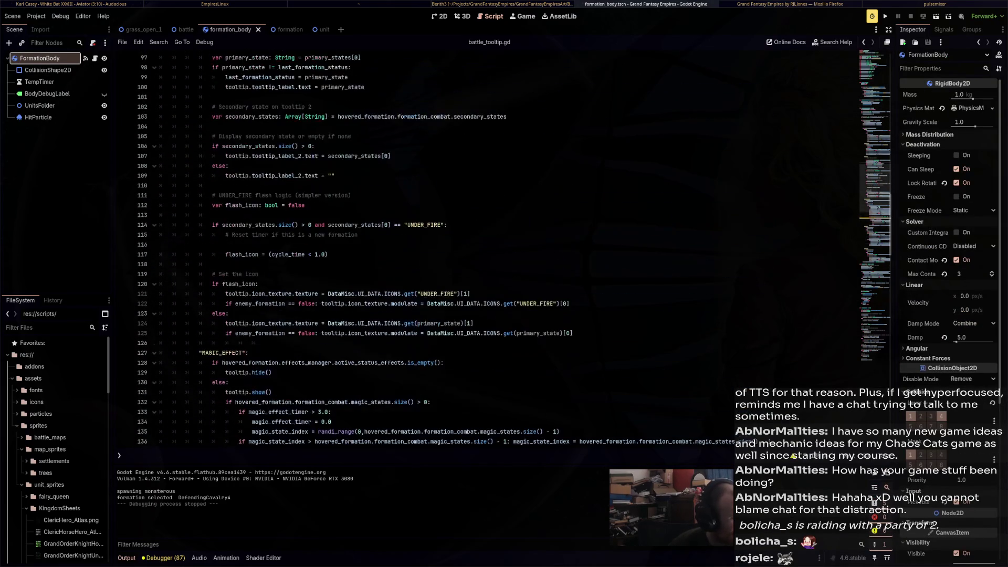
{"action": "left_click", "coordinate": [94, 59]}
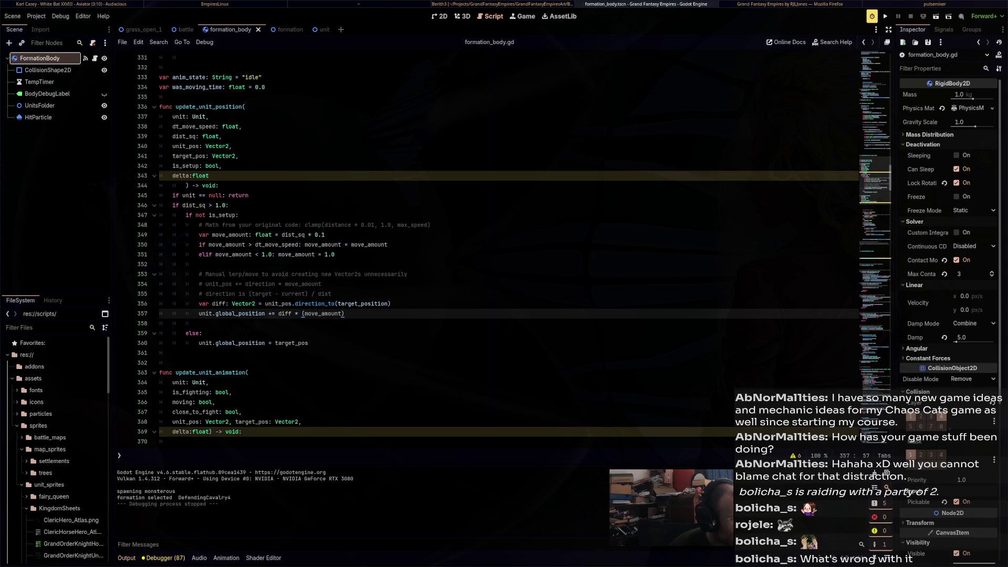
Paste dt_move_speed over move_amount on line 357, then run the game with F5
{"action": "left_click_drag", "start_coordinate": [388, 245], "coordinate": [199, 225]}
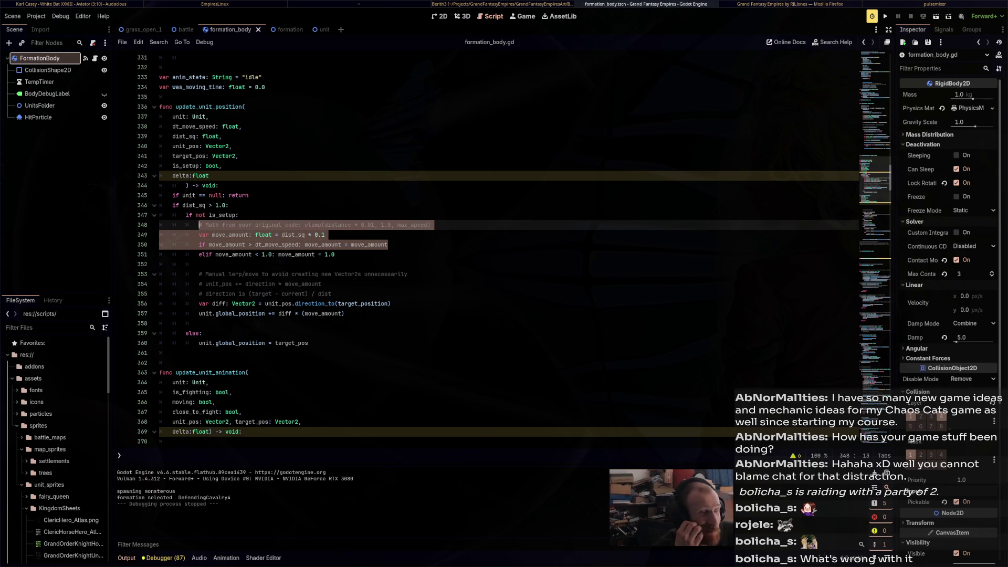
{"action": "left_click", "coordinate": [324, 273]}
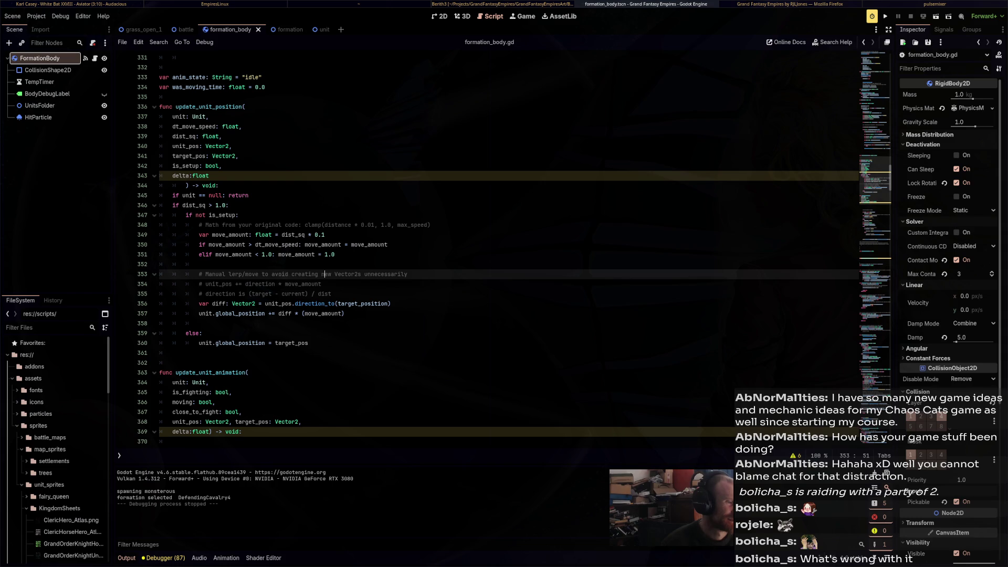
{"action": "double_click", "coordinate": [278, 245]}
{"action": "right_click", "coordinate": [325, 313]}
{"action": "left_click", "coordinate": [335, 362]}
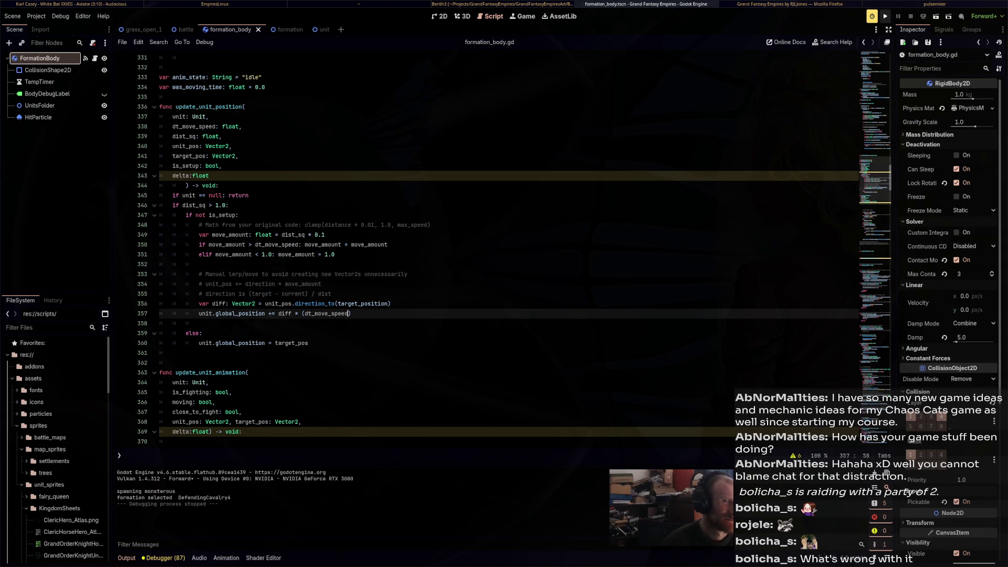
{"action": "key", "text": "F5"}
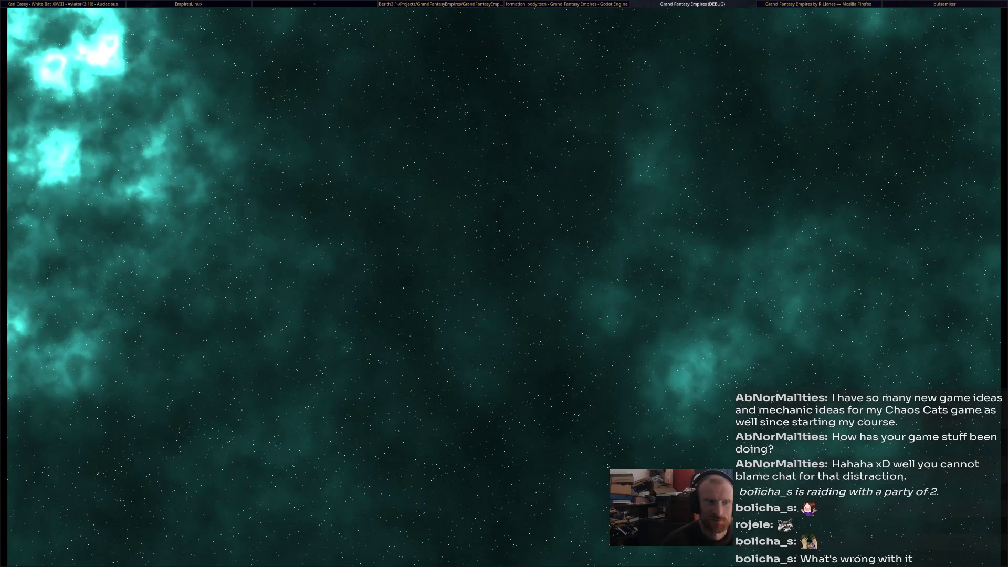
Zoom into the battlefield, press START_BATTLE, watch the units move, then stop the game
{"action": "key", "text": "super+Left"}
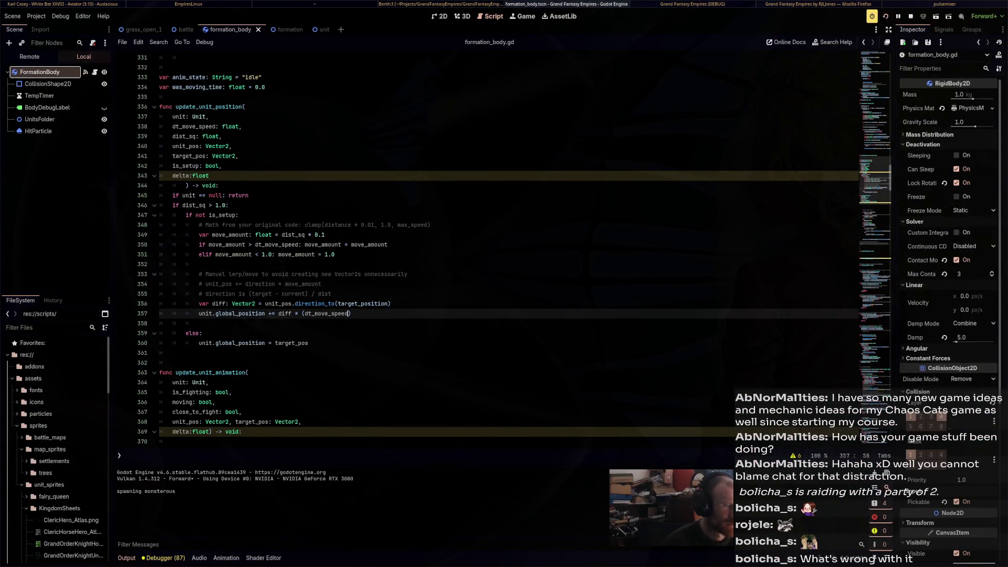
{"action": "key", "text": "super+Right"}
{"action": "scroll", "coordinate": [685, 289], "scroll_direction": "up", "scroll_amount": 3}
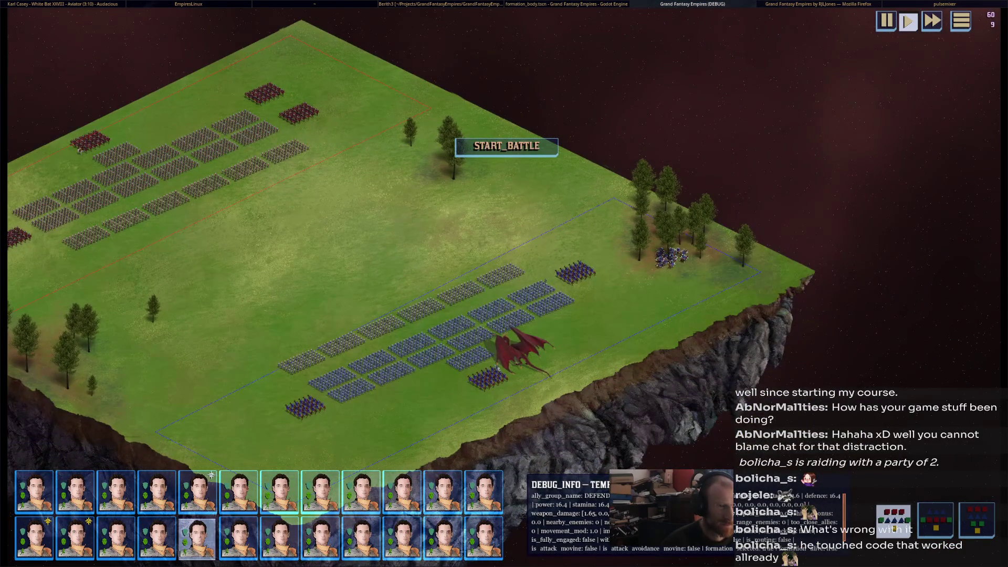
{"action": "scroll", "coordinate": [637, 289], "scroll_direction": "up", "scroll_amount": 2}
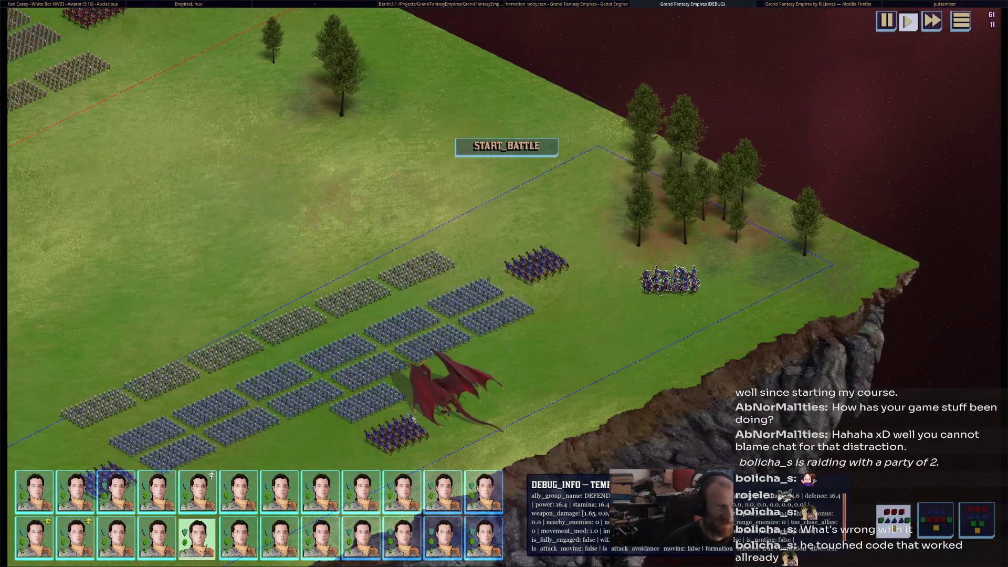
{"action": "left_click", "coordinate": [507, 146]}
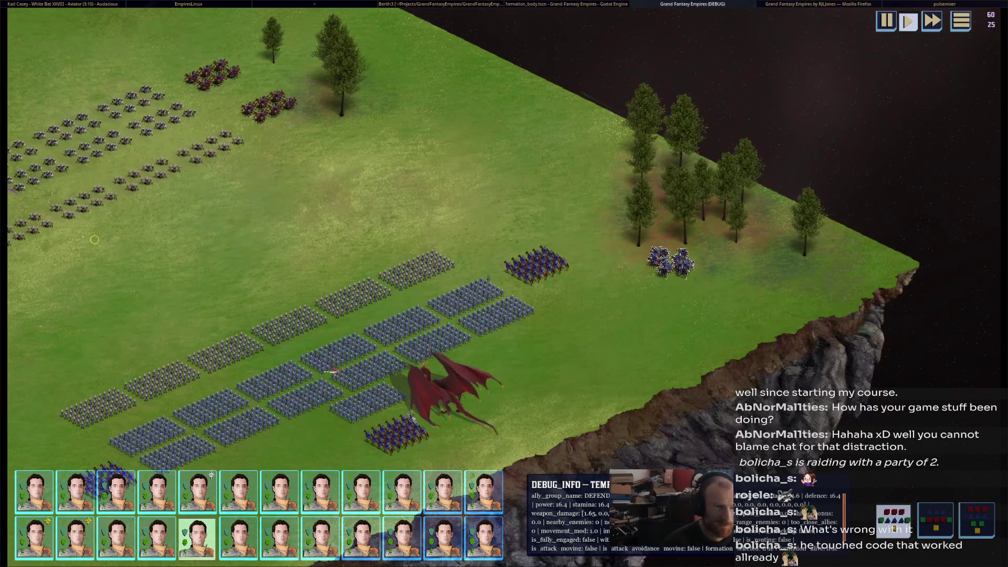
{"action": "scroll", "coordinate": [504, 284], "scroll_direction": "up", "scroll_amount": 2}
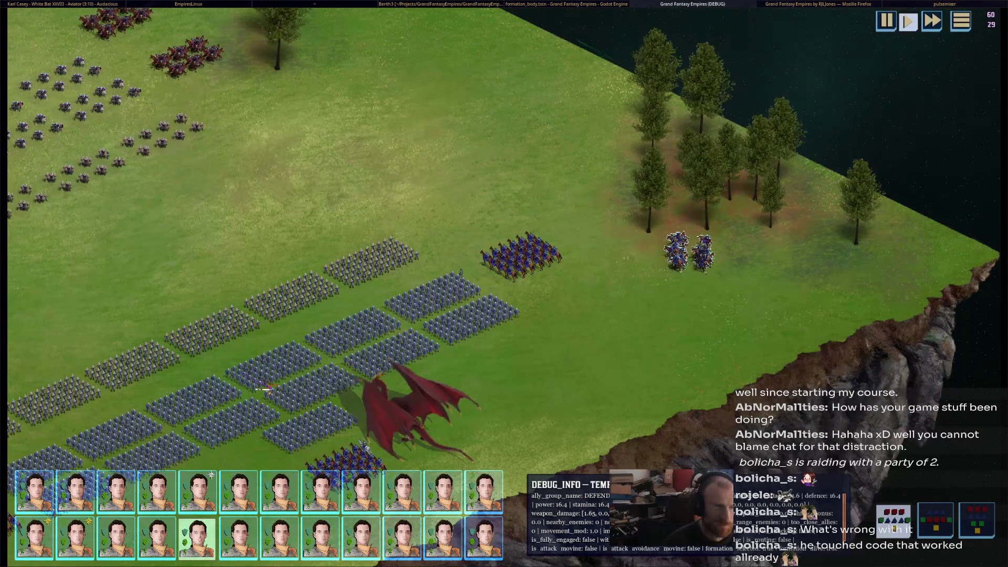
{"action": "key", "text": "F8"}
{"action": "scroll", "coordinate": [472, 252], "scroll_direction": "down", "scroll_amount": 10}
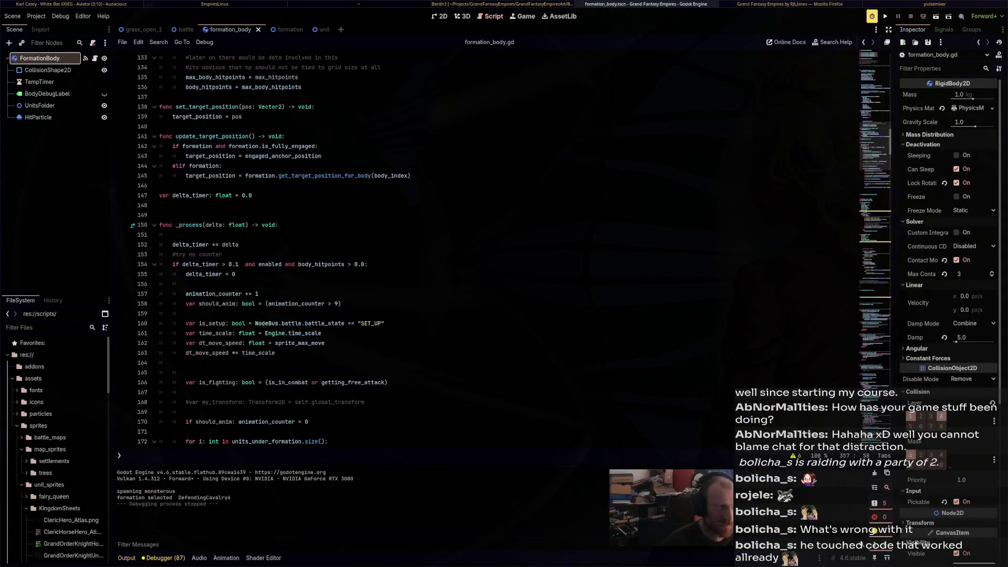
Change the delta_timer threshold on line 154 to 0.01, save, and run the game
{"action": "left_click", "coordinate": [237, 264]}
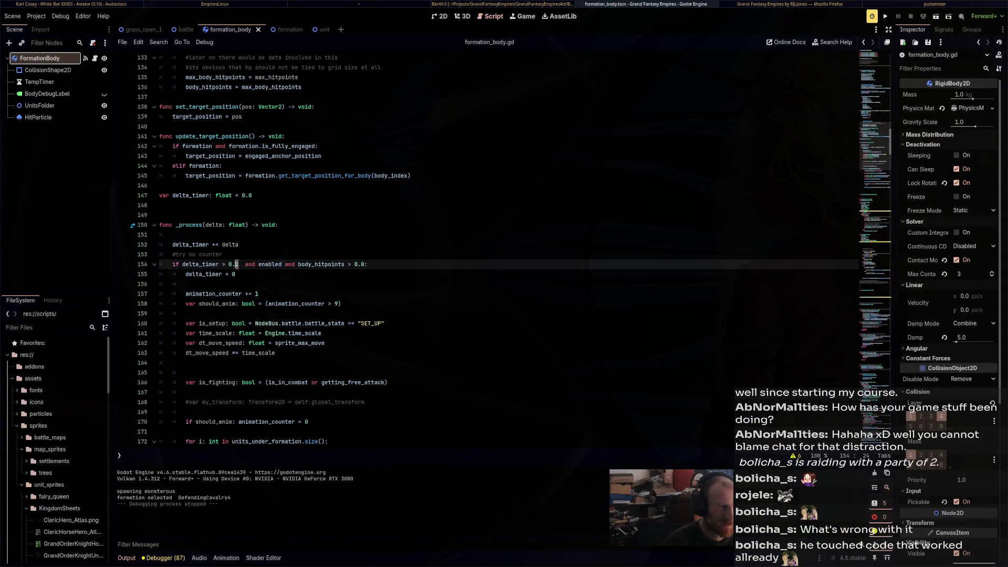
{"action": "type", "text": "0"}
{"action": "key", "text": "ctrl+s"}
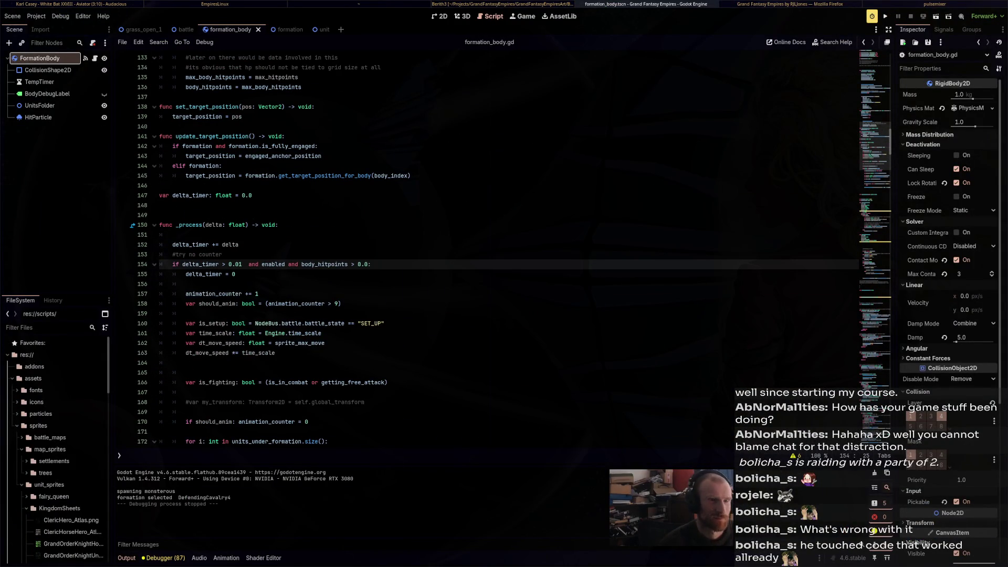
{"action": "key", "text": "F5"}
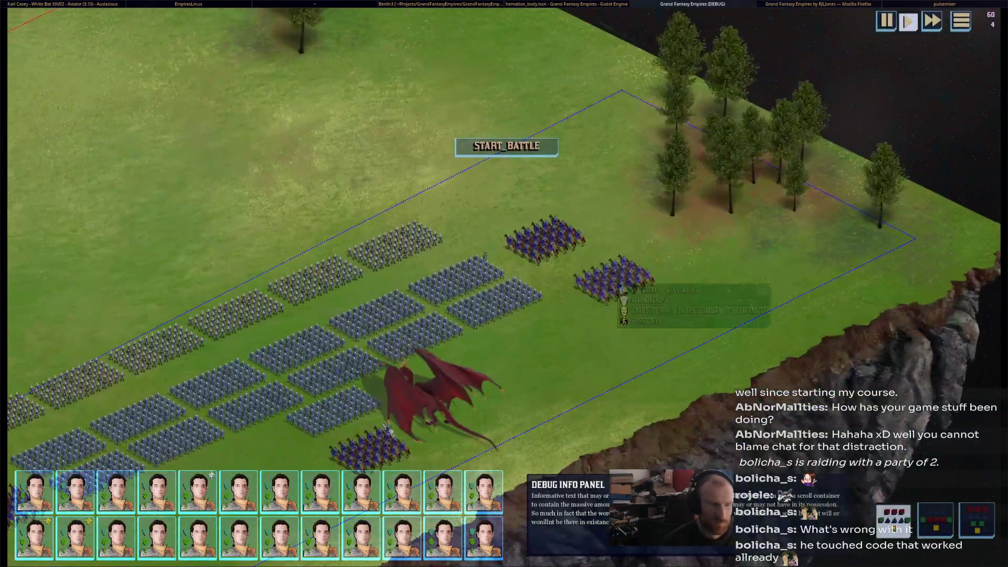
Inspect a unit's stats in the debug panel, pan the battlefield, then stop the game
{"action": "left_click", "coordinate": [197, 538]}
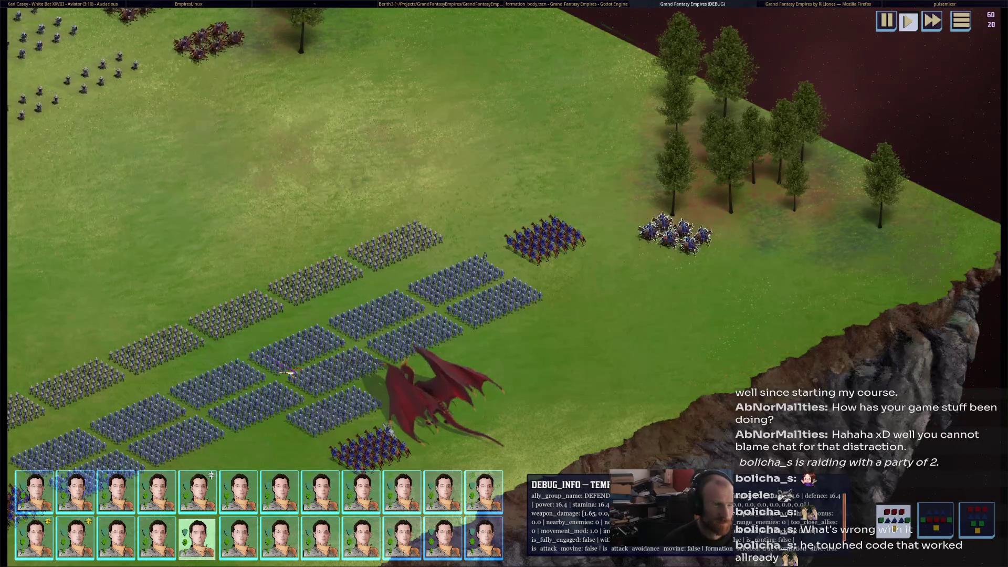
{"action": "mouse_move", "coordinate": [156, 538]}
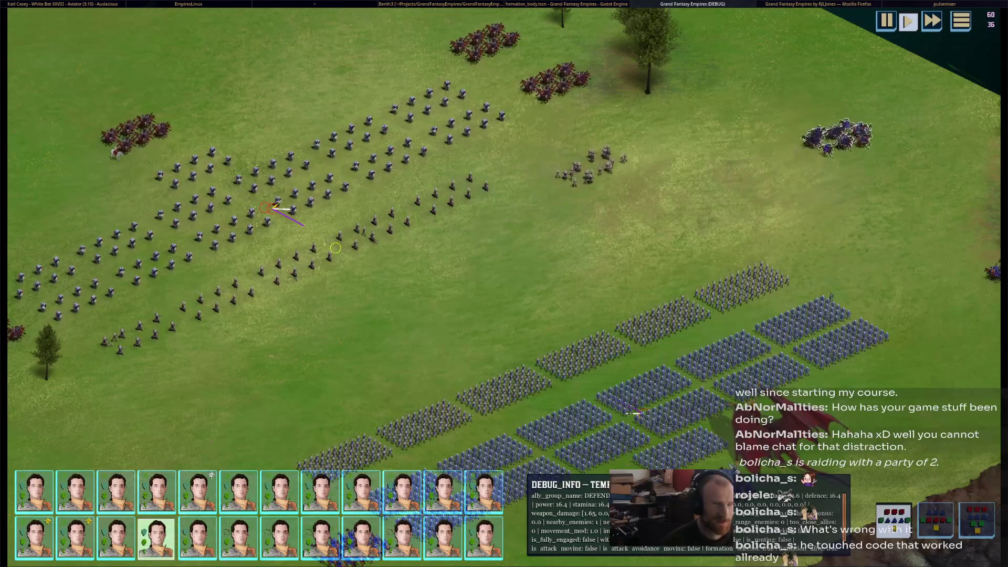
{"action": "key", "text": "Right"}
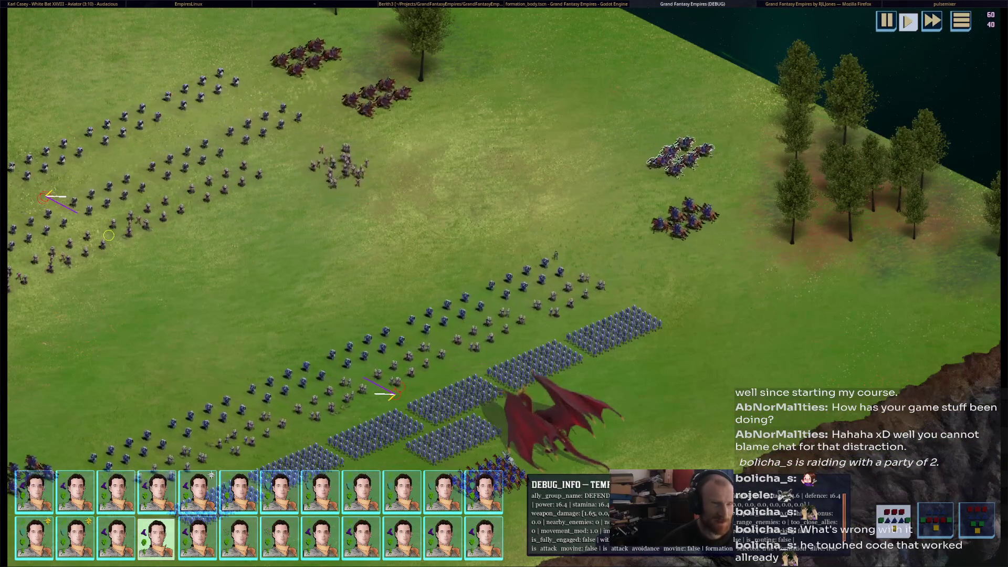
{"action": "key", "text": "F8"}
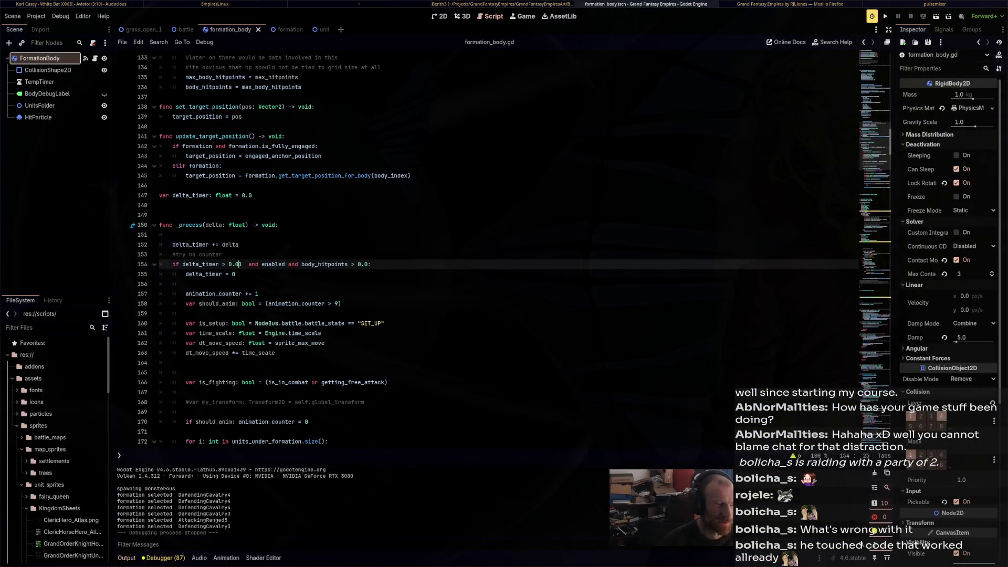
Look over formation_body.gd's setup code, then open Nemo at the home folder
{"action": "scroll", "coordinate": [473, 247], "scroll_direction": "down", "scroll_amount": 9}
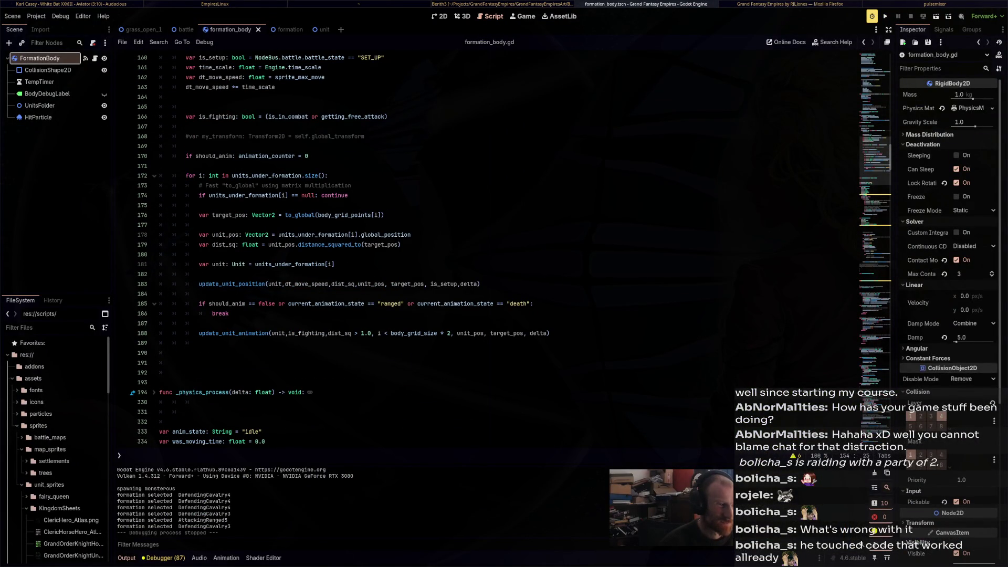
{"action": "scroll", "coordinate": [473, 247], "scroll_direction": "up", "scroll_amount": 4}
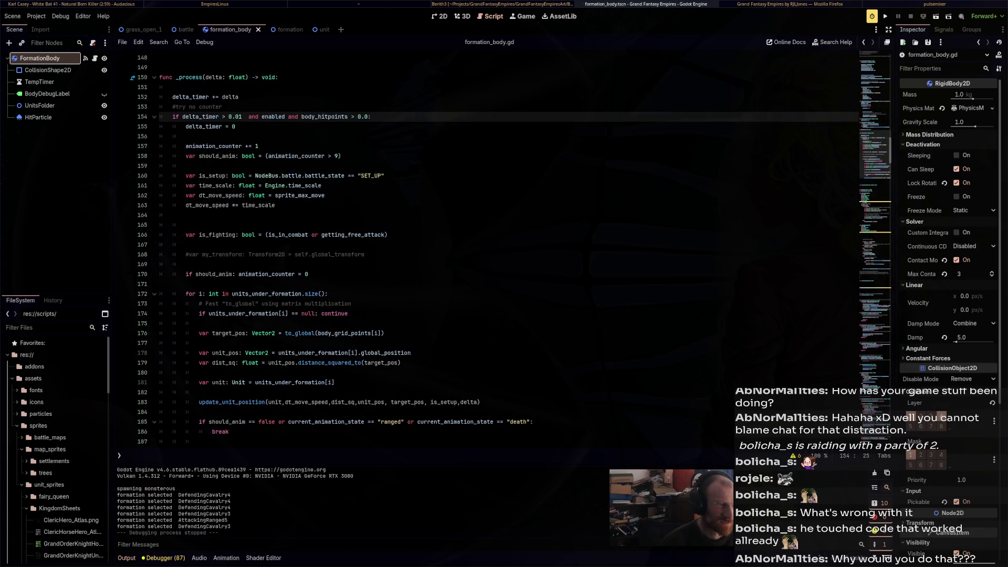
{"action": "scroll", "coordinate": [472, 246], "scroll_direction": "up", "scroll_amount": 3}
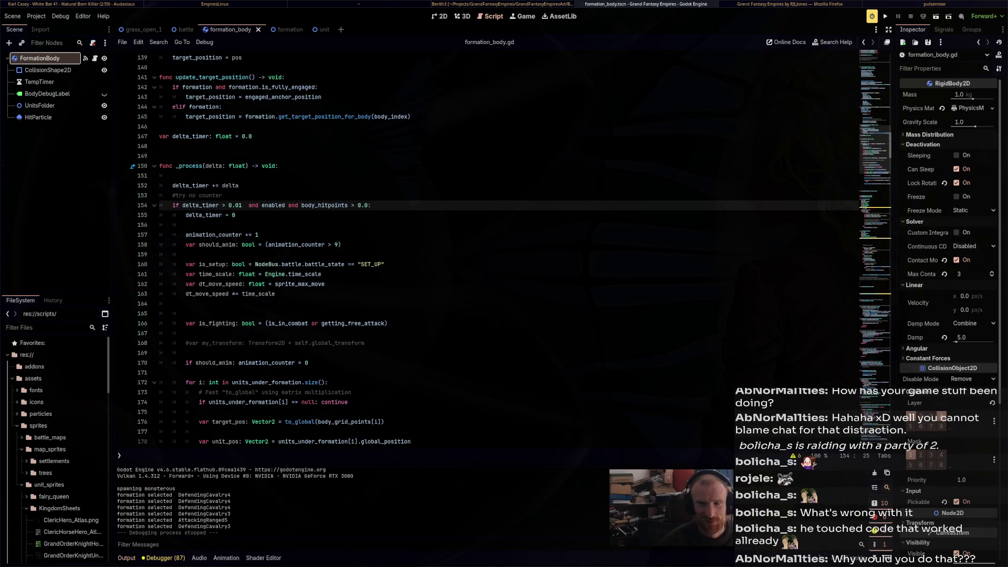
{"action": "scroll", "coordinate": [473, 246], "scroll_direction": "up", "scroll_amount": 4}
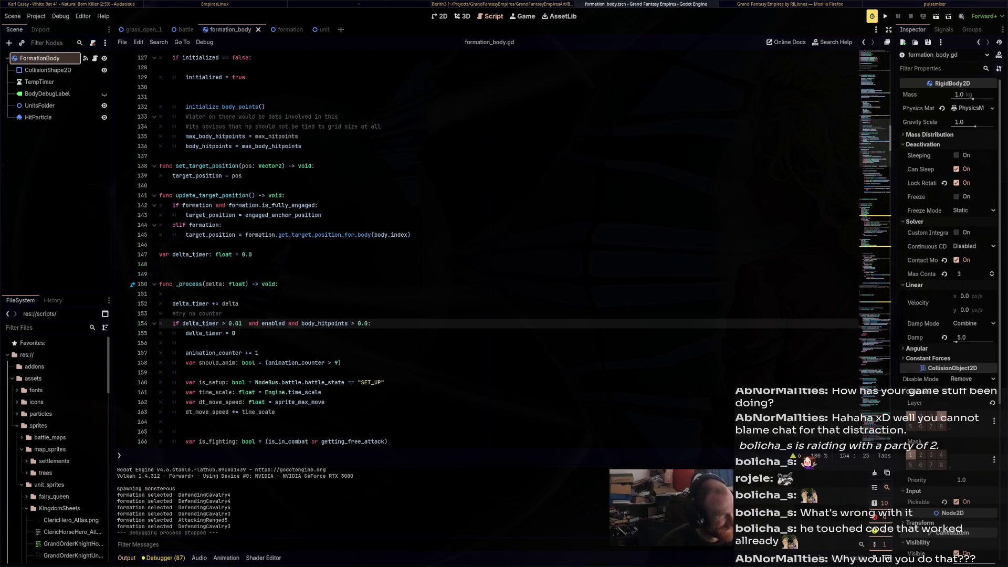
{"action": "scroll", "coordinate": [473, 247], "scroll_direction": "up", "scroll_amount": 16}
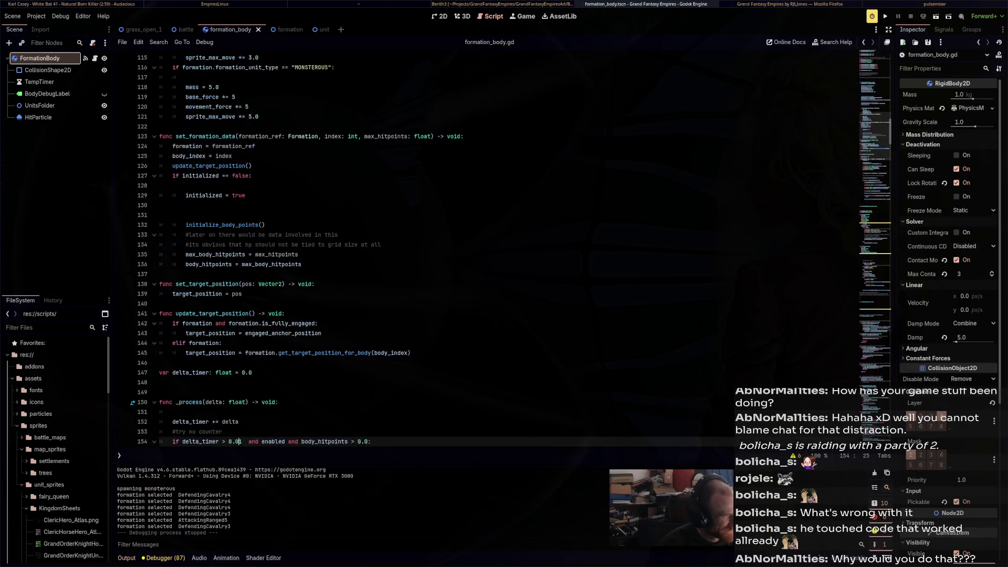
{"action": "scroll", "coordinate": [473, 247], "scroll_direction": "up", "scroll_amount": 17}
{"action": "scroll", "coordinate": [473, 246], "scroll_direction": "up", "scroll_amount": 8}
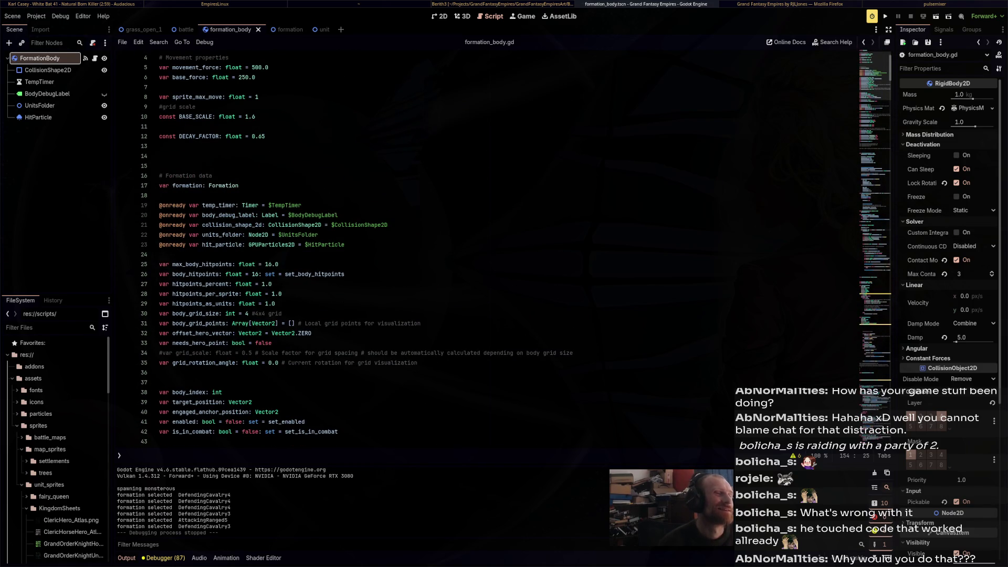
{"action": "scroll", "coordinate": [473, 247], "scroll_direction": "down", "scroll_amount": 12}
{"action": "scroll", "coordinate": [472, 247], "scroll_direction": "down", "scroll_amount": 17}
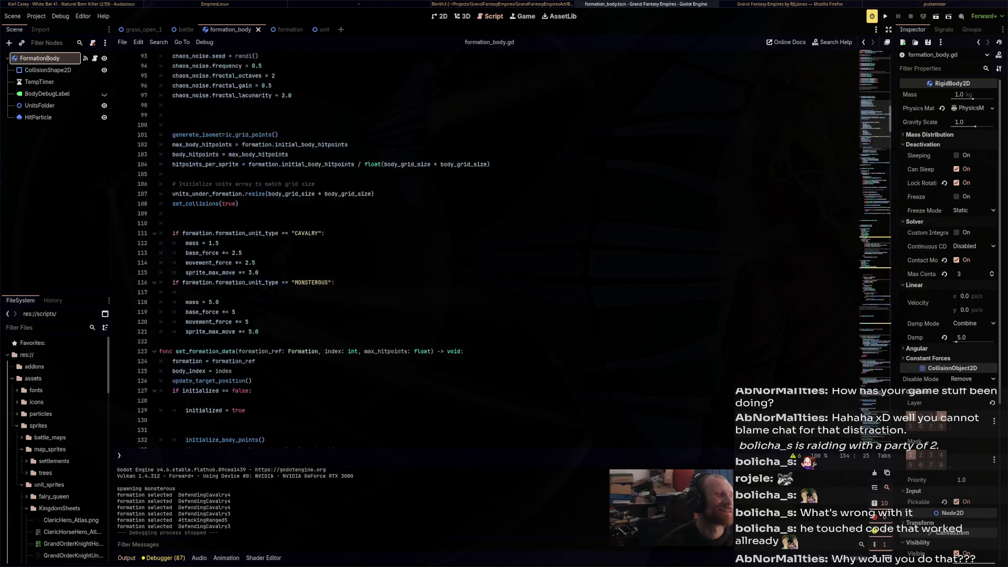
{"action": "scroll", "coordinate": [473, 247], "scroll_direction": "down", "scroll_amount": 8}
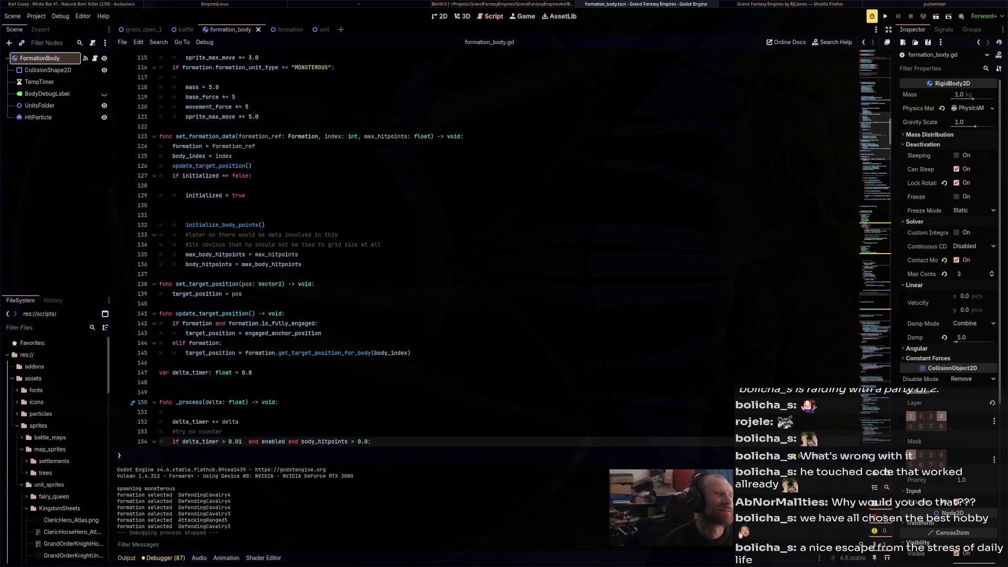
{"action": "key", "text": "super+e"}
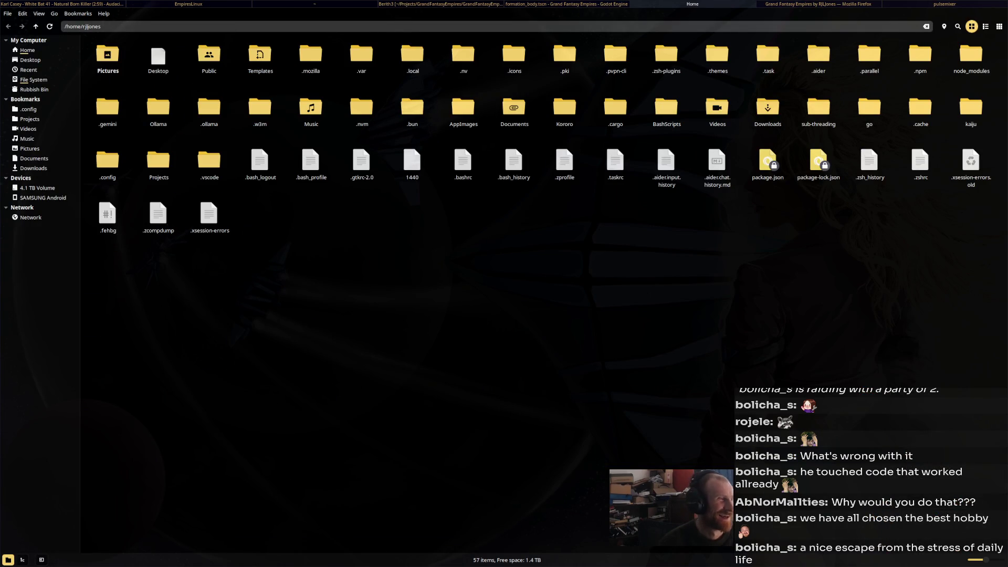
Browse into Projects > GrandFantasyEmpires > Backups in Nemo, then go back to Godot
{"action": "left_click", "coordinate": [30, 119]}
{"action": "double_click", "coordinate": [158, 54]}
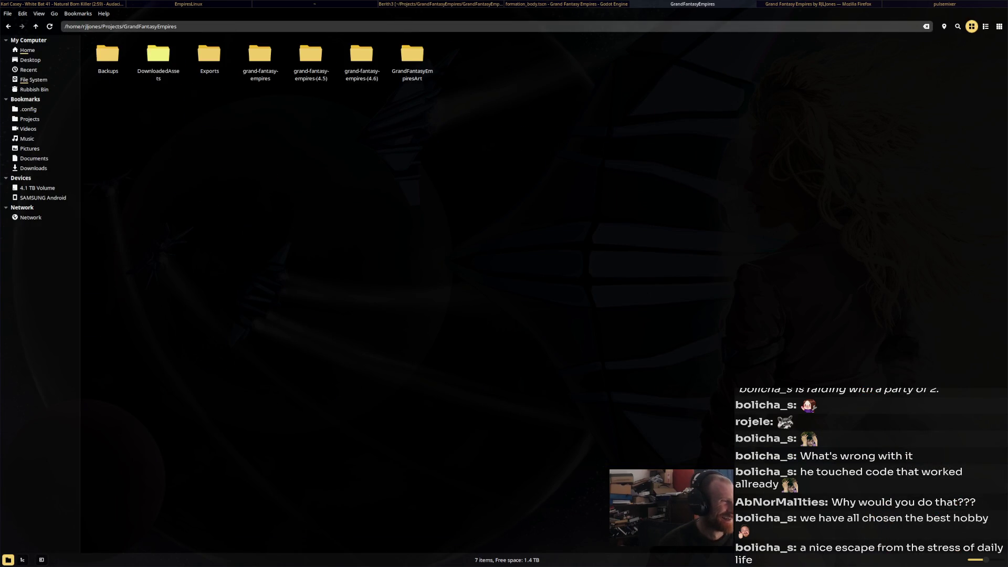
{"action": "double_click", "coordinate": [108, 54]}
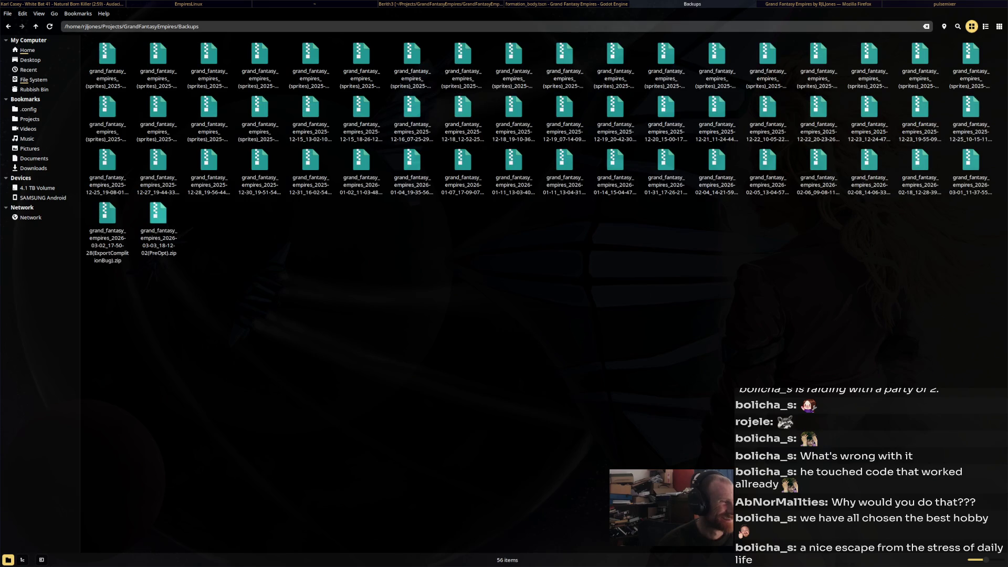
{"action": "mouse_move", "coordinate": [158, 213]}
{"action": "left_mouse_down"}
{"action": "mouse_move", "coordinate": [164, 236]}
{"action": "mouse_move", "coordinate": [818, 4]}
{"action": "left_mouse_up"}
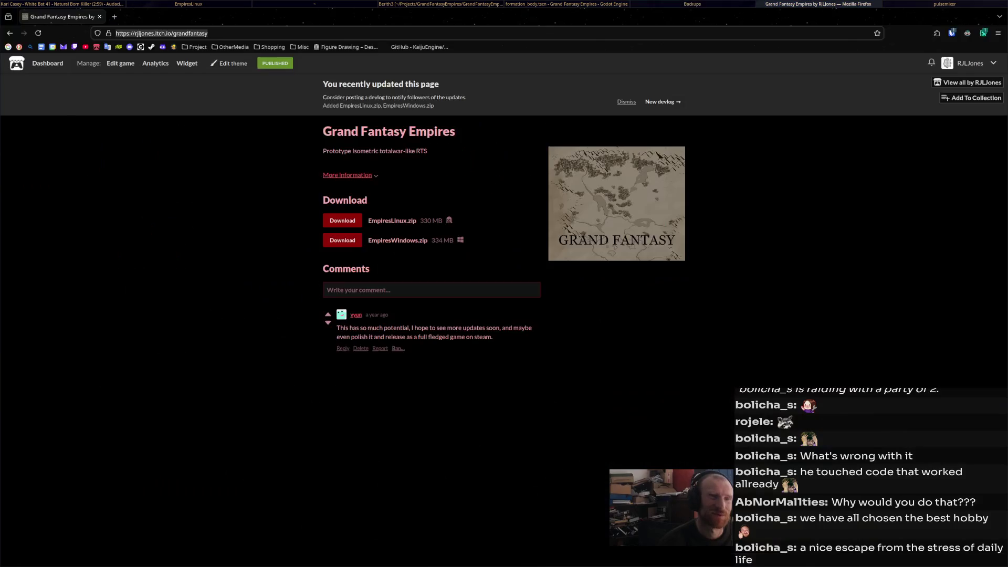
{"action": "key", "text": "alt+Tab"}
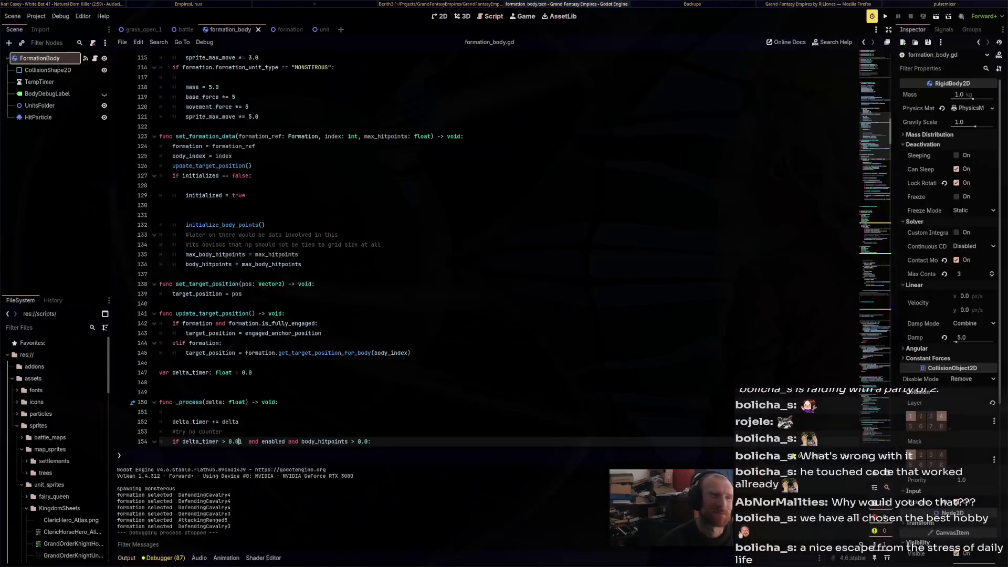
Undo the update_unit_animation and update_unit_position signature edits and stray text, then run the game
{"action": "left_click", "coordinate": [160, 126]}
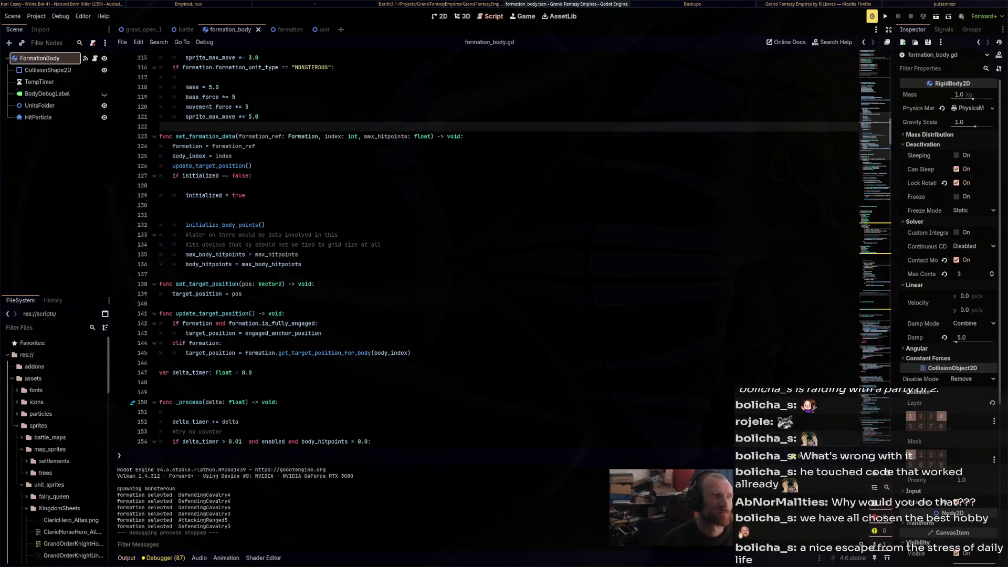
{"action": "scroll", "coordinate": [488, 247], "scroll_direction": "down", "scroll_amount": 15}
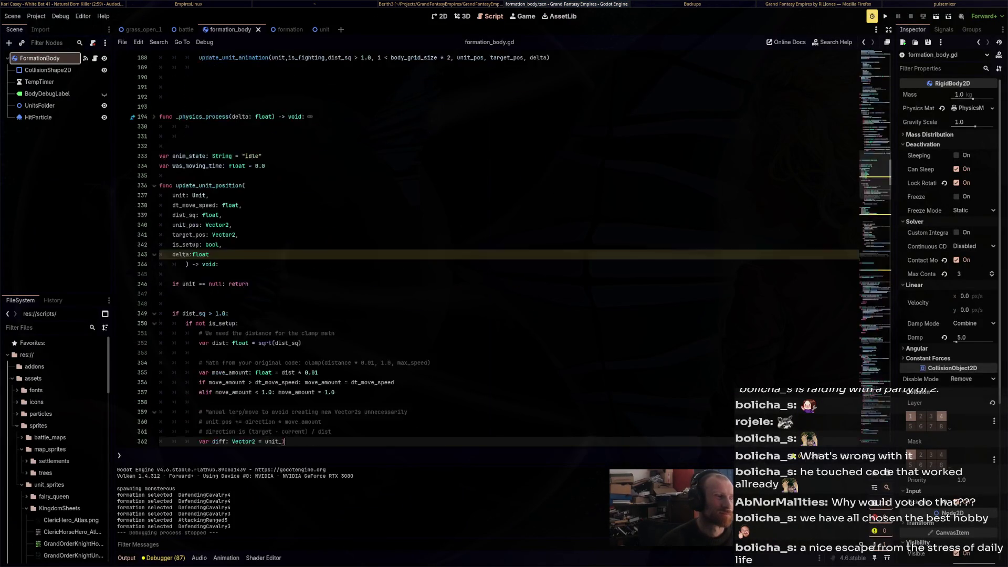
{"action": "scroll", "coordinate": [488, 247], "scroll_direction": "down", "scroll_amount": 10}
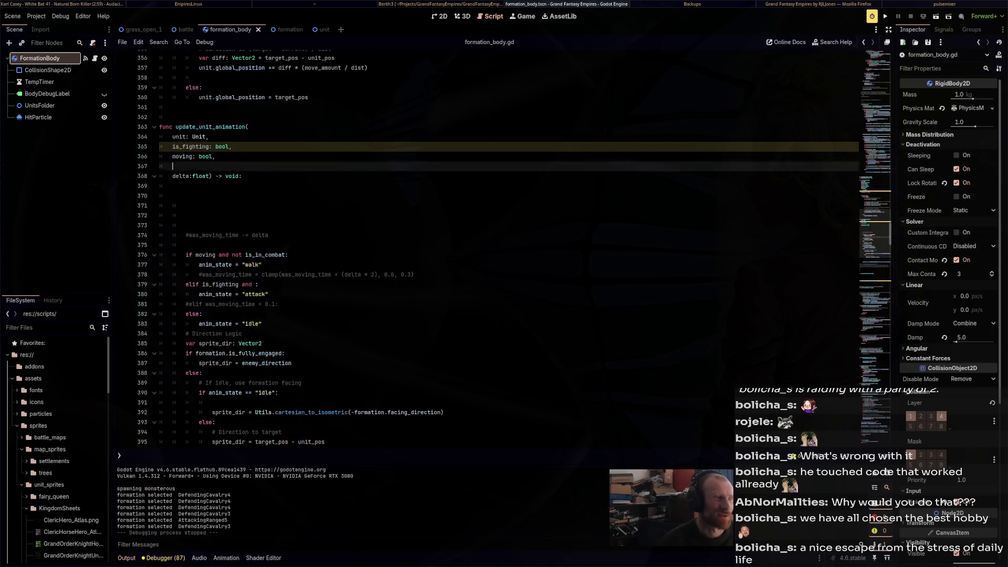
{"action": "key", "text": "ctrl+z"}
{"action": "key", "text": "ctrl+z"}
{"action": "key", "text": "ctrl+z"}
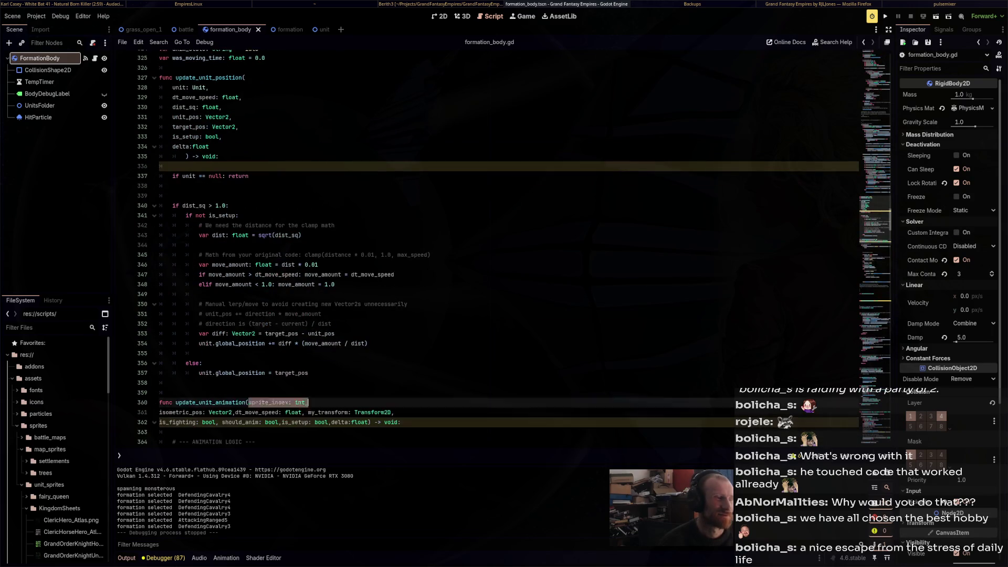
{"action": "key", "text": "ctrl+z"}
{"action": "key", "text": "ctrl+z"}
{"action": "key", "text": "ctrl+z"}
{"action": "key", "text": "ctrl+z"}
{"action": "key", "text": "ctrl+z"}
{"action": "key", "text": "ctrl+z"}
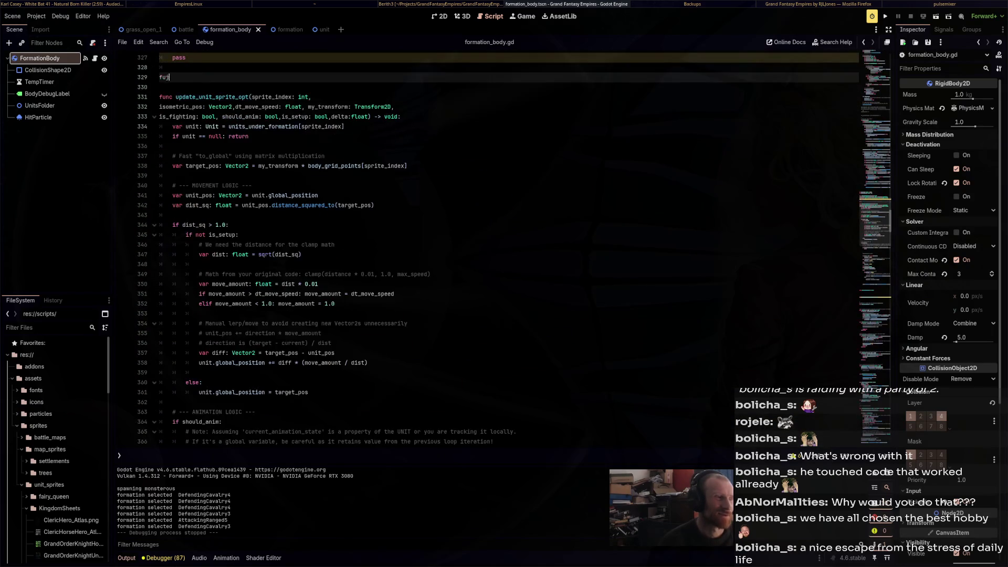
{"action": "key", "text": "ctrl+z"}
{"action": "key", "text": "ctrl+z"}
{"action": "key", "text": "ctrl+z"}
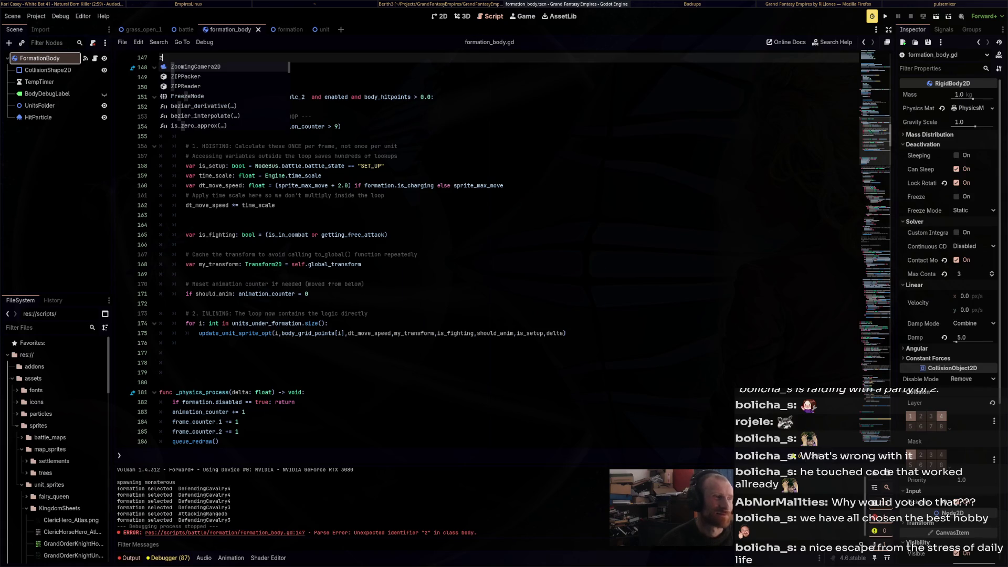
{"action": "key", "text": "ctrl+z"}
{"action": "key", "text": "ctrl+z"}
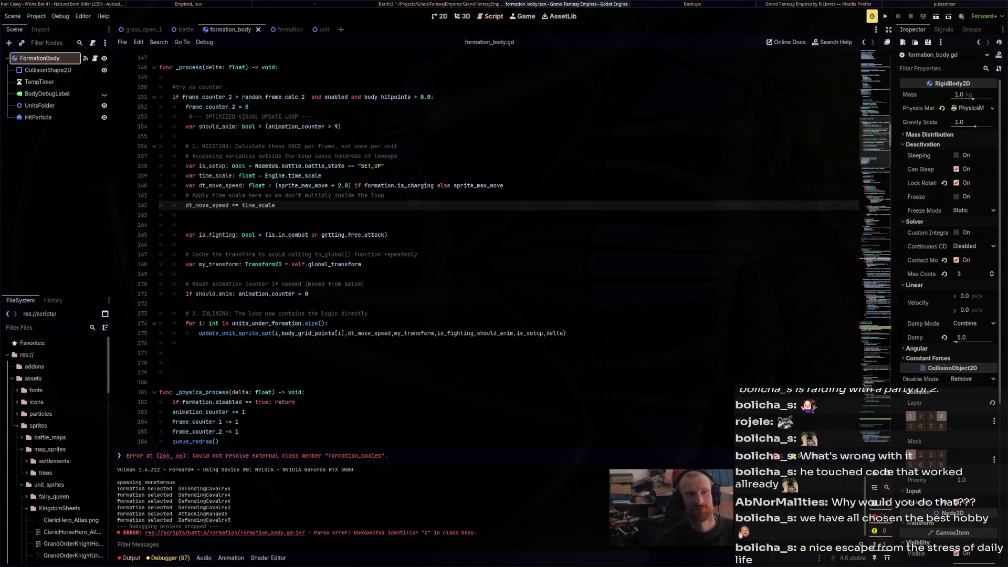
{"action": "key", "text": "F5"}
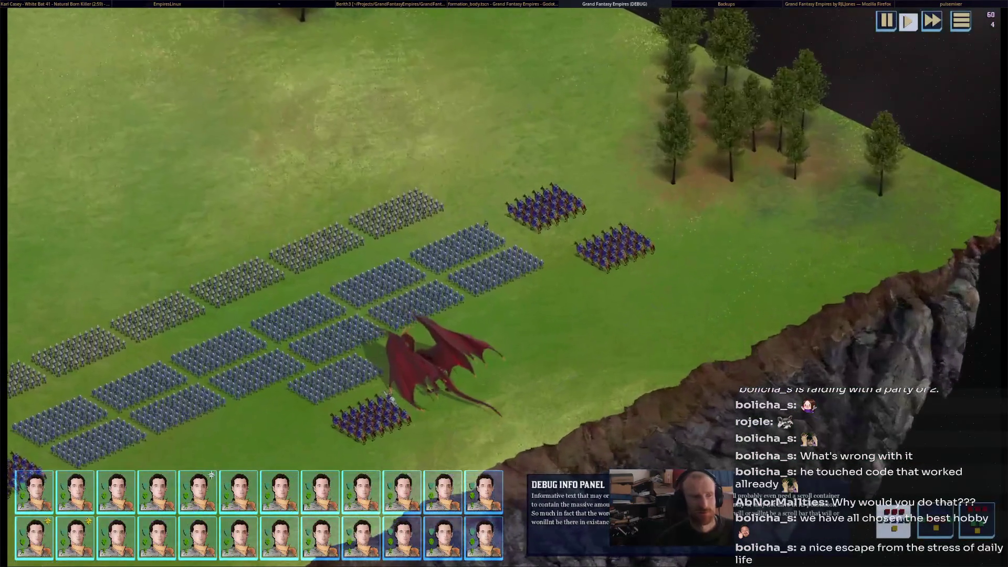
Select a formation from the unit portraits, watch the battle, then stop the game
{"action": "left_click", "coordinate": [615, 245]}
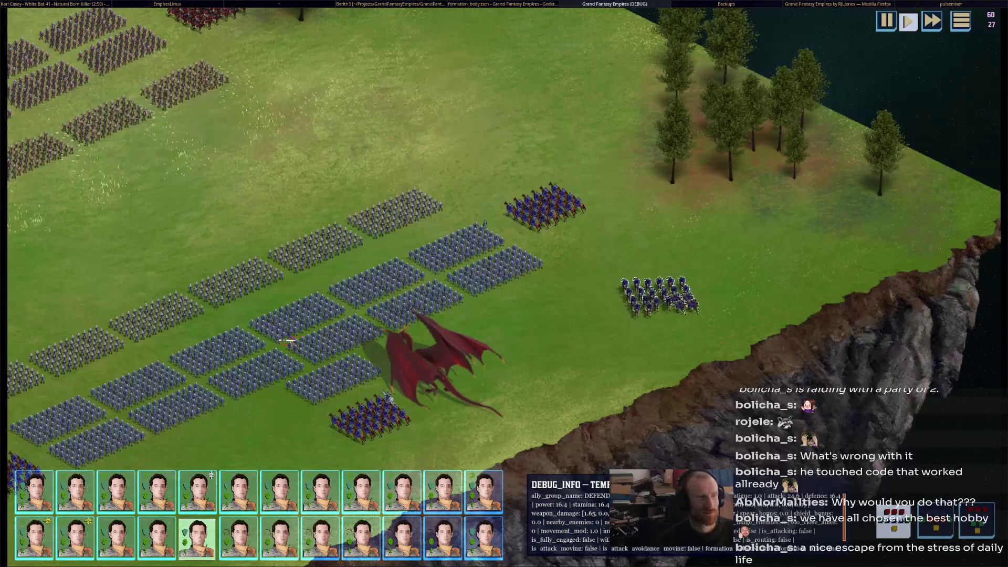
{"action": "key", "text": "F8"}
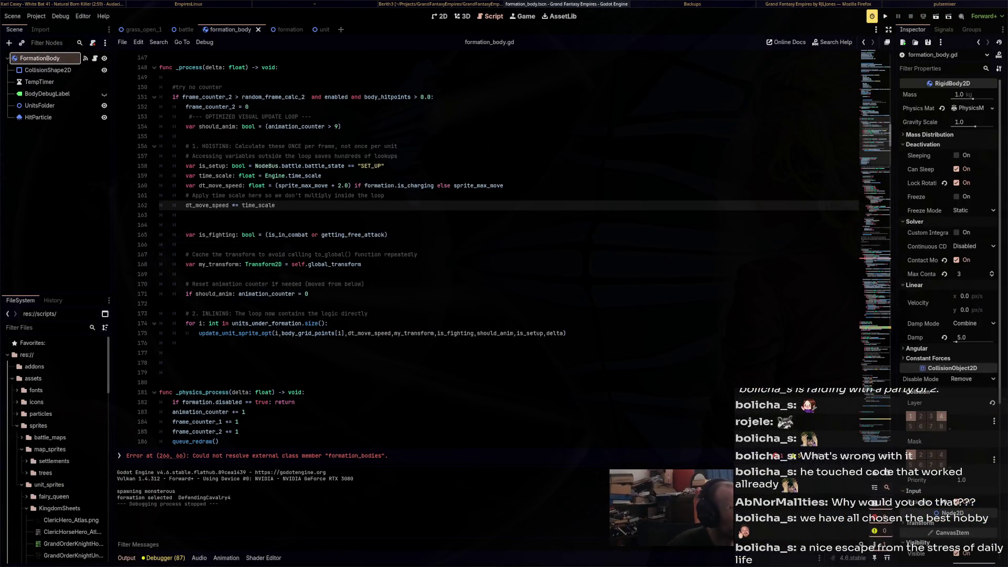
Remove the per-unit update block from _process in formation_body.gd
{"action": "scroll", "coordinate": [489, 246], "scroll_direction": "up", "scroll_amount": 6}
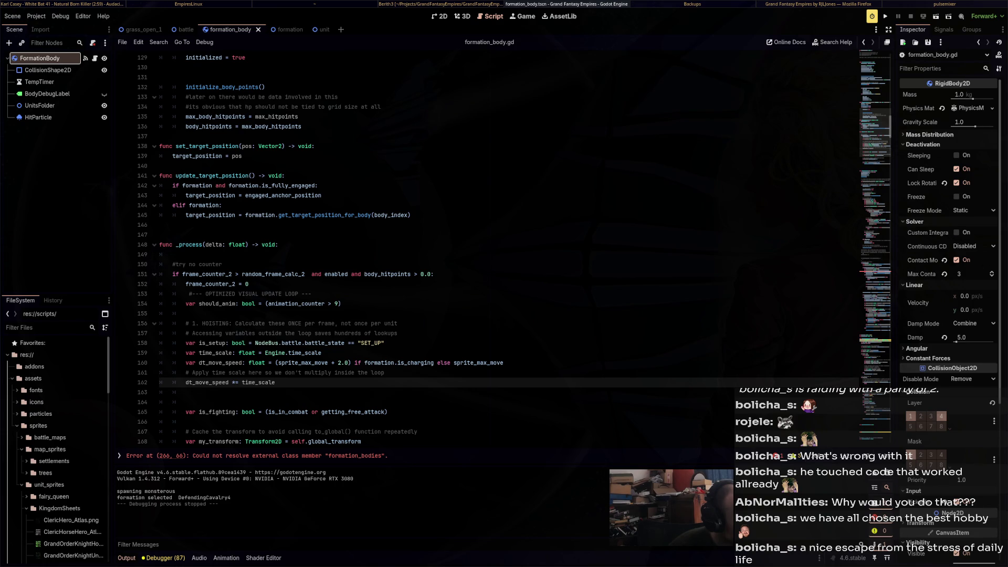
{"action": "scroll", "coordinate": [488, 247], "scroll_direction": "down", "scroll_amount": 2}
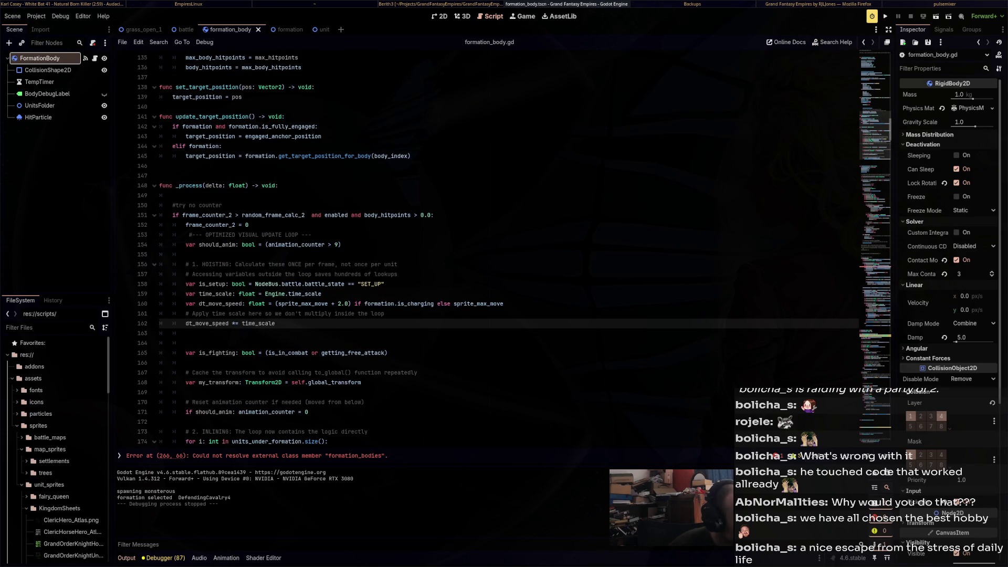
{"action": "scroll", "coordinate": [489, 246], "scroll_direction": "down", "scroll_amount": 2}
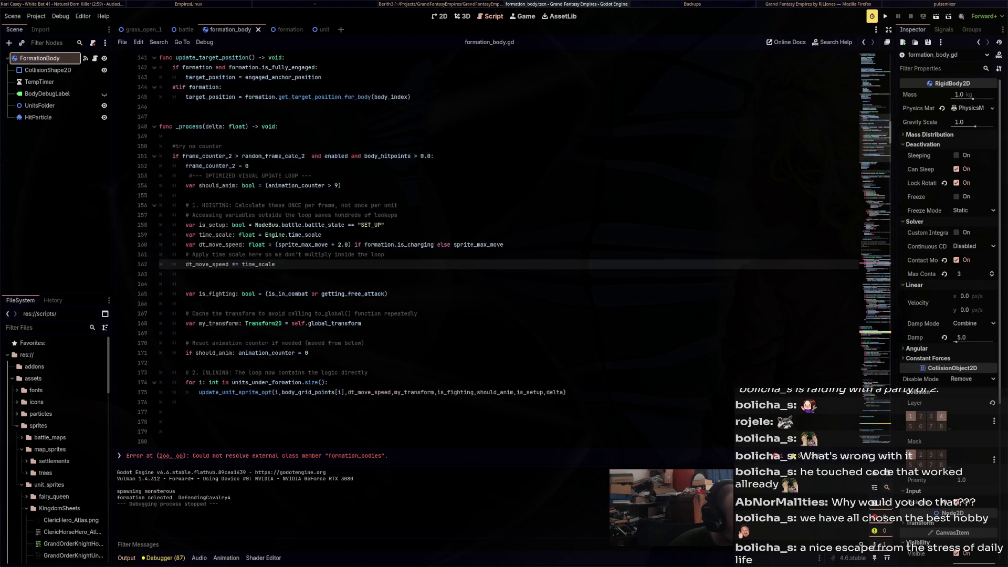
{"action": "scroll", "coordinate": [488, 247], "scroll_direction": "down", "scroll_amount": 10}
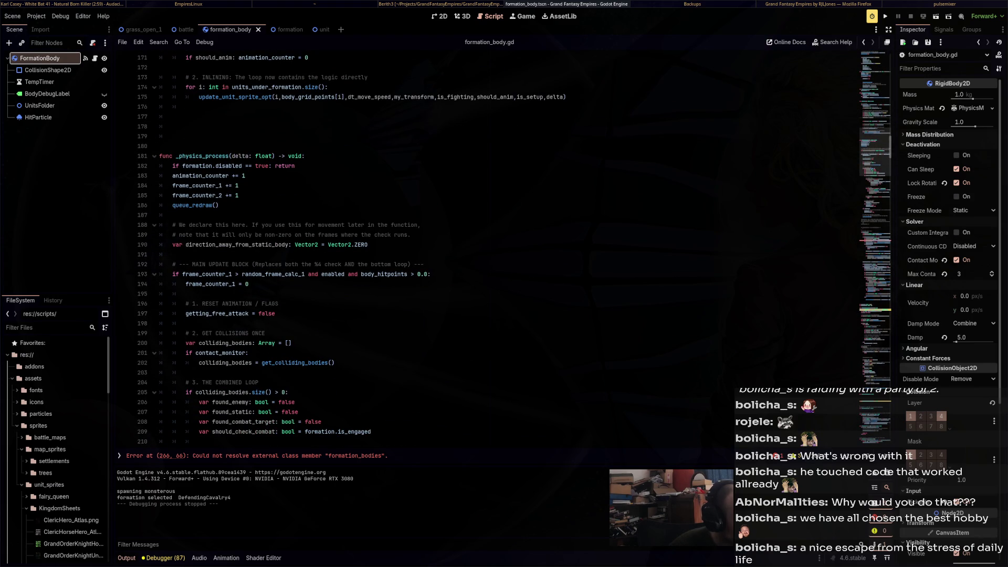
{"action": "scroll", "coordinate": [488, 247], "scroll_direction": "up", "scroll_amount": 10}
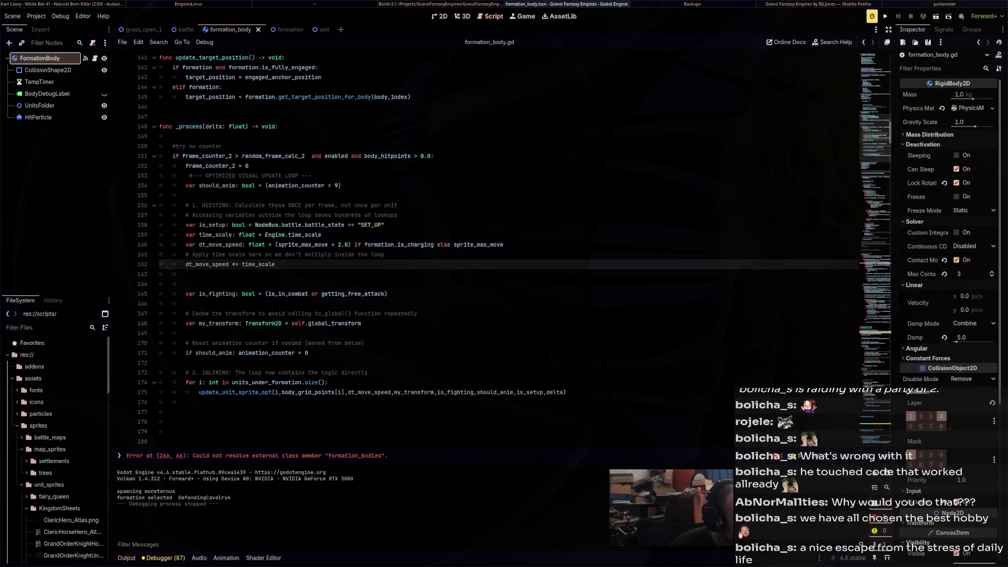
{"action": "mouse_move", "coordinate": [567, 393]}
{"action": "left_mouse_down"}
{"action": "mouse_move", "coordinate": [173, 205]}
{"action": "mouse_move", "coordinate": [168, 176]}
{"action": "mouse_move", "coordinate": [168, 195]}
{"action": "mouse_move", "coordinate": [160, 186]}
{"action": "left_mouse_up"}
{"action": "key", "text": "super+c"}
{"action": "key", "text": "ctrl+d"}
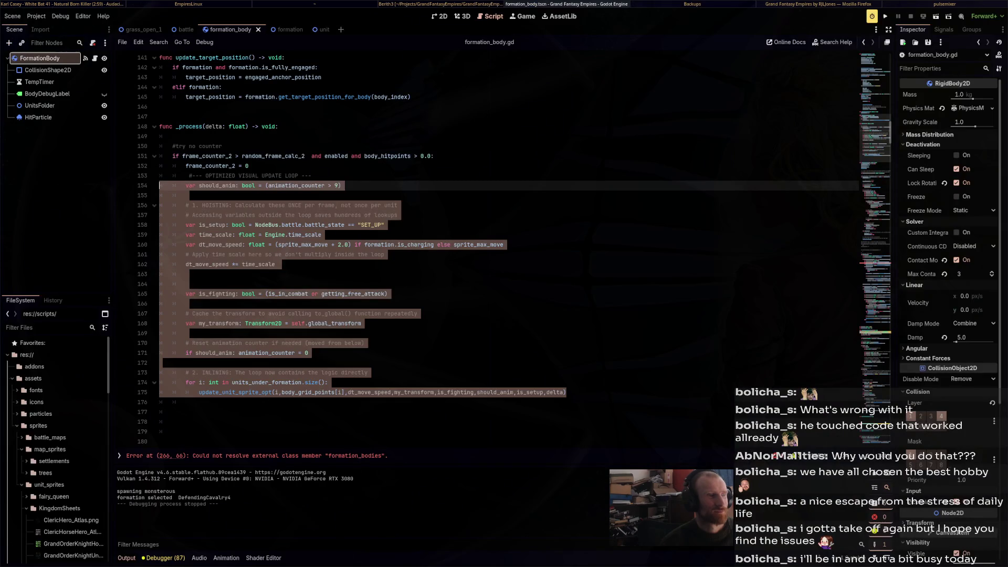
{"action": "key", "text": "Delete"}
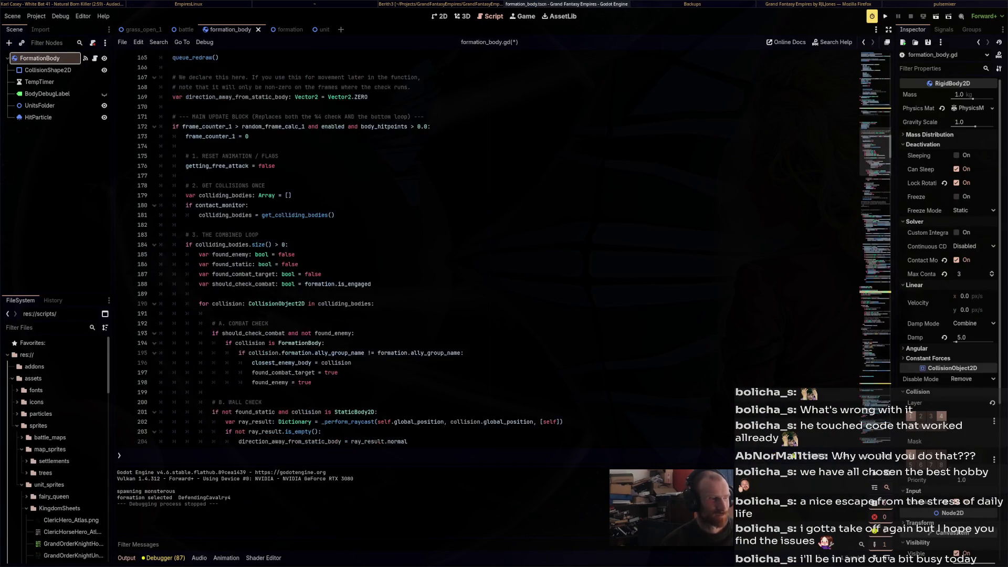
Paste the should_anim/update_unit_sprite_opt block at line 237 below the grid rotation update
{"action": "left_click_drag", "start_coordinate": [172, 235], "coordinate": [160, 146]}
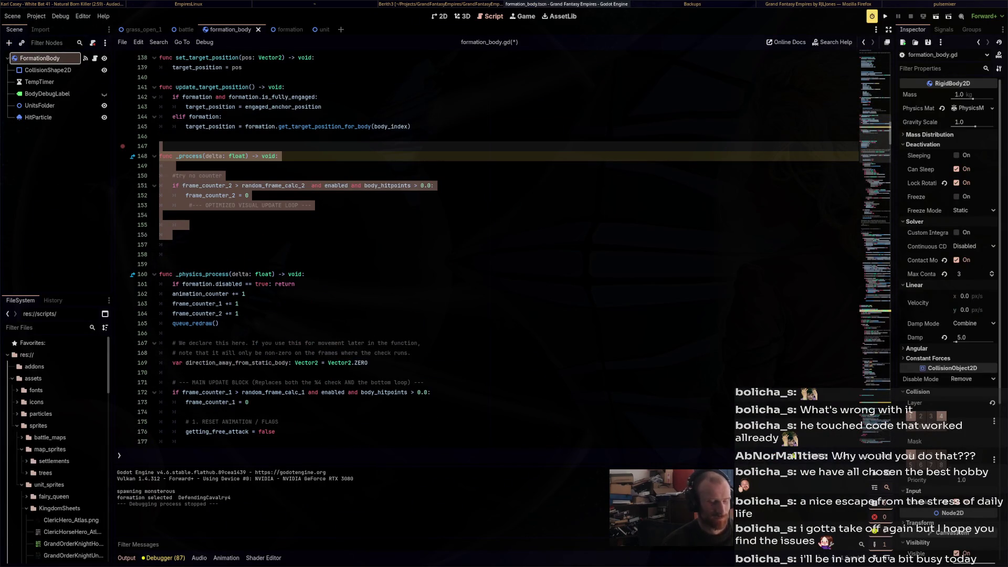
{"action": "scroll", "coordinate": [510, 249], "scroll_direction": "down", "scroll_amount": 20}
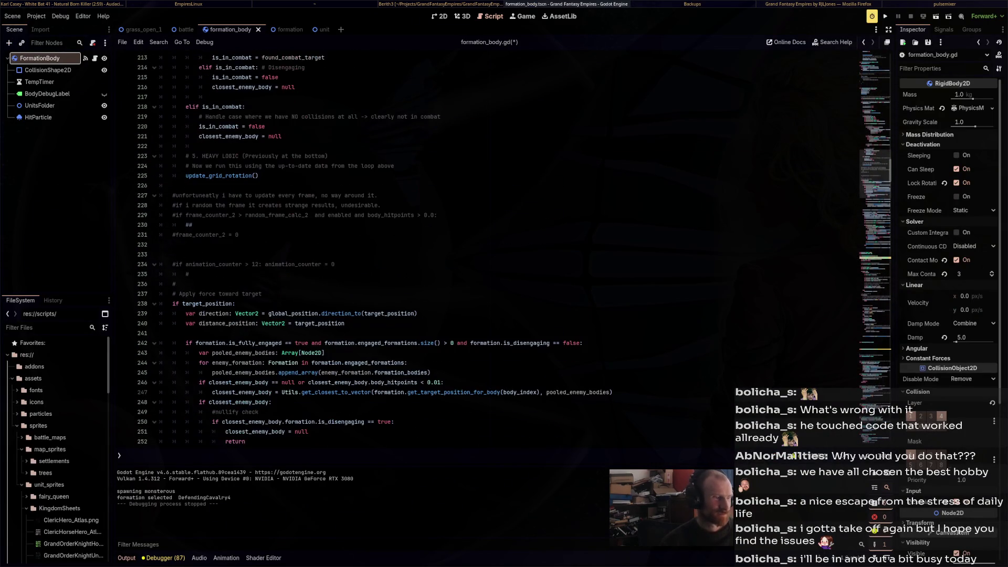
{"action": "left_click", "coordinate": [159, 254]}
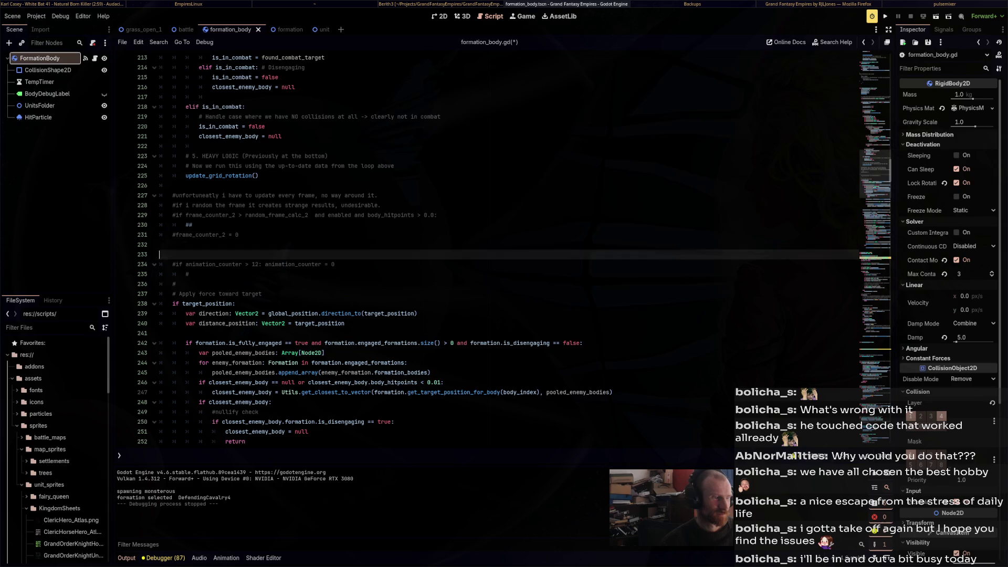
{"action": "left_click", "coordinate": [178, 284]}
{"action": "key", "text": "BackSpace"}
{"action": "key", "text": "Return"}
{"action": "key", "text": "Return"}
{"action": "key", "text": "Return"}
{"action": "key", "text": "Up"}
{"action": "key", "text": "Up"}
{"action": "key", "text": "Up"}
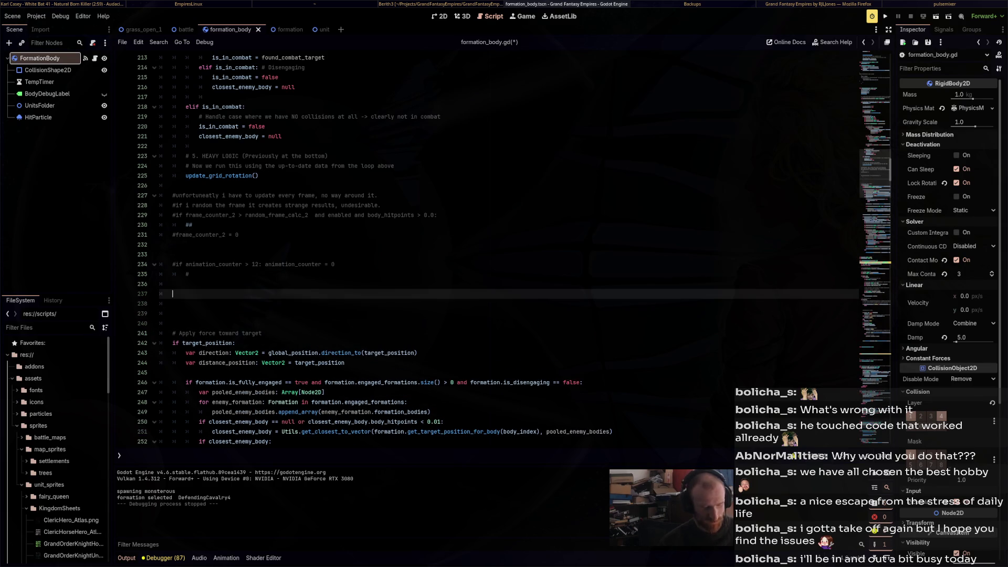
{"action": "key", "text": "ctrl+v"}
Outdent the pasted sprite update block one level and run the game
{"action": "scroll", "coordinate": [488, 247], "scroll_direction": "down", "scroll_amount": 2}
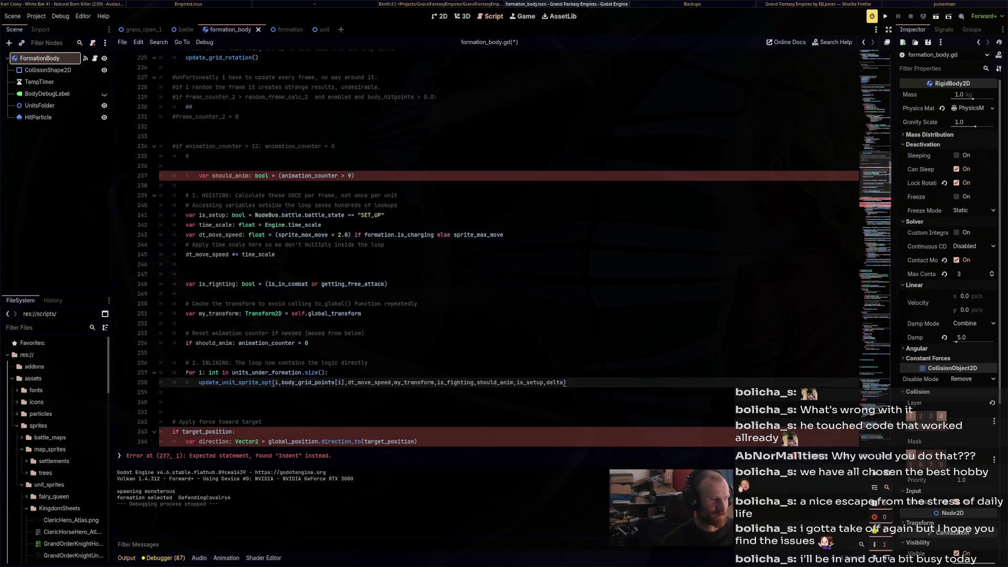
{"action": "left_click", "coordinate": [199, 176]}
{"action": "key", "text": "BackSpace"}
{"action": "left_click_drag", "start_coordinate": [161, 175], "coordinate": [189, 399]}
{"action": "scroll", "coordinate": [189, 399], "scroll_direction": "up", "scroll_amount": 6}
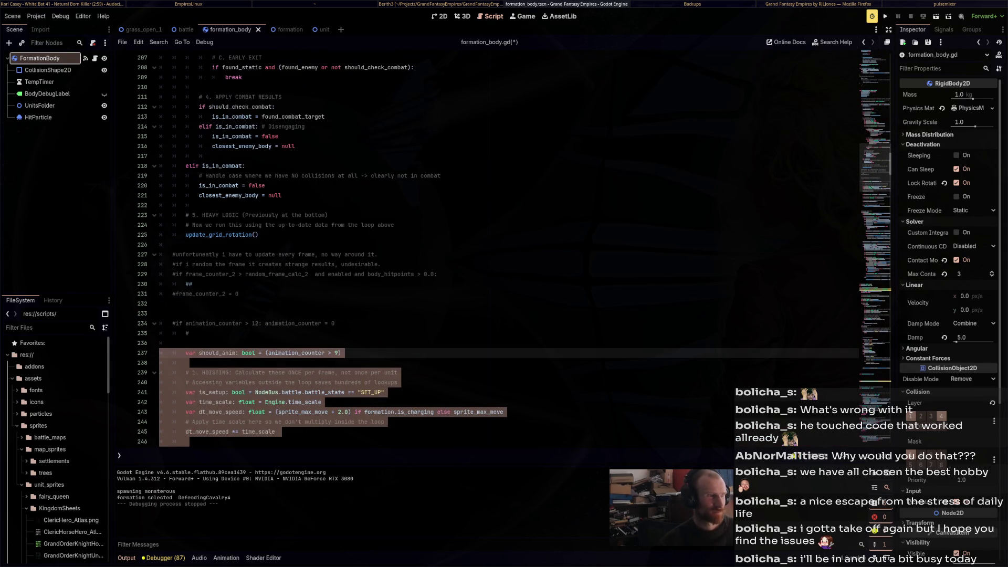
{"action": "key", "text": "shift+Tab"}
{"action": "scroll", "coordinate": [488, 247], "scroll_direction": "down", "scroll_amount": 11}
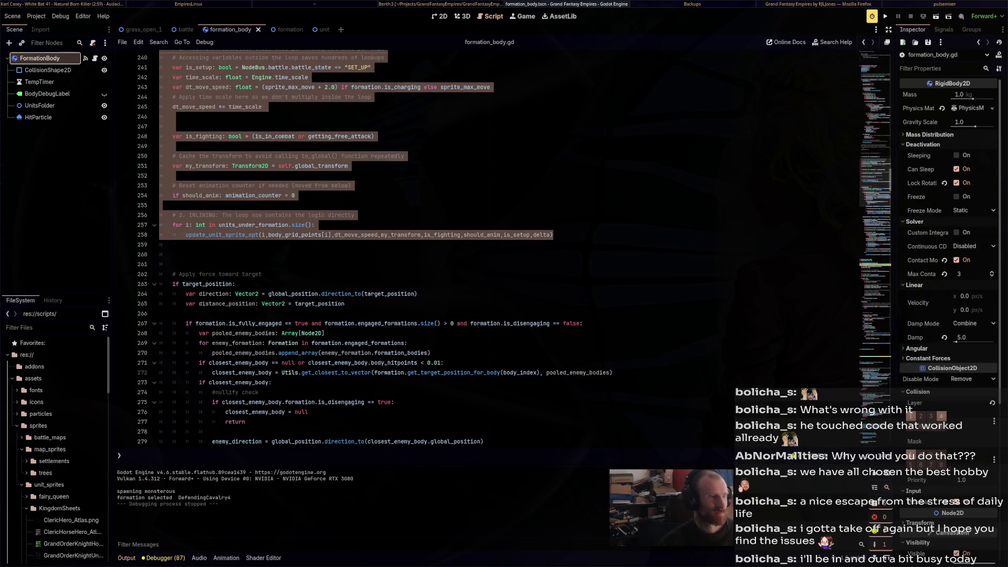
{"action": "scroll", "coordinate": [488, 247], "scroll_direction": "up", "scroll_amount": 3}
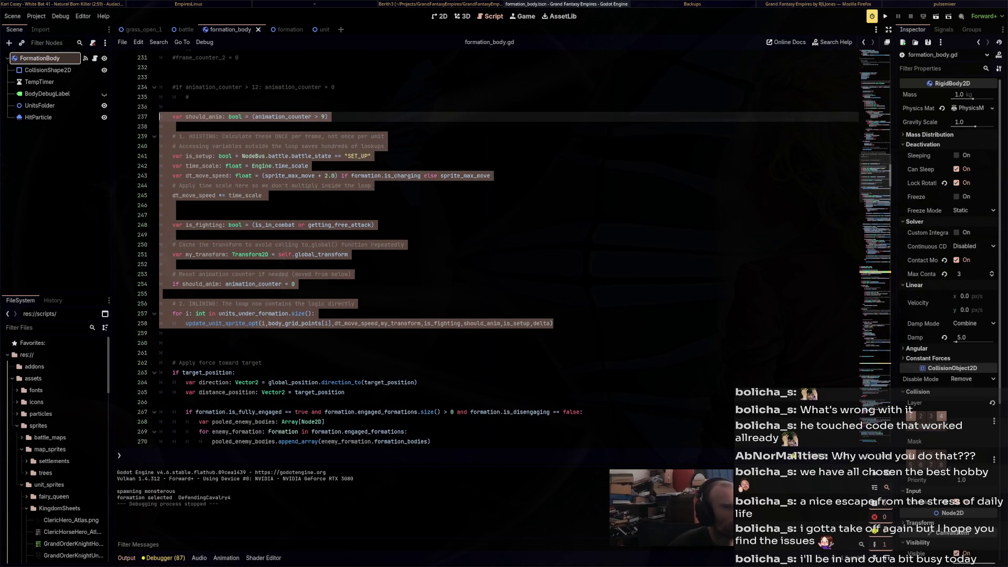
{"action": "key", "text": "F5"}
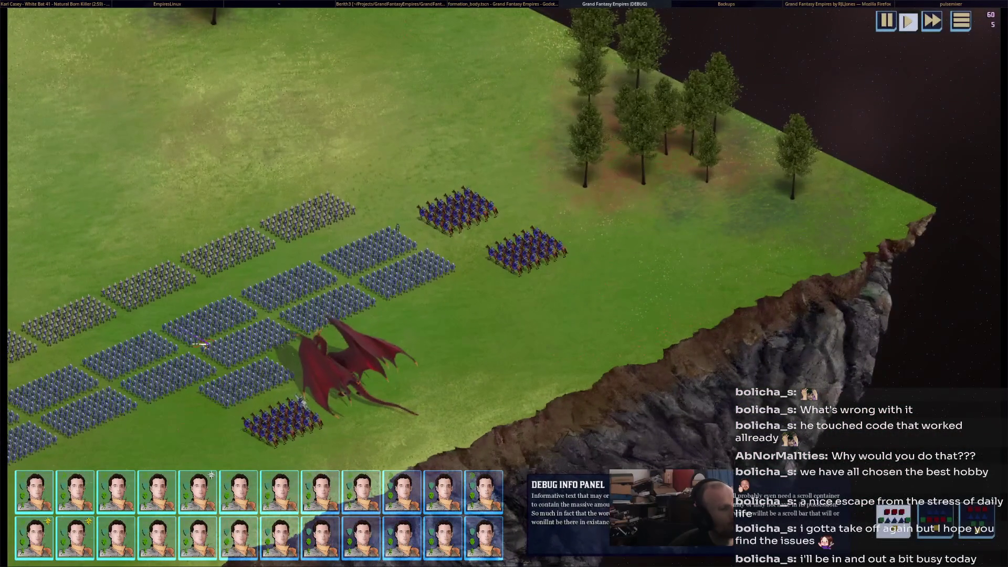
Select the cavalry, then change sprite_max_move on line 8 from 3 to 1 and rerun
{"action": "left_click", "coordinate": [527, 251]}
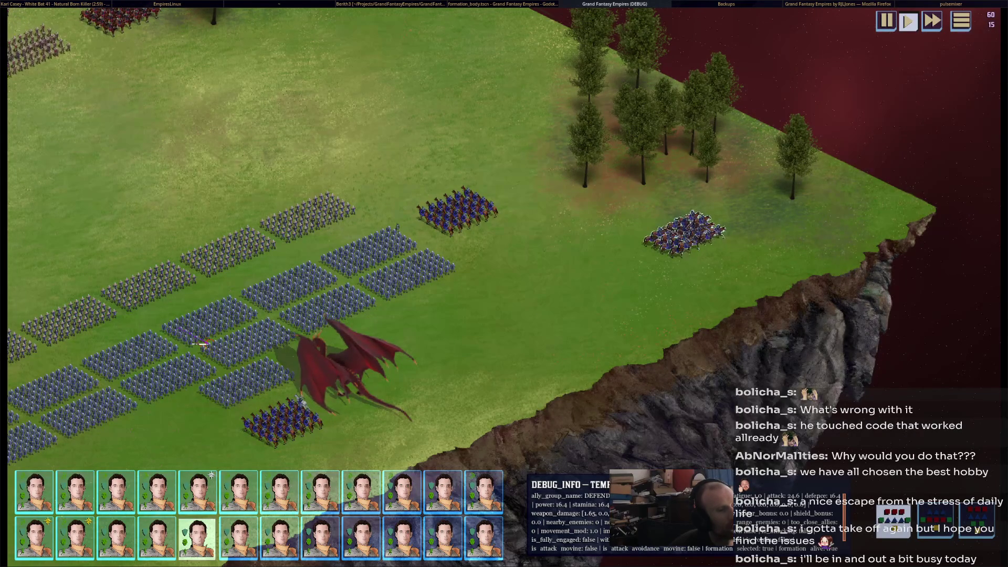
{"action": "key", "text": "F8"}
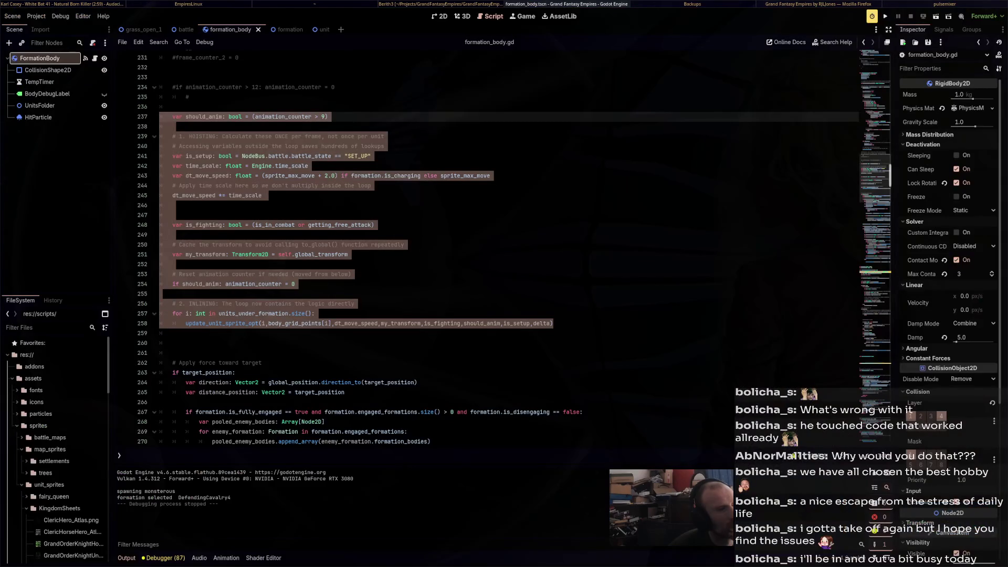
{"action": "key", "text": "ctrl+Home"}
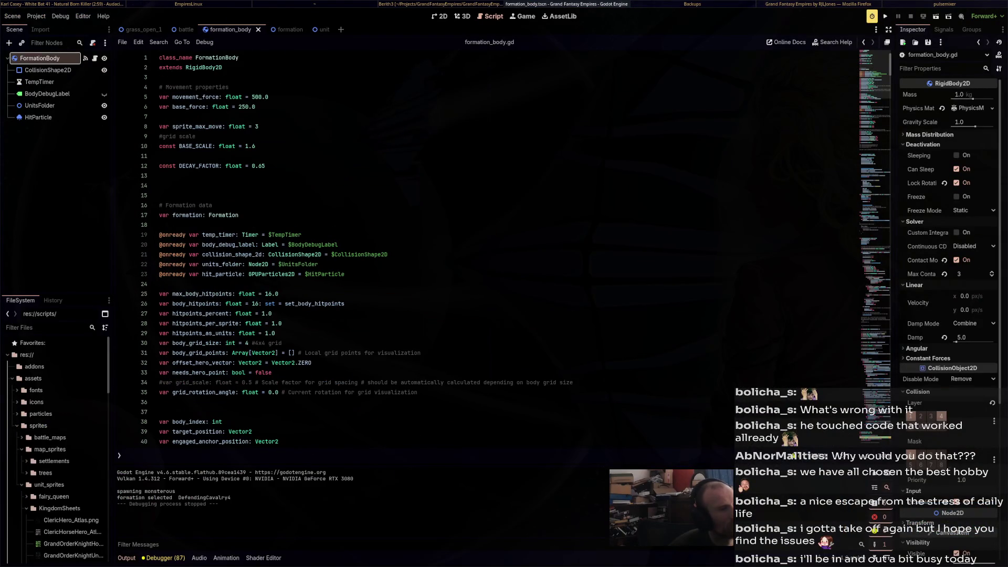
{"action": "double_click", "coordinate": [257, 126]}
{"action": "type", "text": "1"}
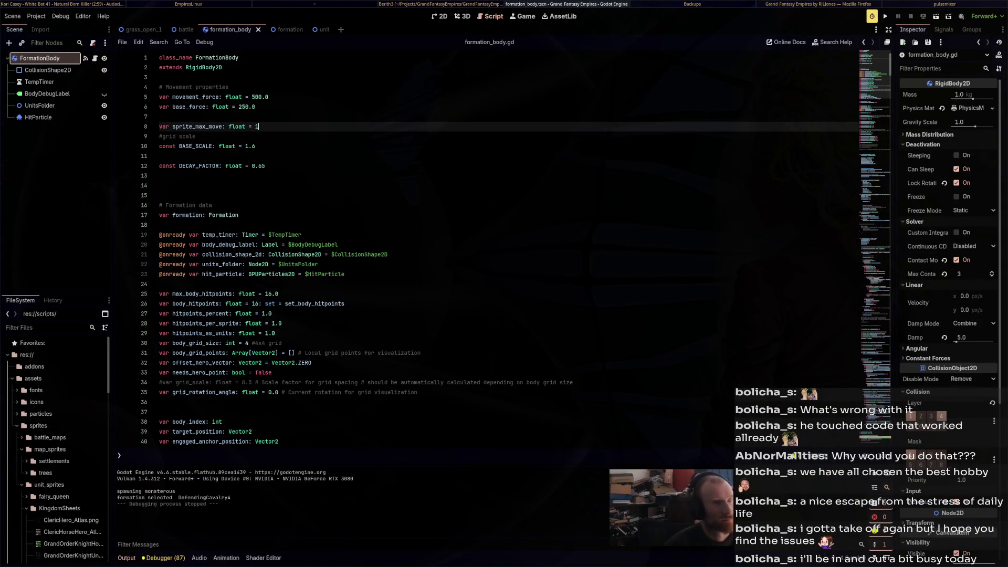
{"action": "key", "text": "F5"}
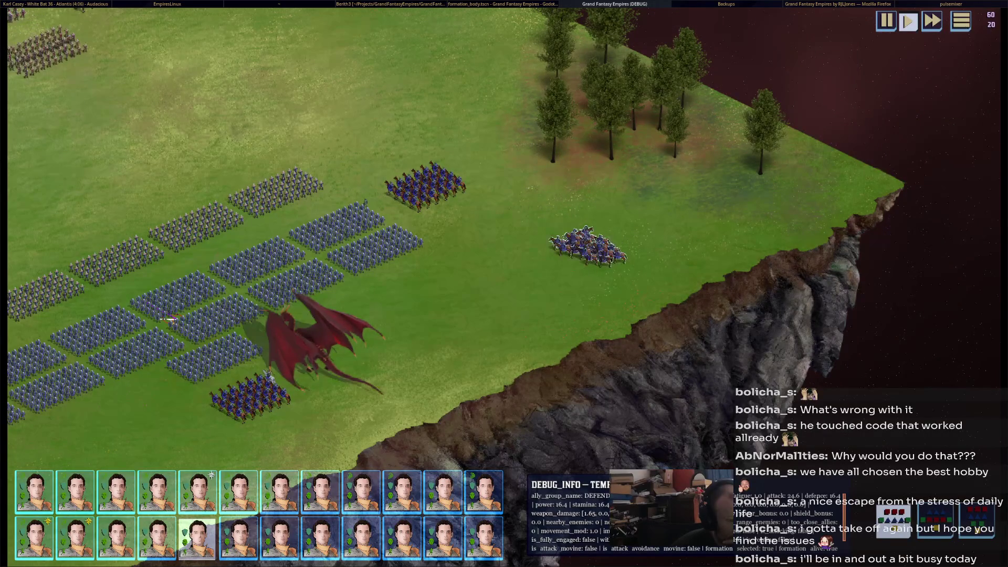
Order the cavalry forward and pan left to follow the armies until the clash, then stop
{"action": "right_click", "coordinate": [589, 265]}
{"action": "left_click", "coordinate": [581, 257]}
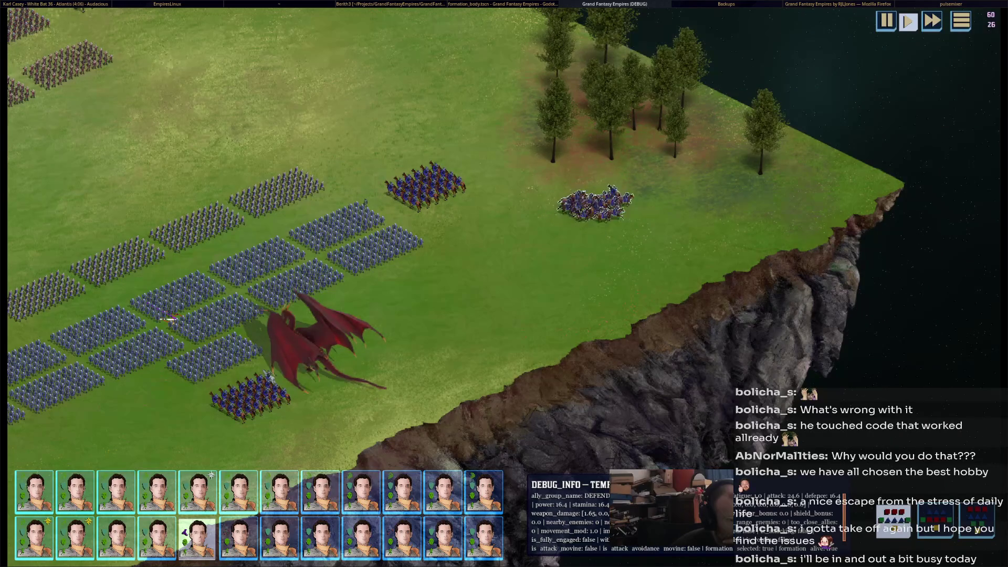
{"action": "key", "text": "Left"}
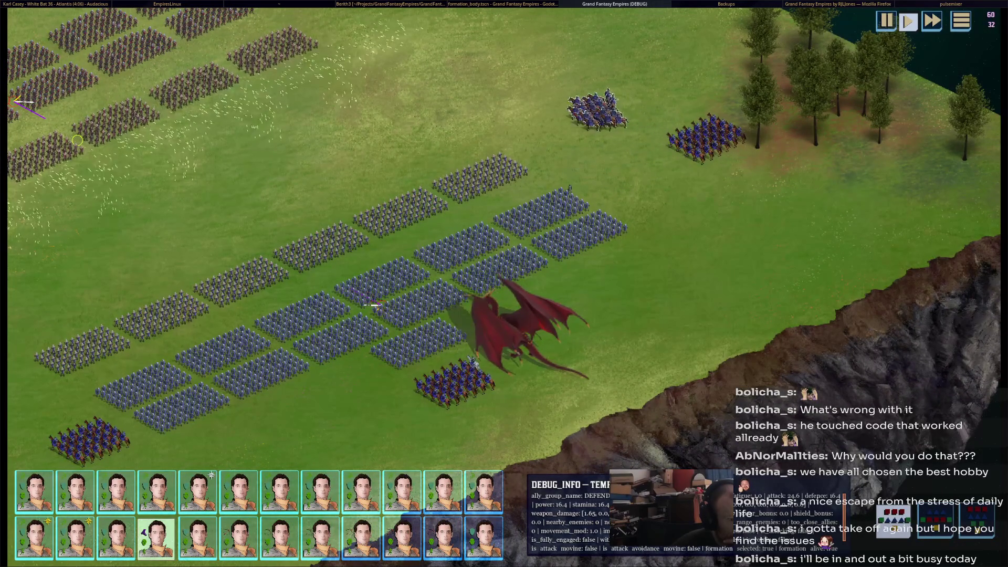
{"action": "key", "text": "Left"}
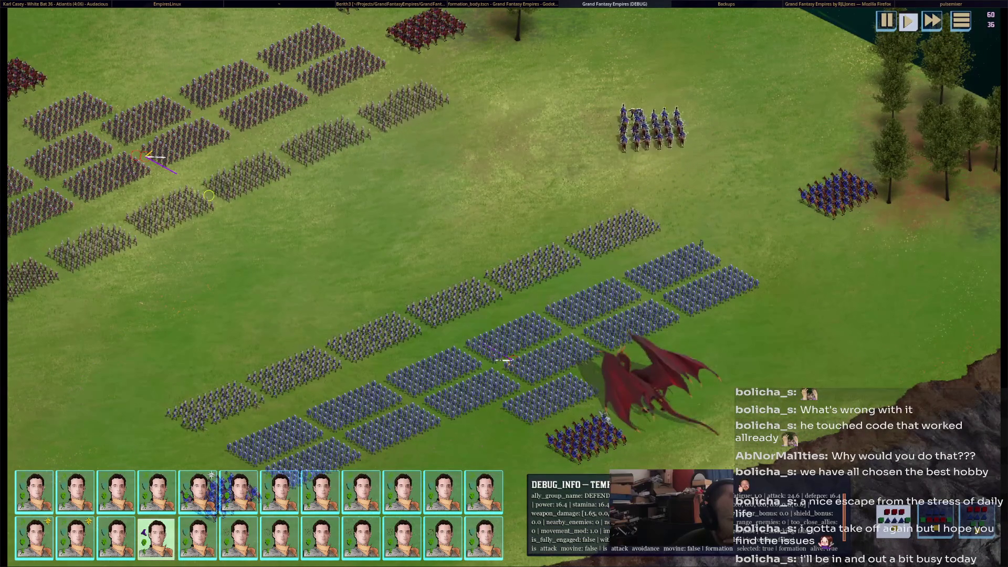
{"action": "key", "text": "Left"}
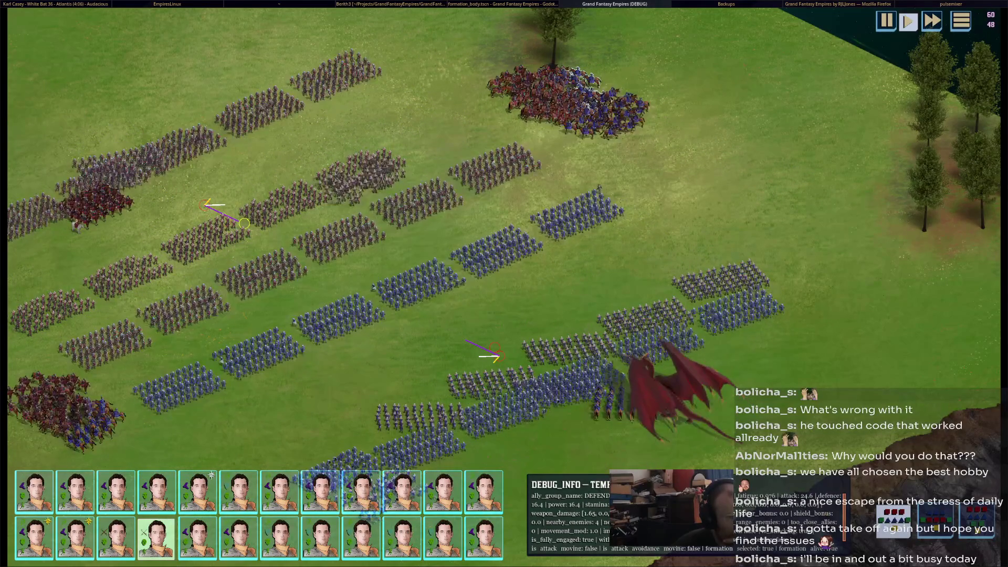
{"action": "key", "text": "F8"}
Scroll down through formation_body.gd, then switch over to the Blender horse rig project
{"action": "scroll", "coordinate": [489, 247], "scroll_direction": "down", "scroll_amount": 20}
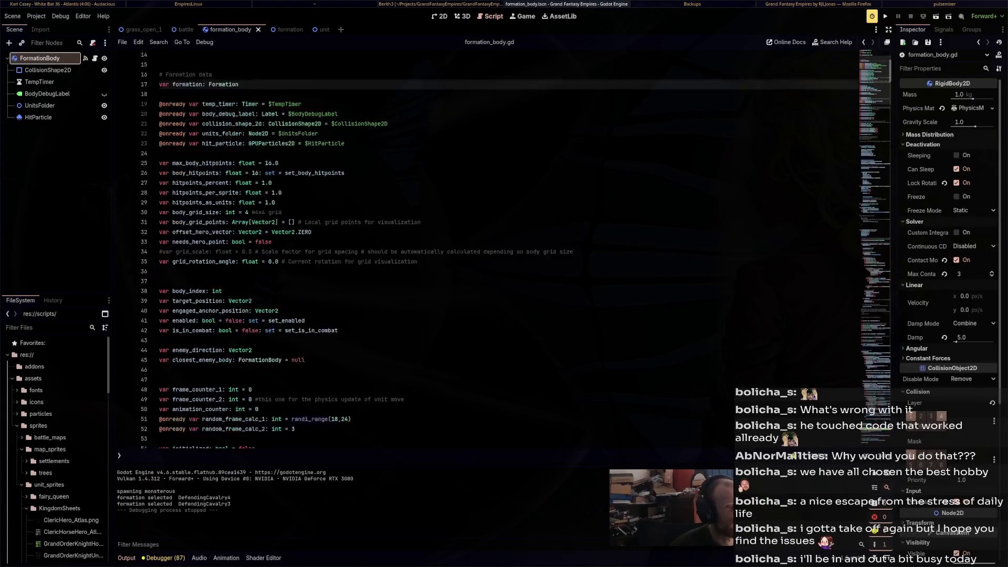
{"action": "scroll", "coordinate": [489, 247], "scroll_direction": "down", "scroll_amount": 12}
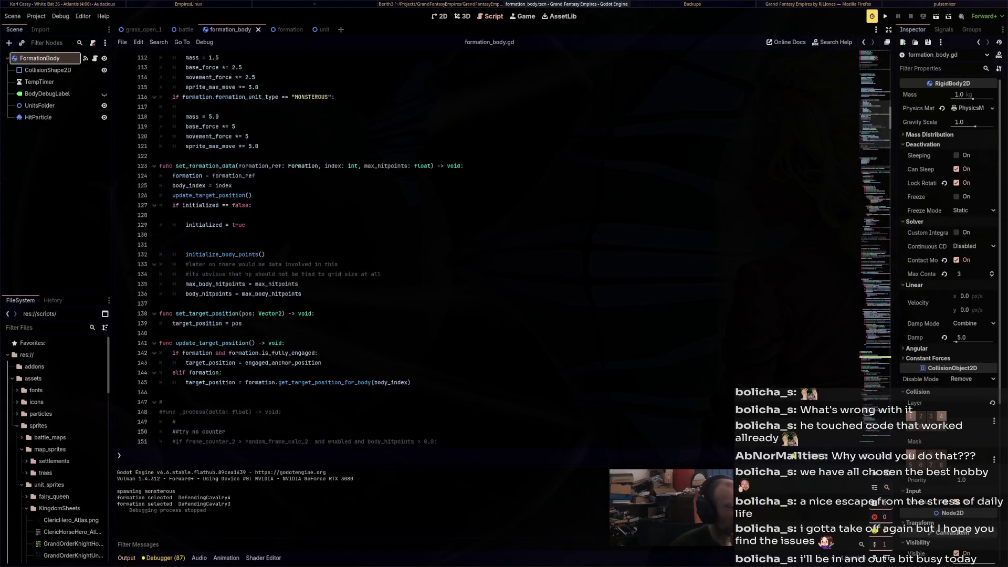
{"action": "scroll", "coordinate": [489, 247], "scroll_direction": "down", "scroll_amount": 20}
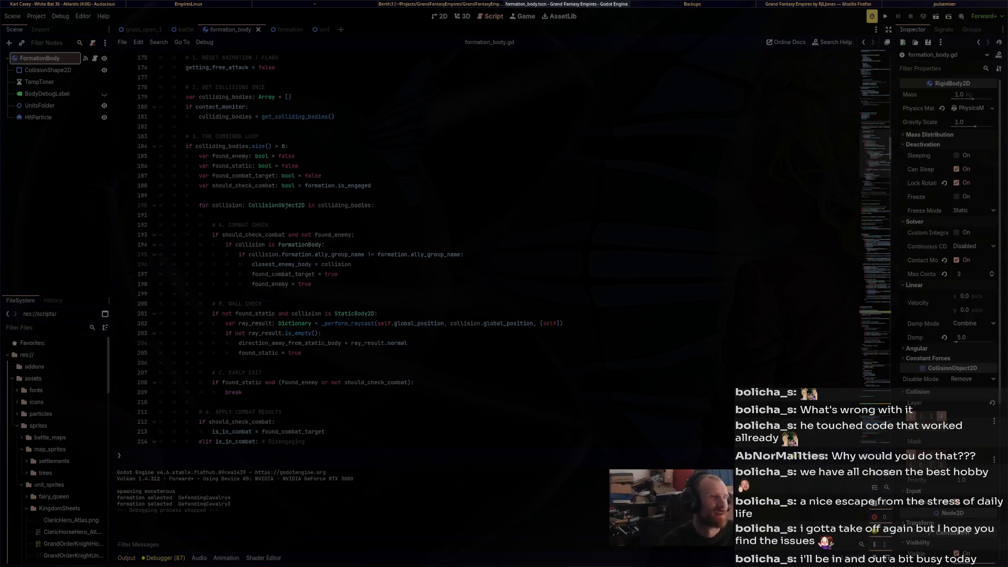
{"action": "key", "text": "alt+Tab"}
{"action": "key", "text": "alt+Tab"}
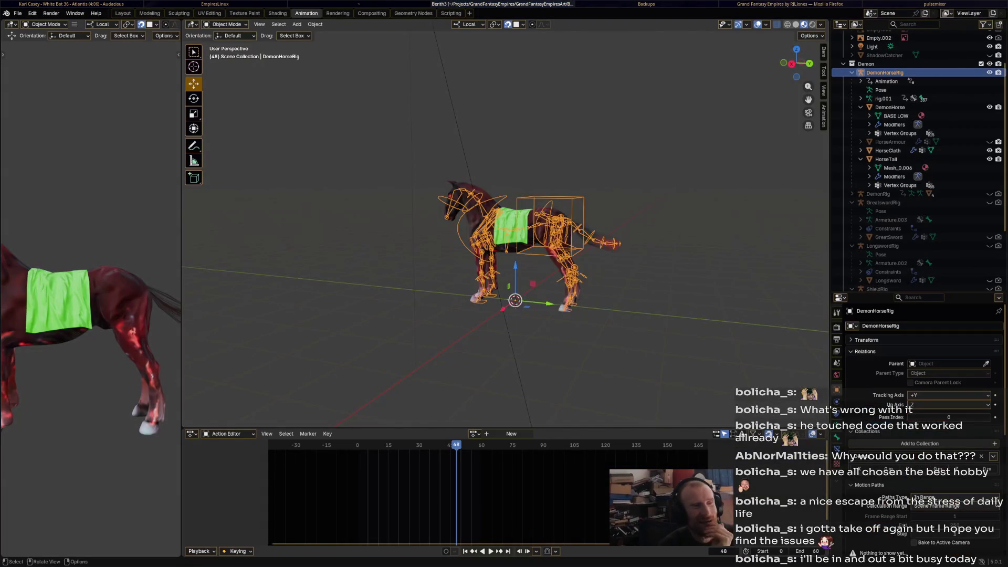
Zoom in and out around the DemonHorseRig model and save Berith3.blend
{"action": "scroll", "coordinate": [525, 252], "scroll_direction": "up", "scroll_amount": 5}
{"action": "scroll", "coordinate": [506, 229], "scroll_direction": "up", "scroll_amount": 3}
{"action": "scroll", "coordinate": [506, 229], "scroll_direction": "down", "scroll_amount": 3}
{"action": "scroll", "coordinate": [505, 229], "scroll_direction": "up", "scroll_amount": 4}
{"action": "scroll", "coordinate": [506, 229], "scroll_direction": "down", "scroll_amount": 2}
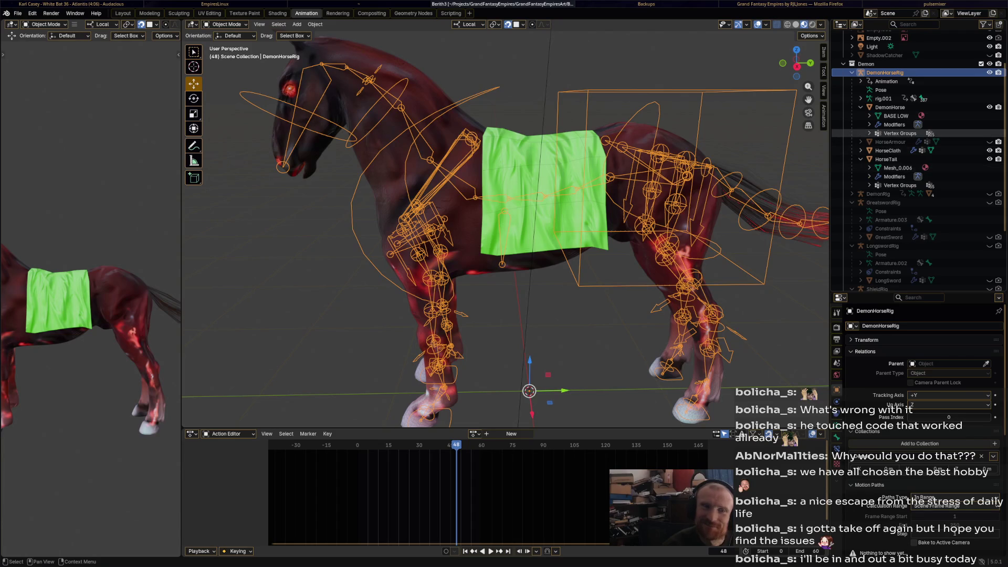
{"action": "scroll", "coordinate": [506, 229], "scroll_direction": "down", "scroll_amount": 6}
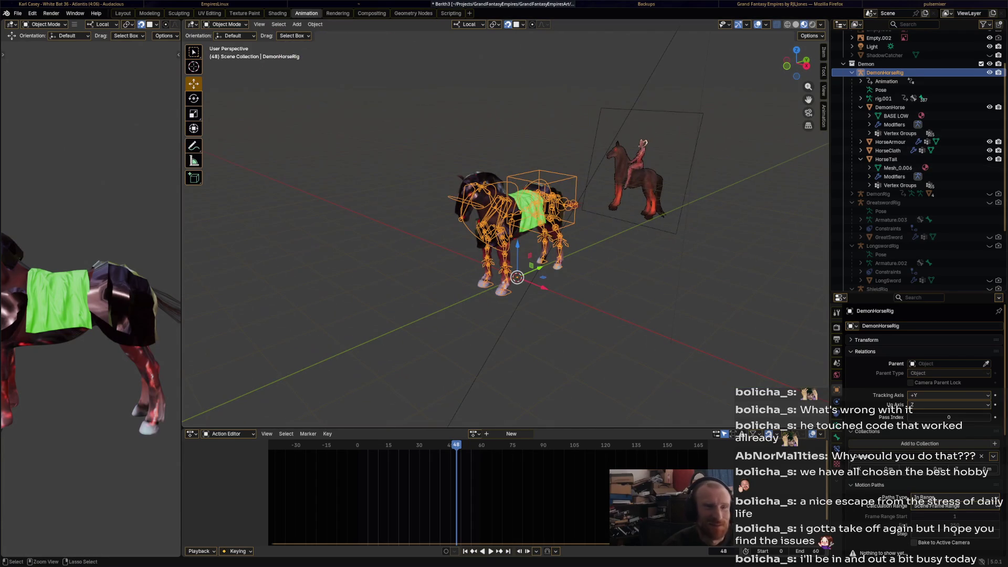
{"action": "key", "text": "ctrl+s"}
{"action": "scroll", "coordinate": [357, 223], "scroll_direction": "up", "scroll_amount": 2}
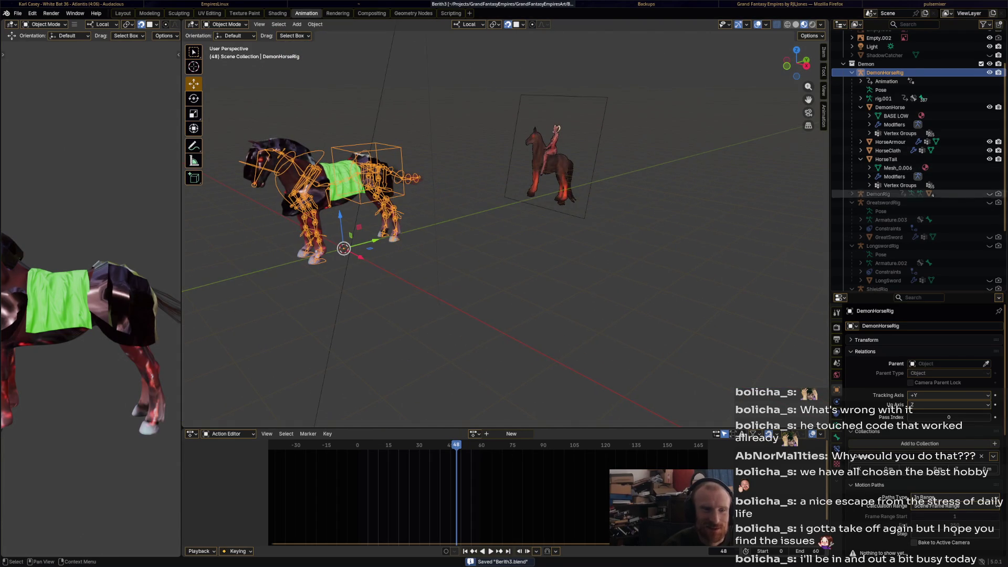
{"action": "scroll", "coordinate": [357, 224], "scroll_direction": "up", "scroll_amount": 4}
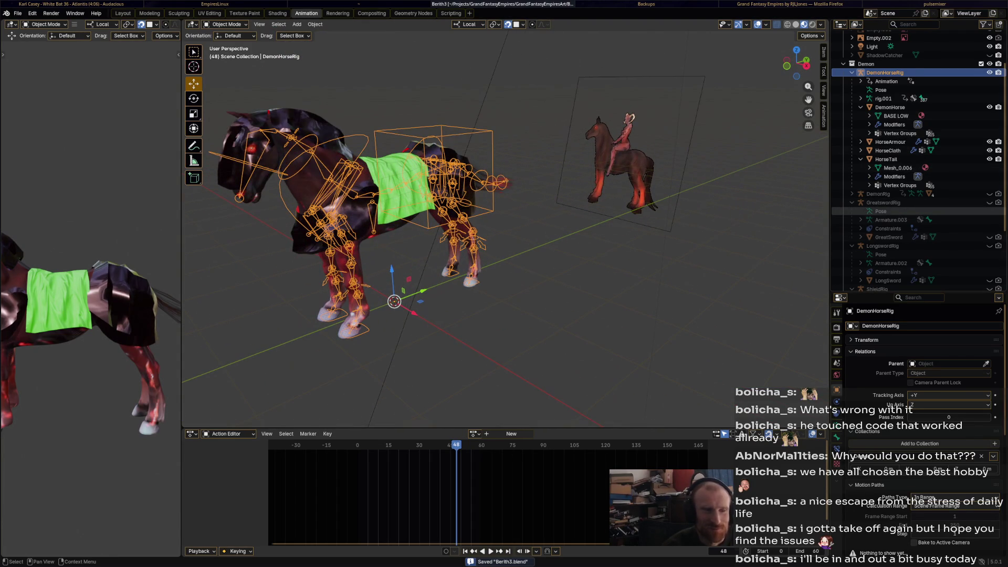
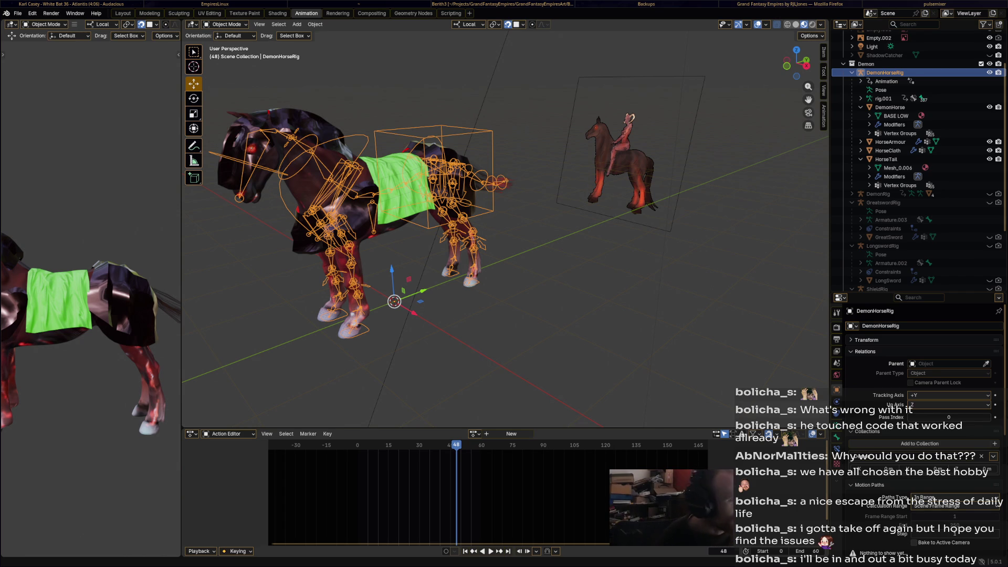
Orbit around the horse rig, deselect it, and turn on DemonRig's visibility to show the rider
{"action": "key", "text": "KP_4"}
{"action": "key", "text": "KP_4"}
{"action": "key", "text": "KP_4"}
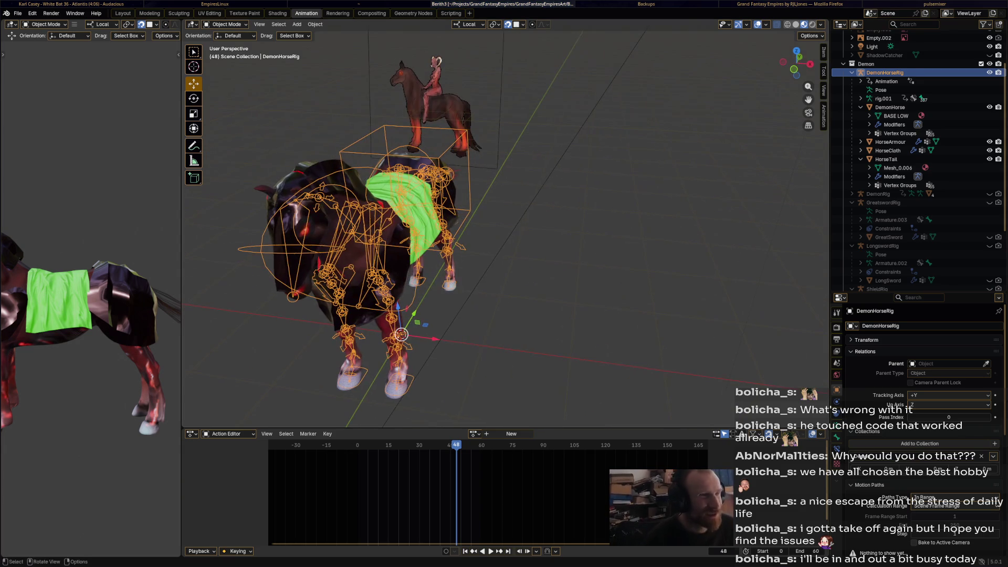
{"action": "key", "text": "alt+Tab"}
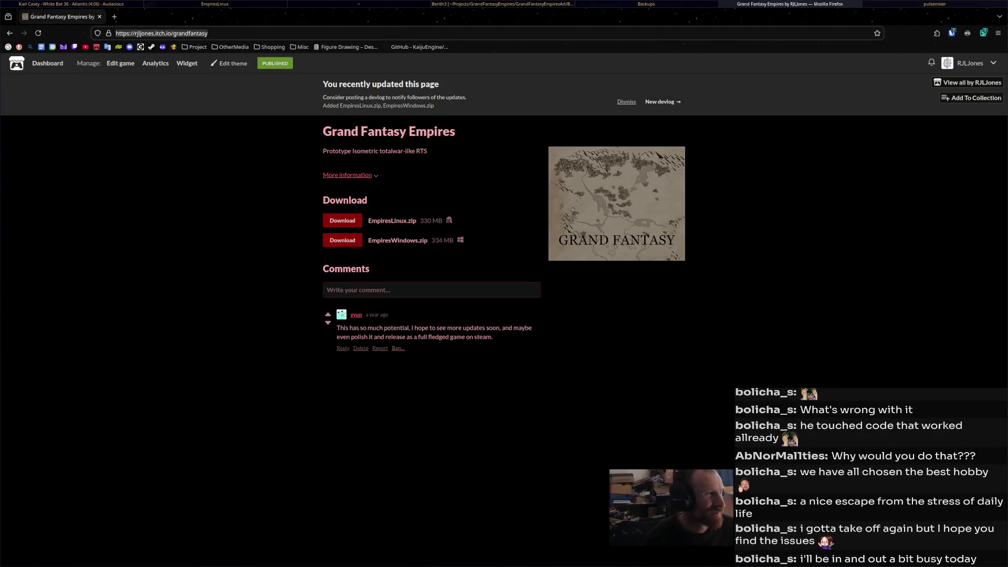
{"action": "key", "text": "alt+Tab"}
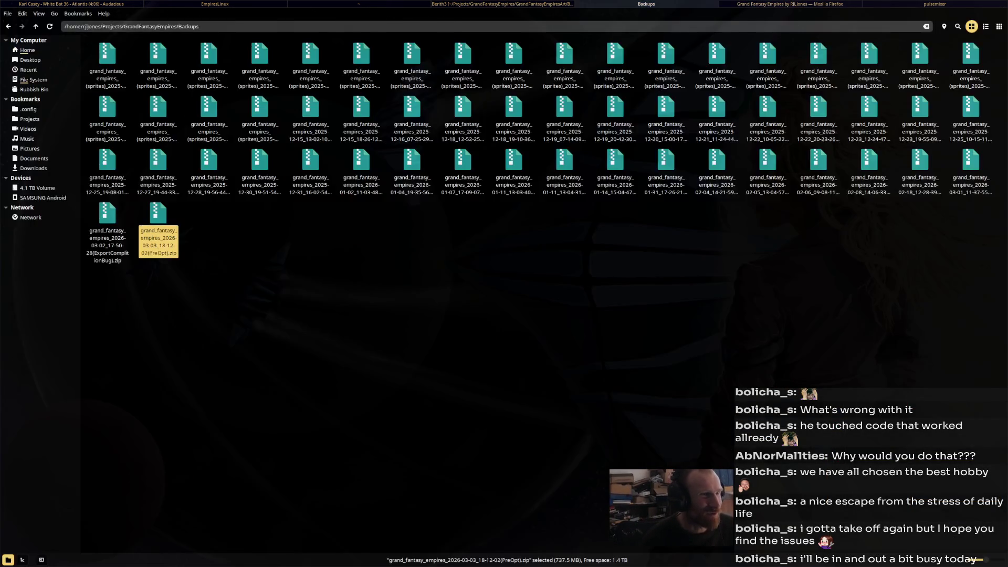
{"action": "key", "text": "alt+Tab"}
{"action": "left_click_drag", "start_coordinate": [504, 225], "coordinate": [452, 230]}
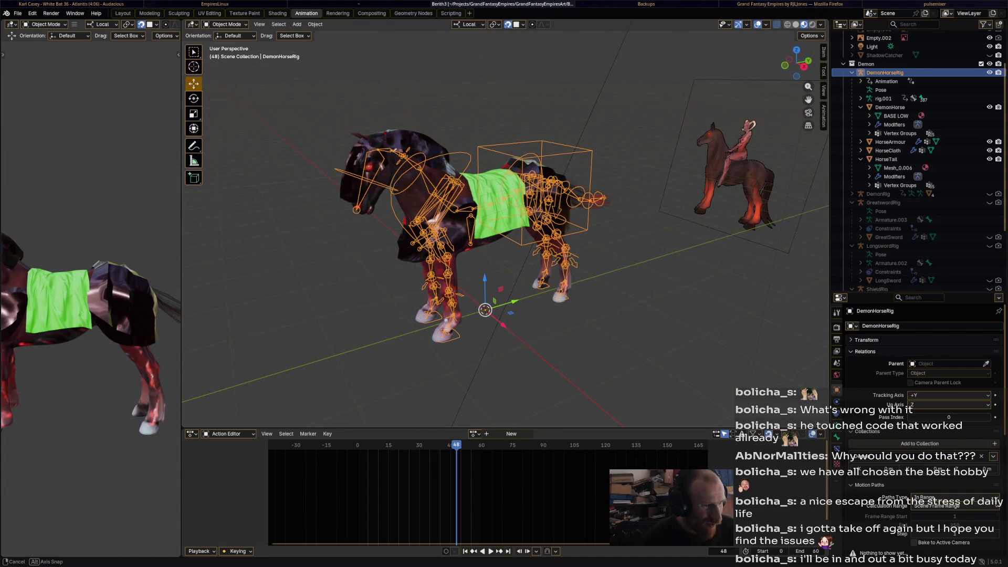
{"action": "left_click_drag", "start_coordinate": [452, 230], "coordinate": [451, 230]}
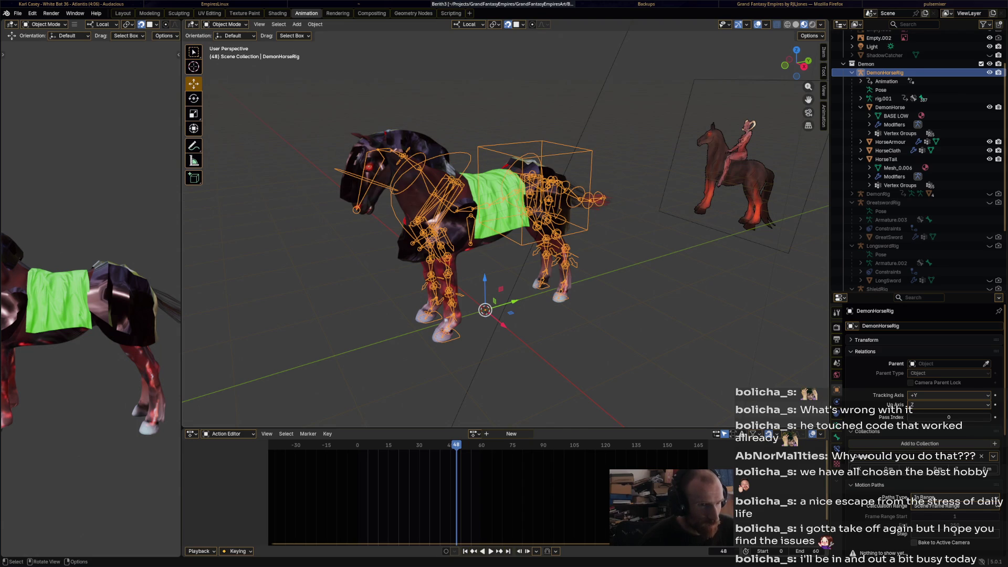
{"action": "left_click_drag", "start_coordinate": [452, 230], "coordinate": [473, 230]}
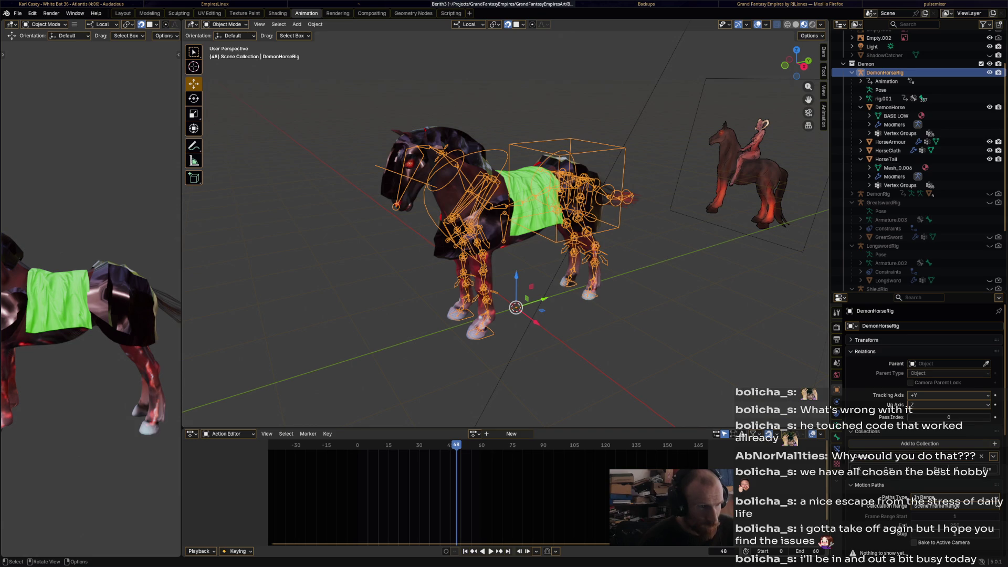
{"action": "left_click_drag", "start_coordinate": [797, 63], "coordinate": [646, 68]}
{"action": "key", "text": "alt+a"}
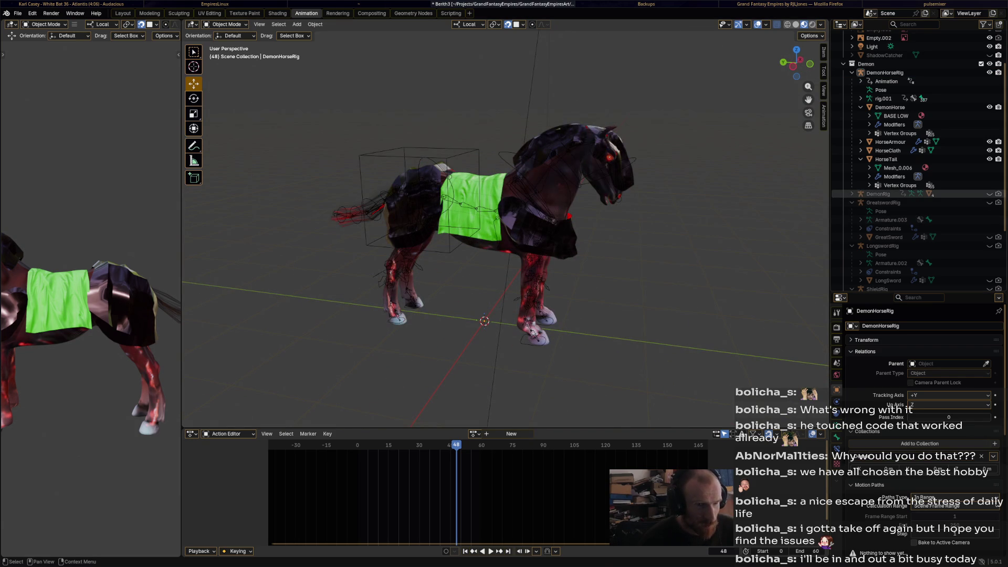
{"action": "left_click", "coordinate": [990, 193]}
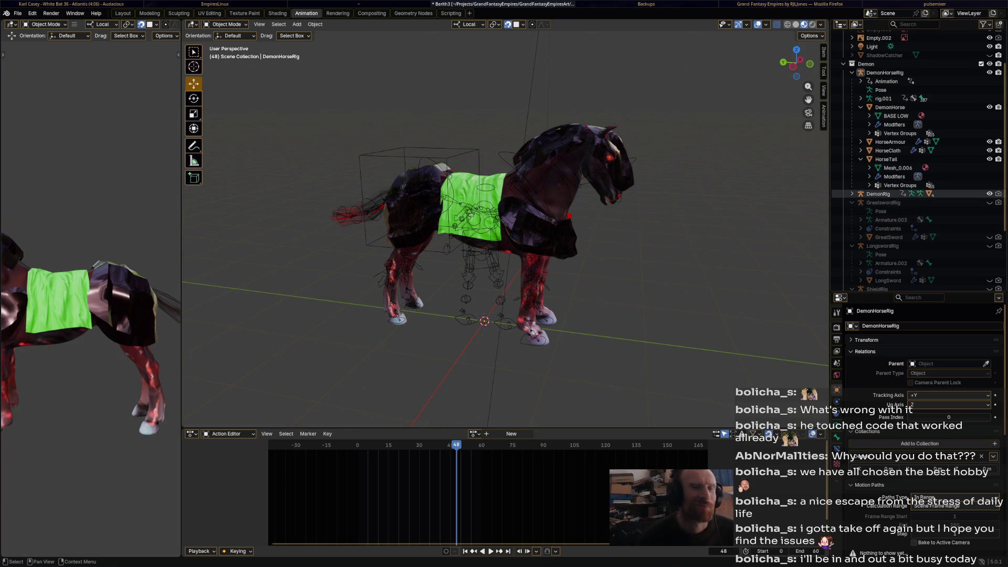
{"action": "left_click", "coordinate": [990, 194]}
{"action": "left_click", "coordinate": [990, 194]}
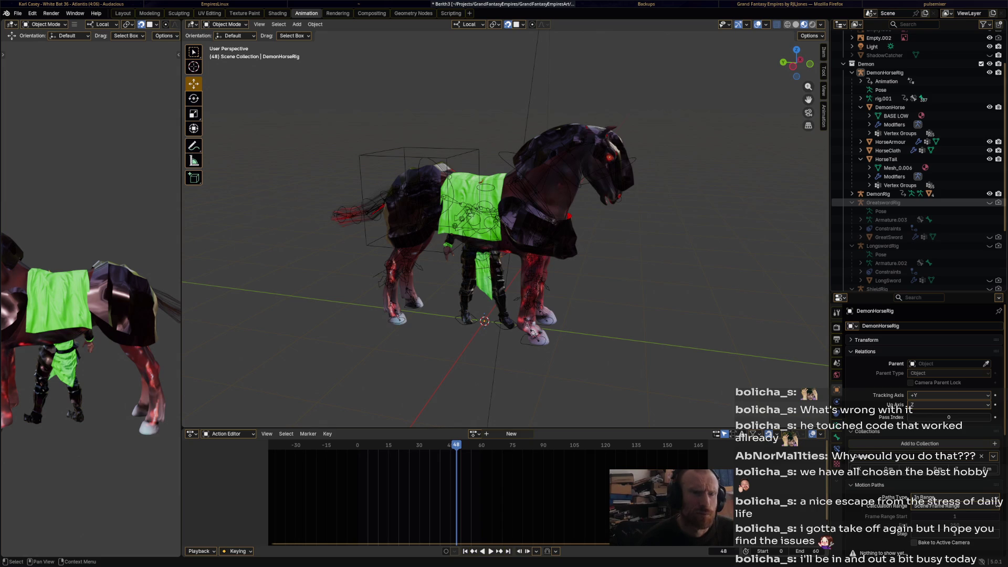
Expand DemonRig in the Outliner and unhide its LongswordRig and ShieldRig
{"action": "scroll", "coordinate": [893, 205], "scroll_direction": "down", "scroll_amount": 4}
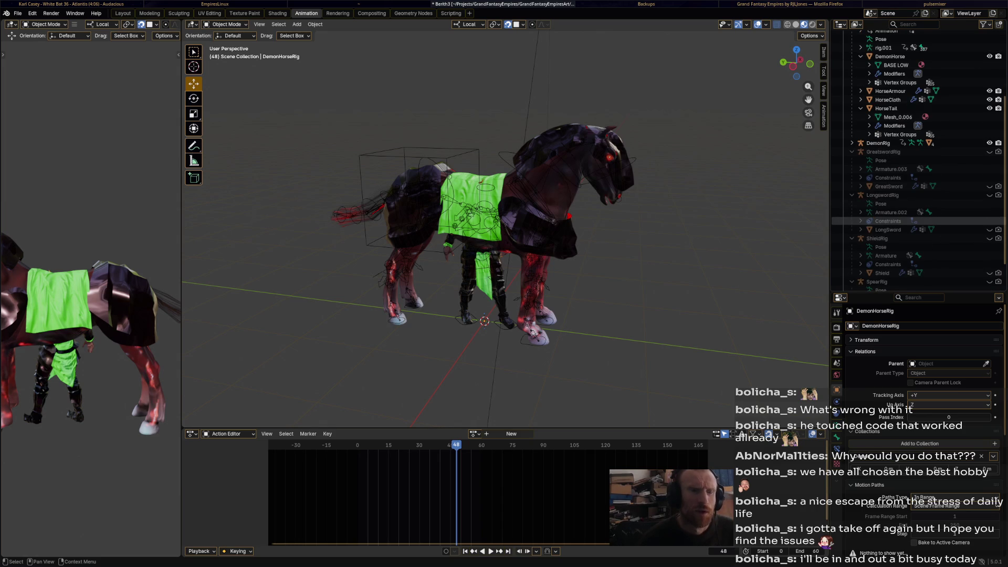
{"action": "scroll", "coordinate": [893, 221], "scroll_direction": "down", "scroll_amount": 3}
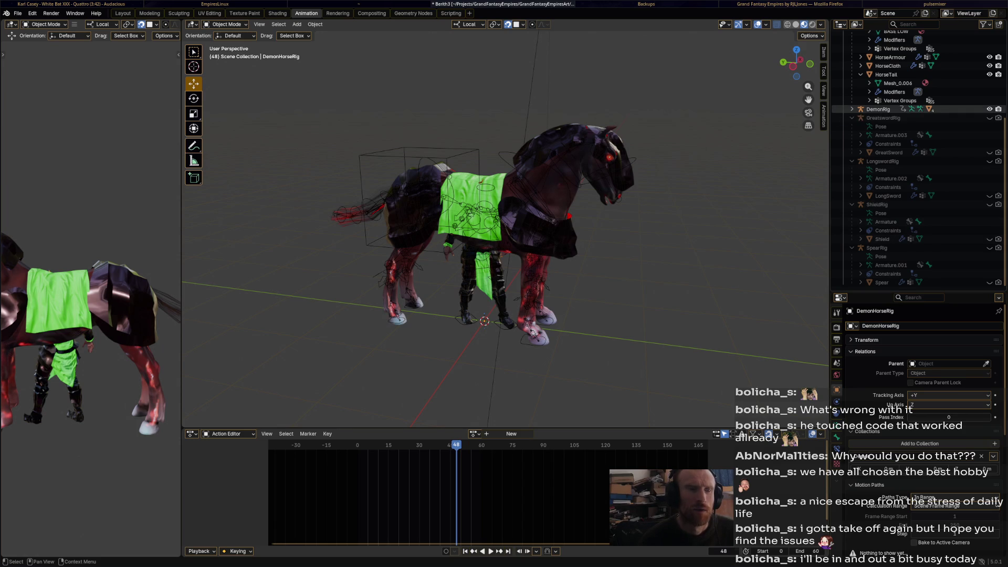
{"action": "left_click", "coordinate": [851, 109]}
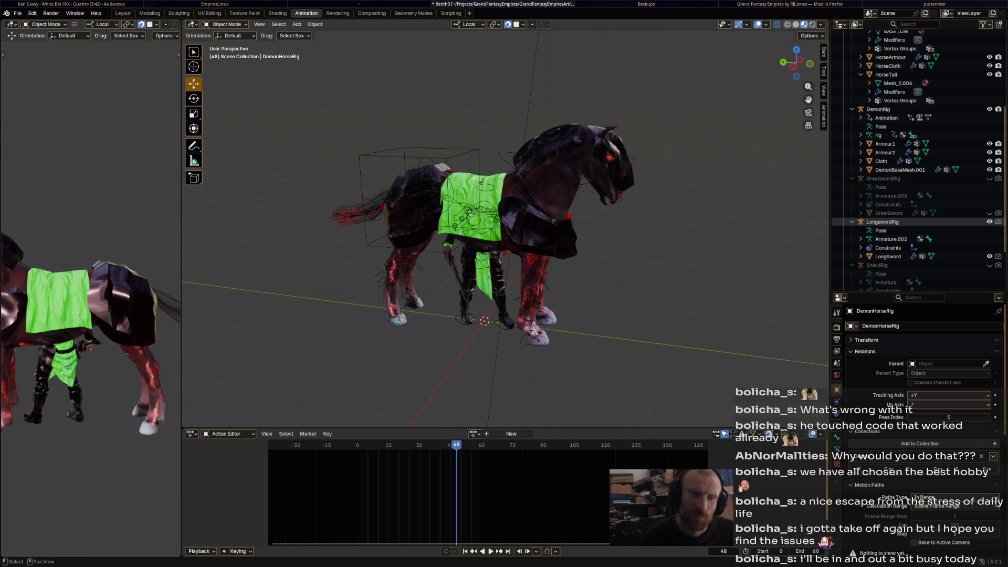
{"action": "left_click_drag", "start_coordinate": [990, 221], "coordinate": [990, 266]}
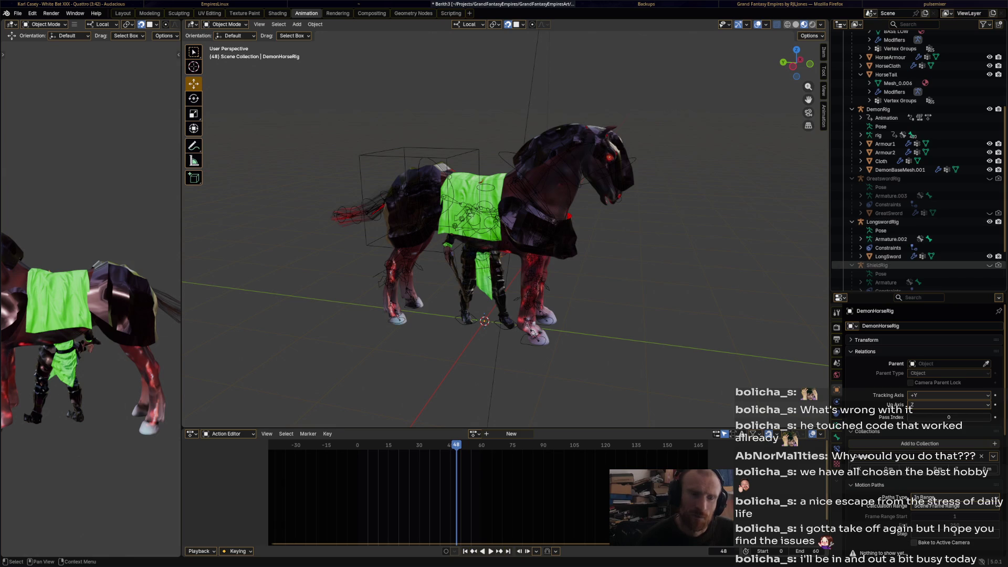
Enable ShieldRig rendering, save, and list the constraint types addable to DemonRig
{"action": "left_click", "coordinate": [999, 265]}
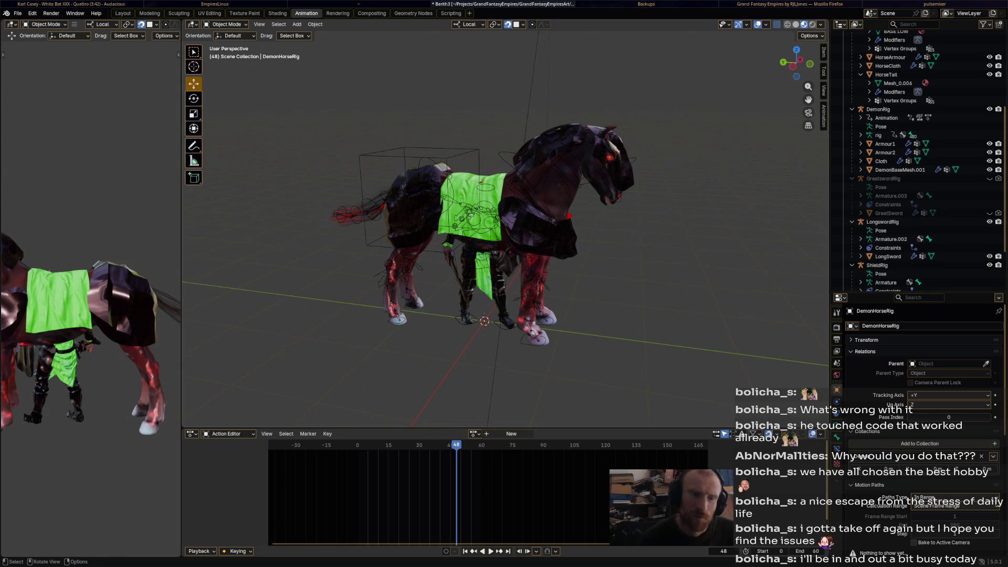
{"action": "key", "text": "ctrl+s"}
{"action": "left_click", "coordinate": [878, 109]}
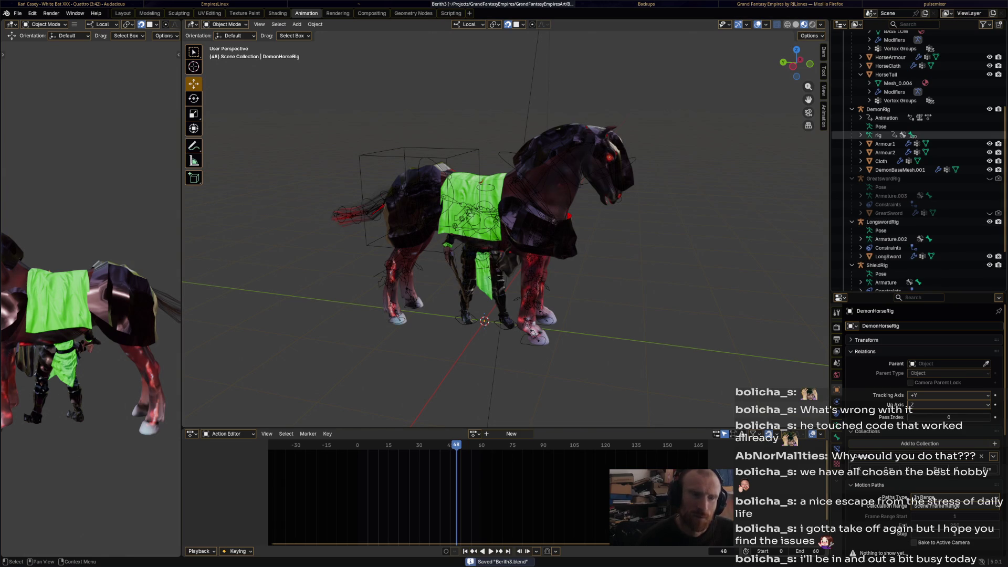
{"action": "left_click", "coordinate": [837, 413]}
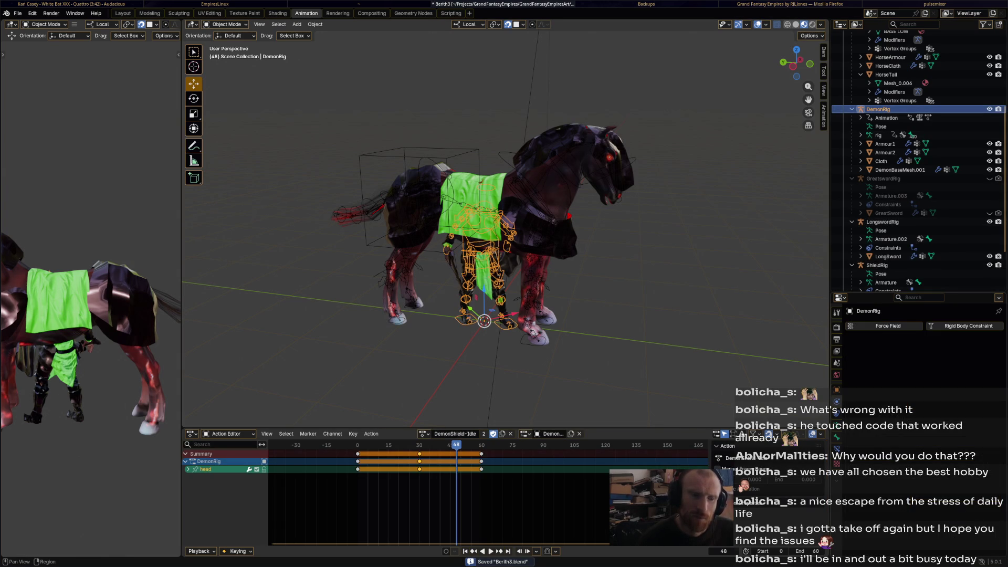
{"action": "left_click", "coordinate": [873, 326]}
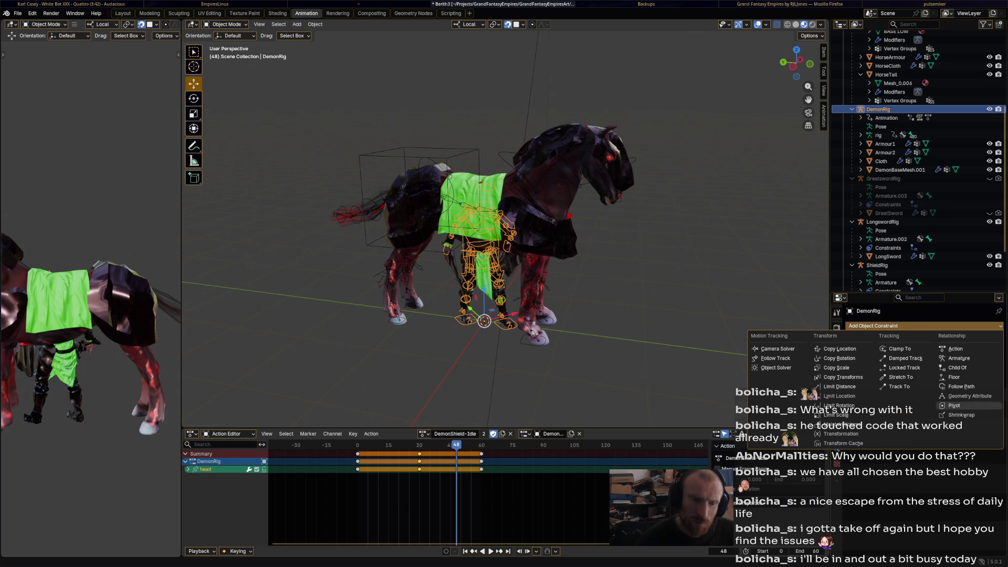
Add a Child Of constraint parenting DemonRig to DemonHorseRig's DEF-spine.003 bone
{"action": "left_click", "coordinate": [956, 368]}
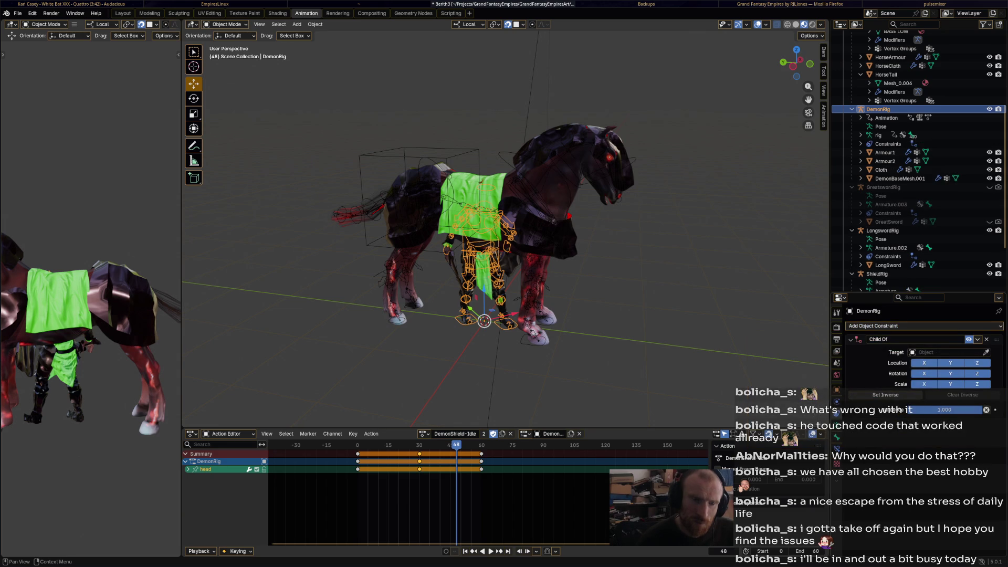
{"action": "left_click", "coordinate": [986, 352]}
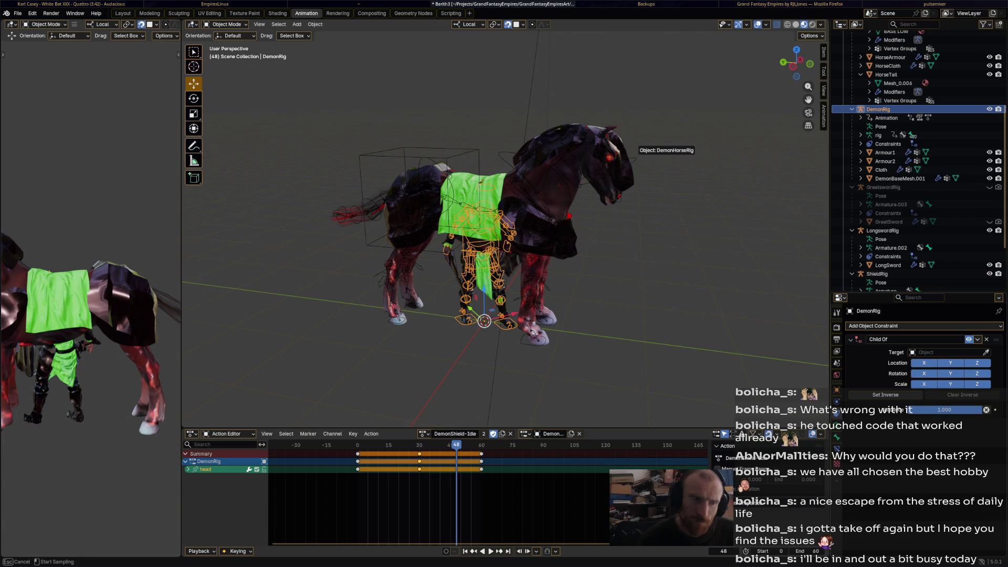
{"action": "left_click", "coordinate": [637, 154]}
{"action": "left_click", "coordinate": [951, 362]}
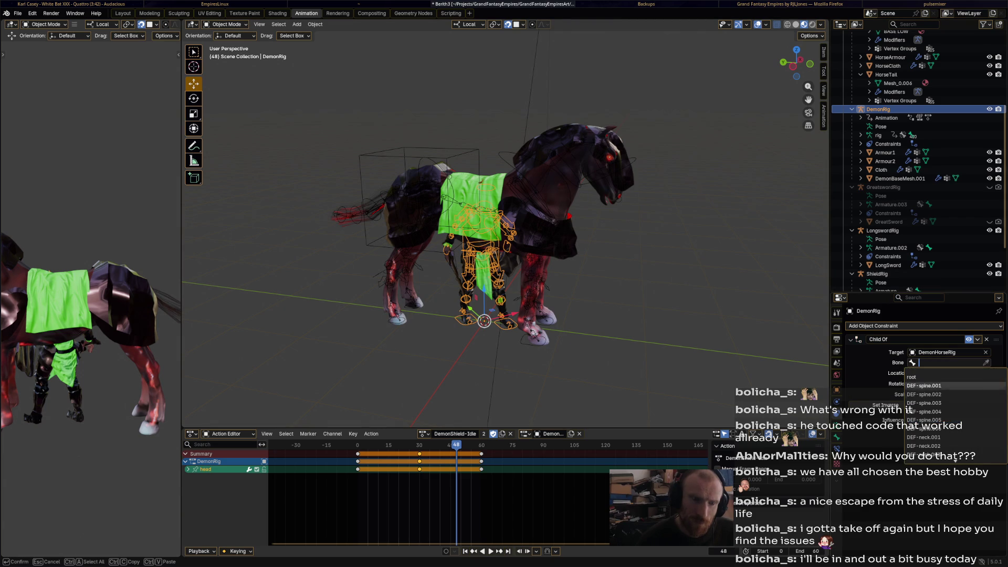
{"action": "left_click", "coordinate": [935, 403]}
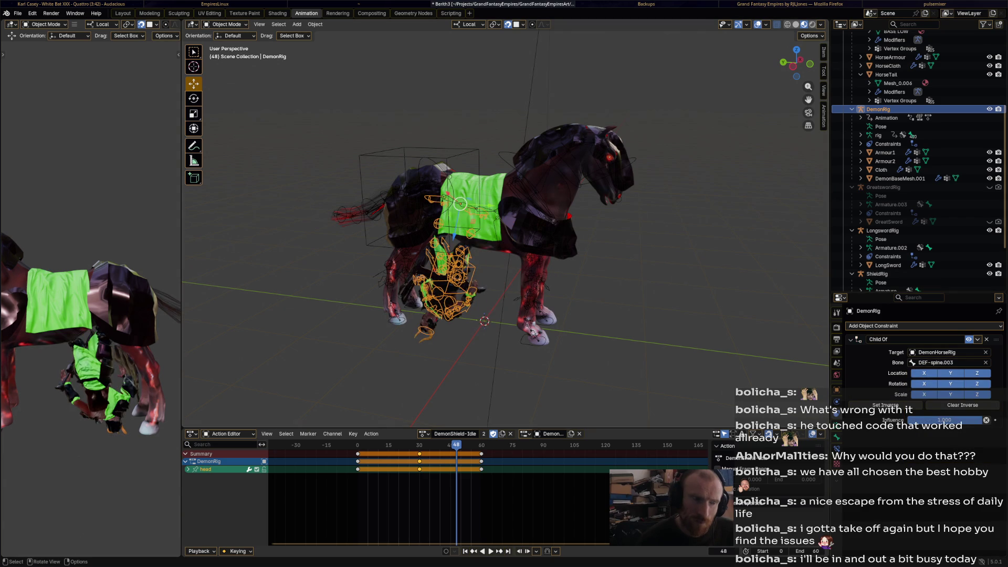
Save Berth3.blend and bring up the DemonShield-Idle action's name and action list
{"action": "left_click_drag", "start_coordinate": [656, 210], "coordinate": [499, 210]}
{"action": "key", "text": "ctrl+s"}
{"action": "double_click", "coordinate": [455, 434]}
{"action": "key", "text": "Return"}
{"action": "left_click", "coordinate": [423, 433]}
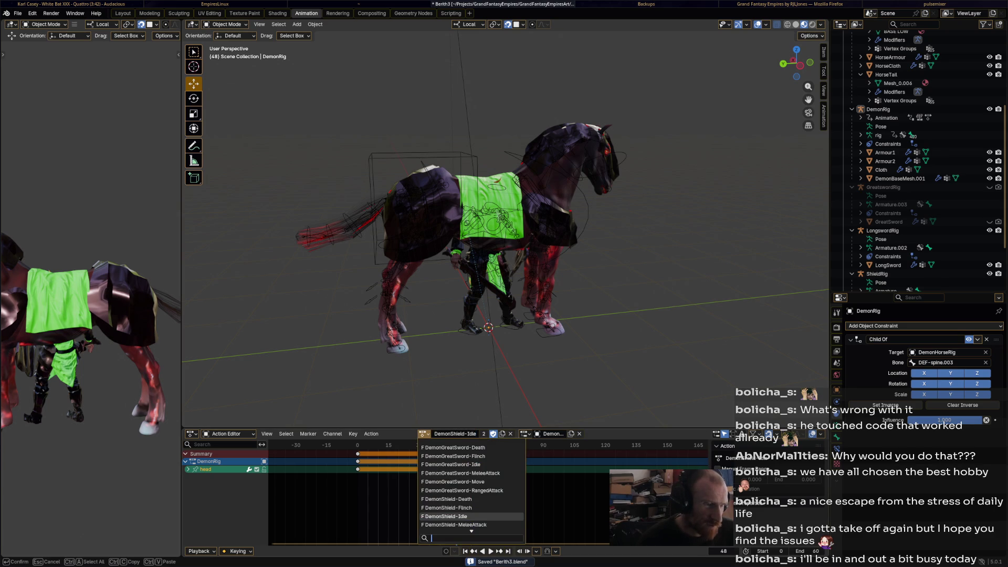
Make a single-user copy of the action and rename it DemonCavalry-Idle
{"action": "key", "text": "Escape"}
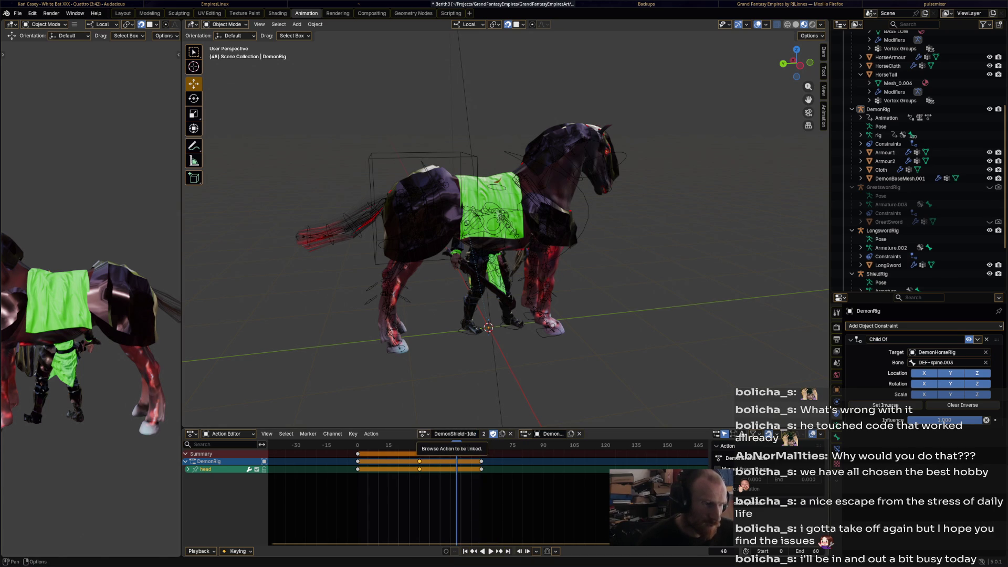
{"action": "left_click", "coordinate": [423, 434]}
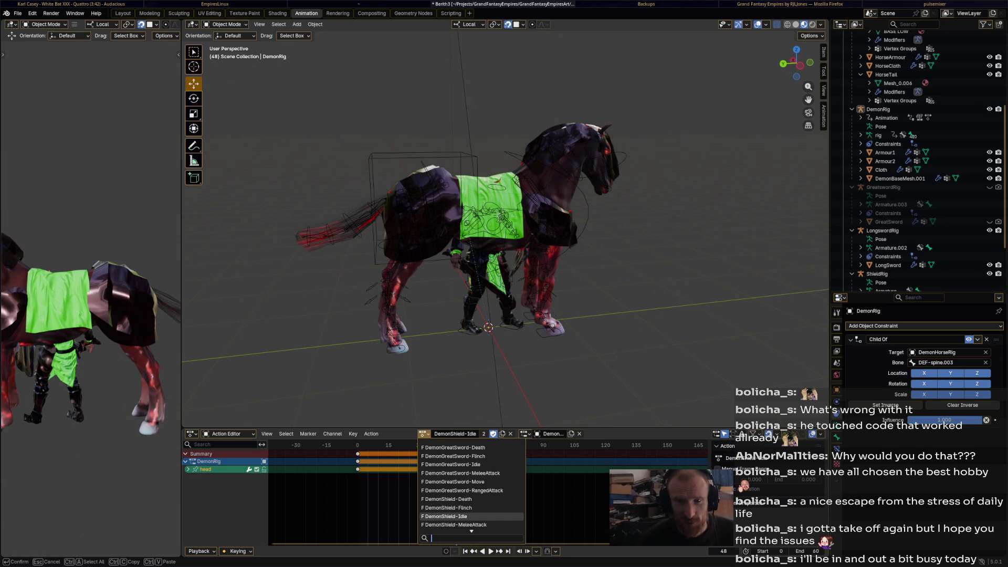
{"action": "key", "text": "Escape"}
{"action": "double_click", "coordinate": [455, 434]}
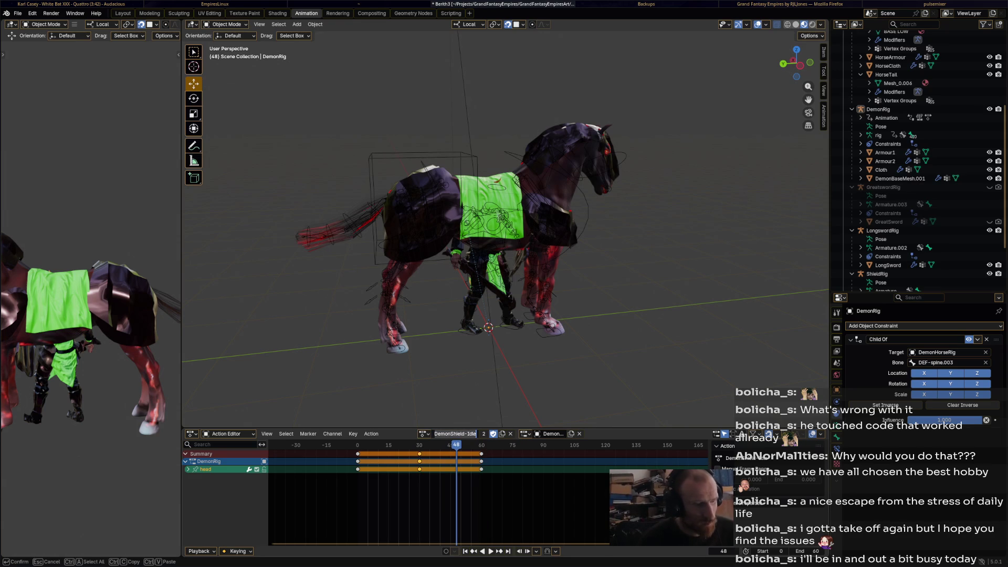
{"action": "key", "text": "Escape"}
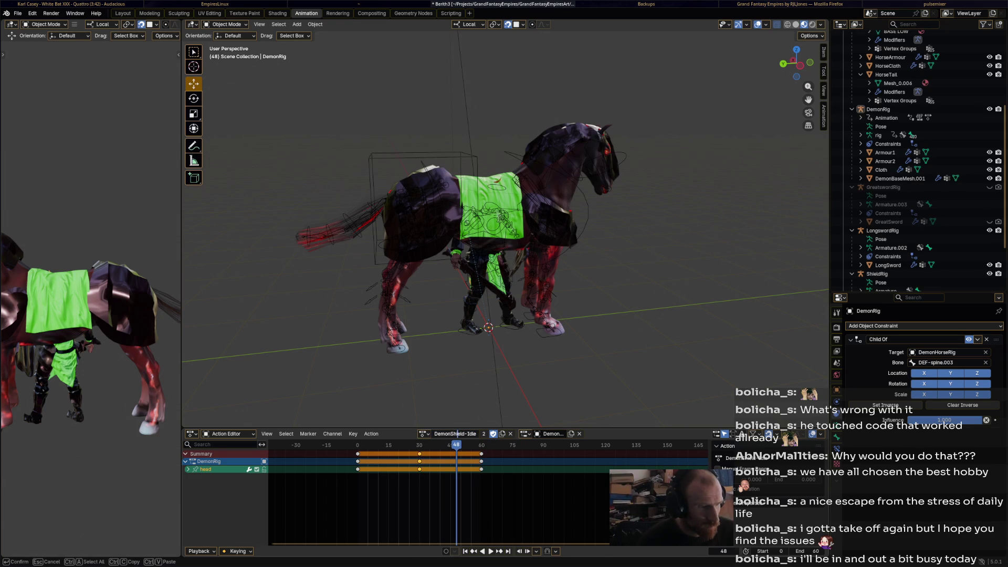
{"action": "left_click", "coordinate": [483, 434]}
{"action": "double_click", "coordinate": [454, 434]}
{"action": "type", "text": "DemonCavalry-"}
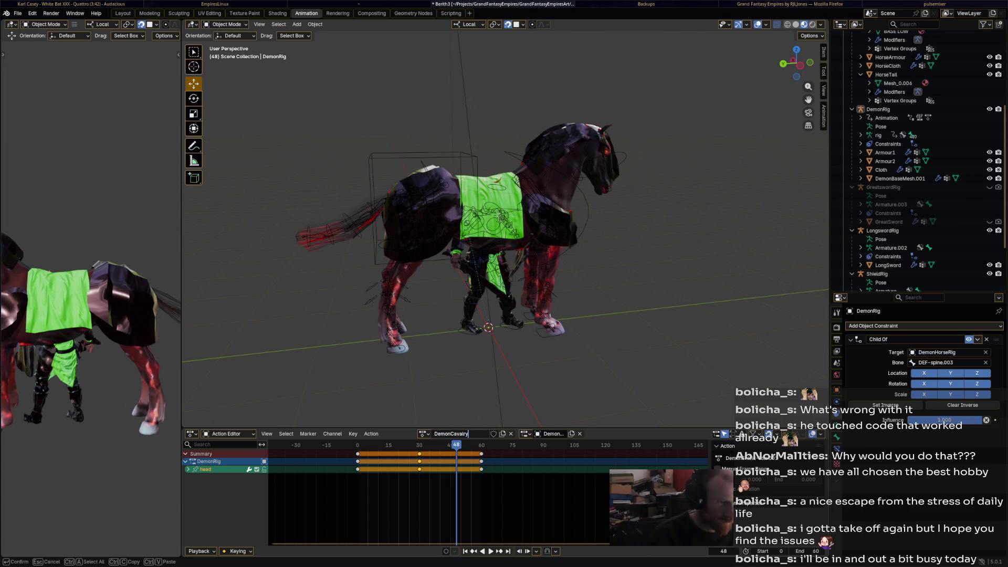
{"action": "type", "text": "Idle"}
{"action": "key", "text": "Return"}
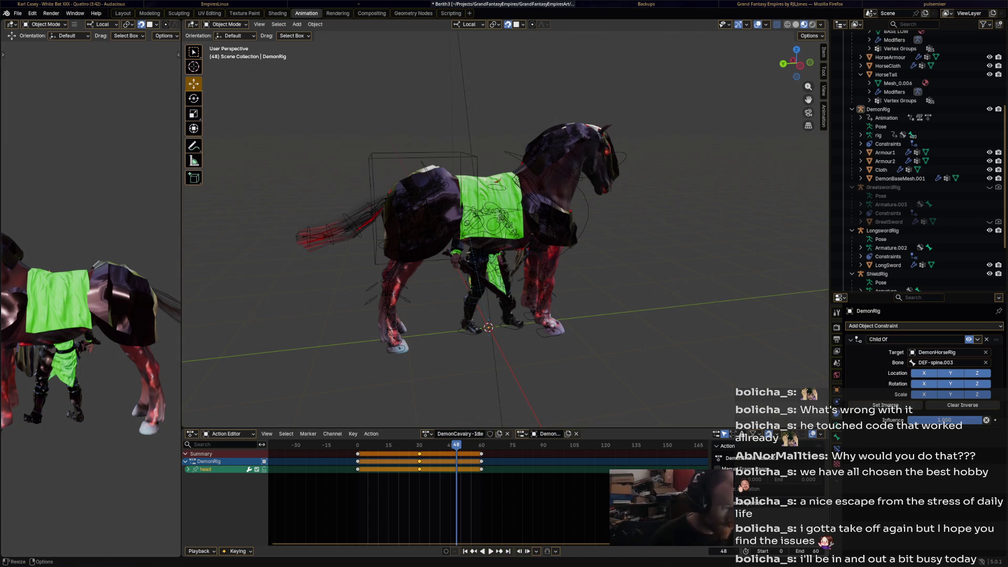
Delete the head keyframes at frames 30 and 60, then select only DemonRig
{"action": "left_click_drag", "start_coordinate": [586, 493], "coordinate": [400, 445]}
{"action": "key", "text": "x"}
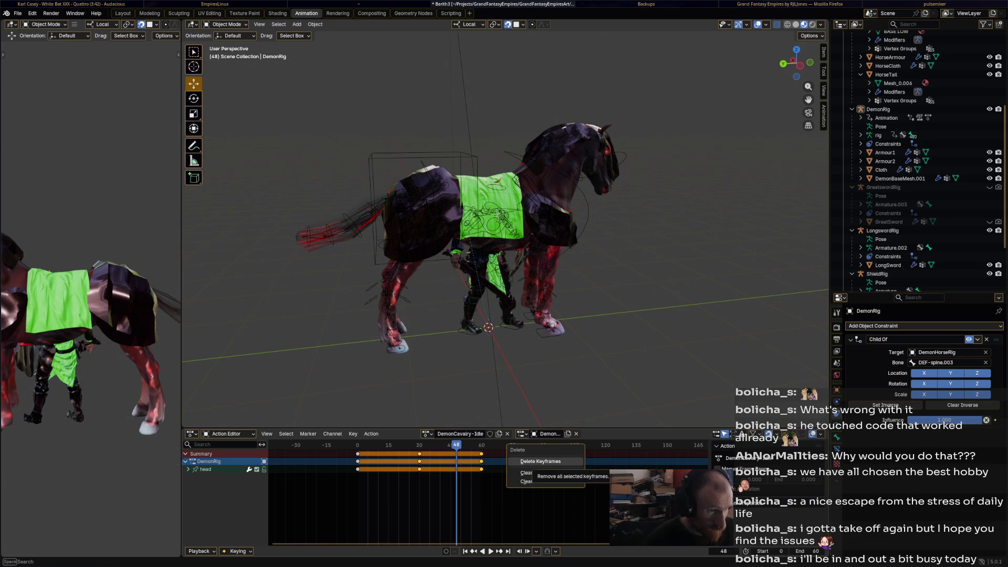
{"action": "left_click", "coordinate": [557, 477]}
{"action": "key", "text": "a"}
{"action": "key", "text": "alt+a"}
{"action": "left_click", "coordinate": [878, 109]}
{"action": "left_click", "coordinate": [226, 24]}
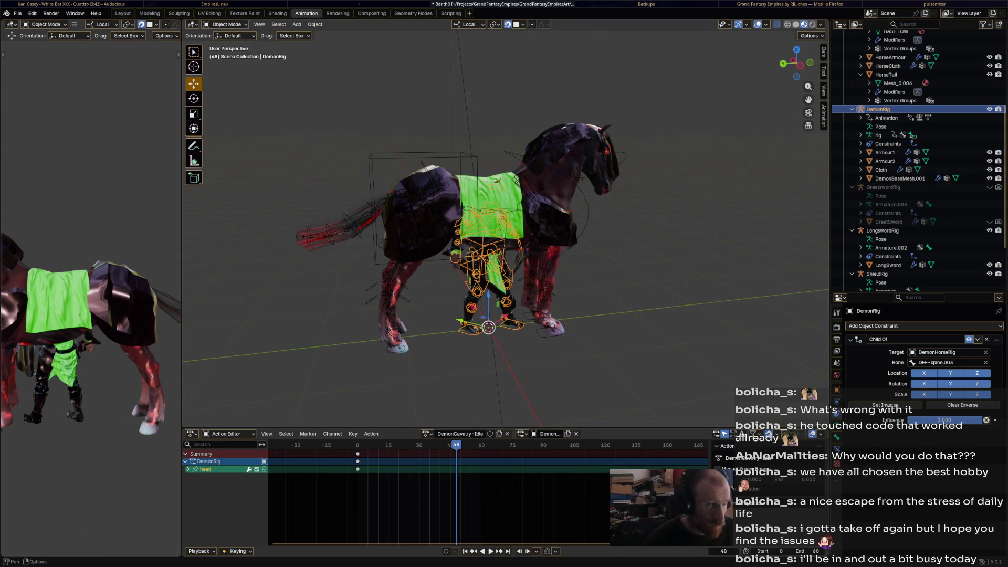
Clear DemonRig's rotation so it faces forward and save Berith3.blend
{"action": "key", "text": "n"}
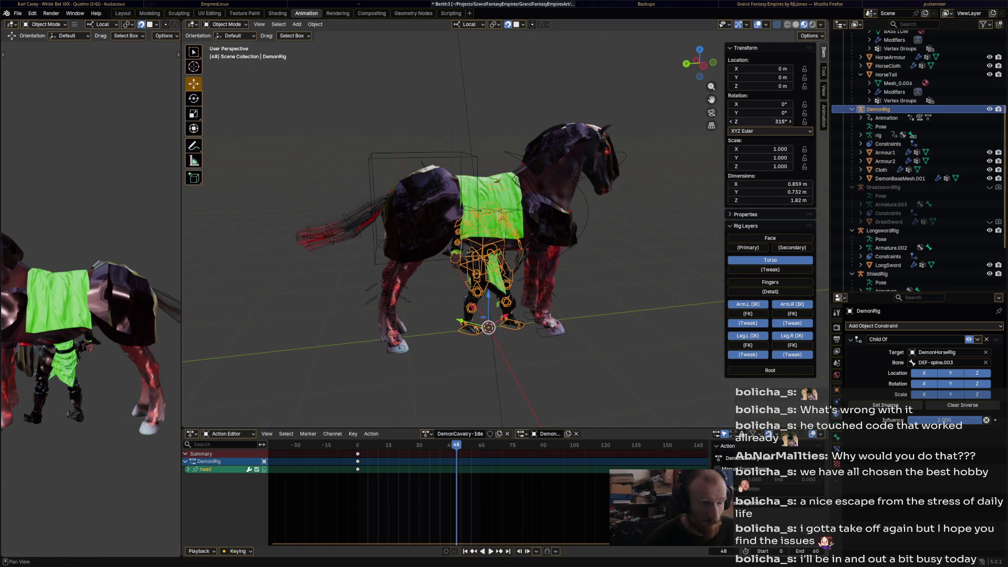
{"action": "key", "text": "alt+r"}
{"action": "key", "text": "ctrl+s"}
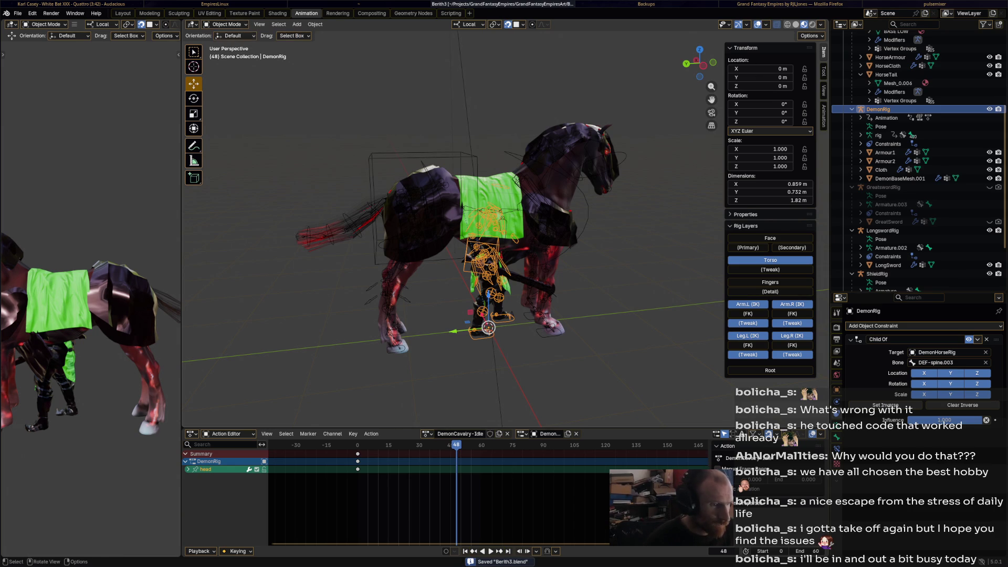
Delete the remaining frame 0 head keyframes and put DemonRig into Pose Mode
{"action": "key", "text": "space"}
{"action": "key", "text": "alt+a"}
{"action": "left_click", "coordinate": [488, 327]}
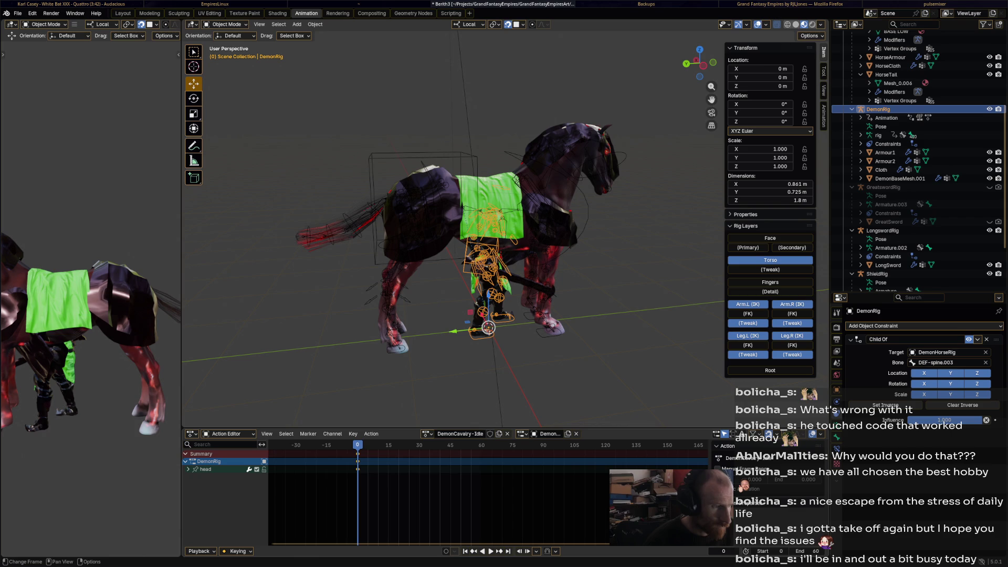
{"action": "right_click", "coordinate": [315, 452]}
{"action": "mouse_move", "coordinate": [330, 547]}
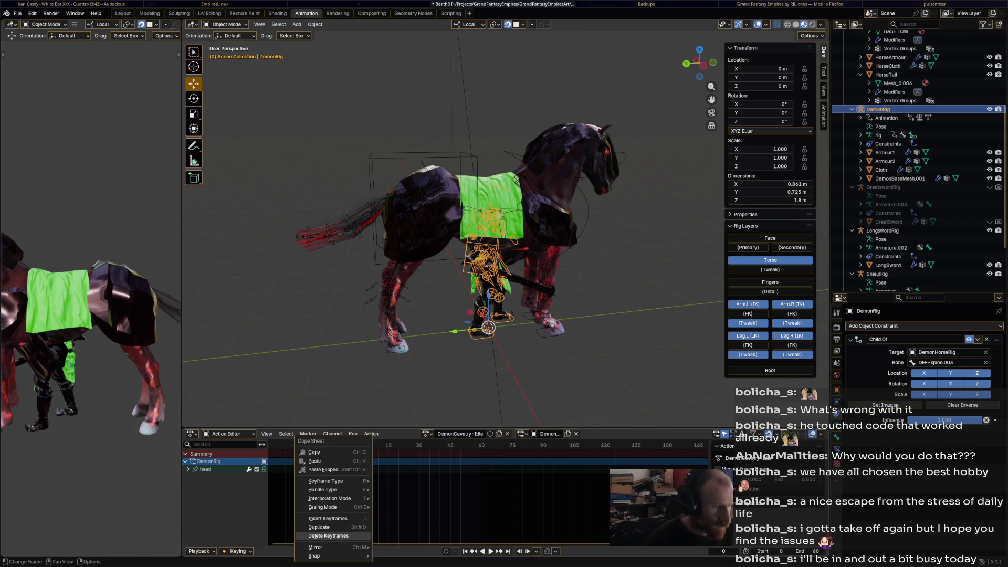
{"action": "left_click", "coordinate": [415, 527]}
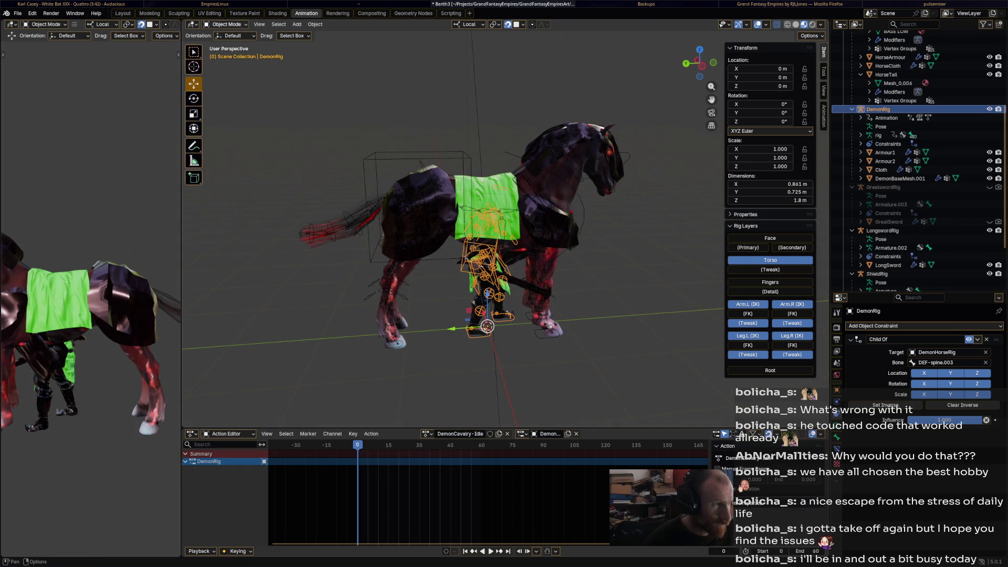
{"action": "left_click", "coordinate": [227, 24]}
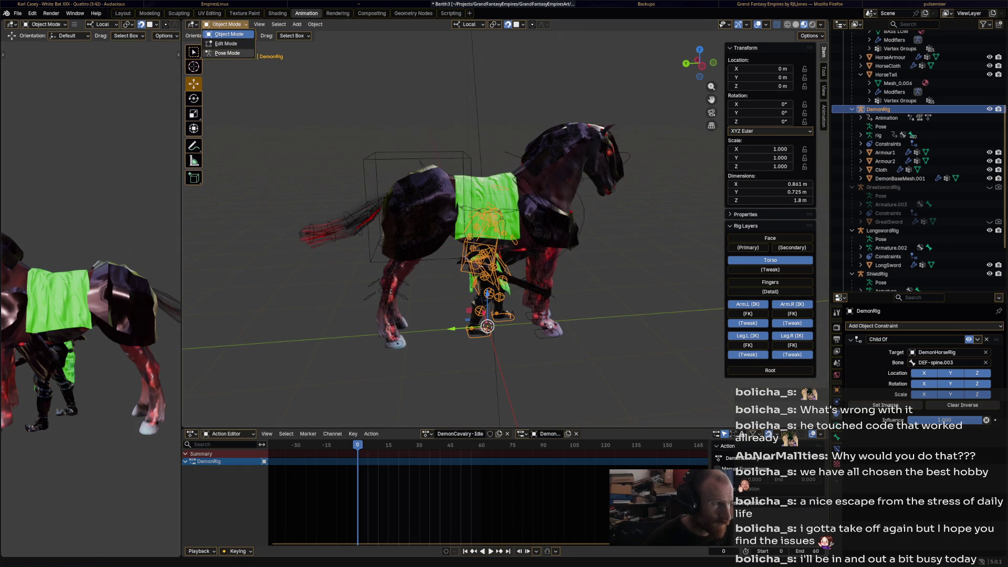
{"action": "left_click", "coordinate": [226, 53]}
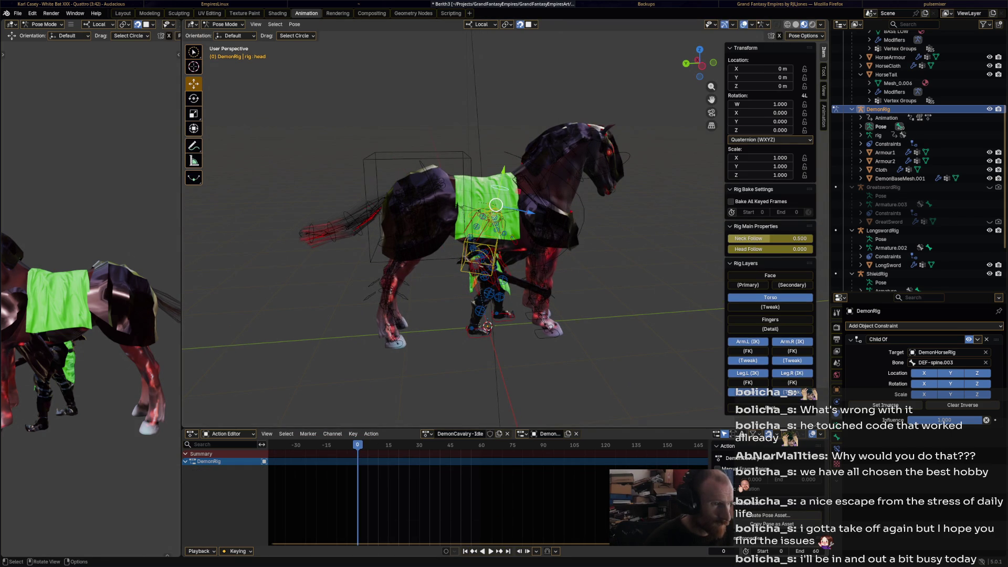
Move all the rider's bones up onto the horse's back
{"action": "left_click", "coordinate": [479, 254]}
{"action": "key", "text": "a"}
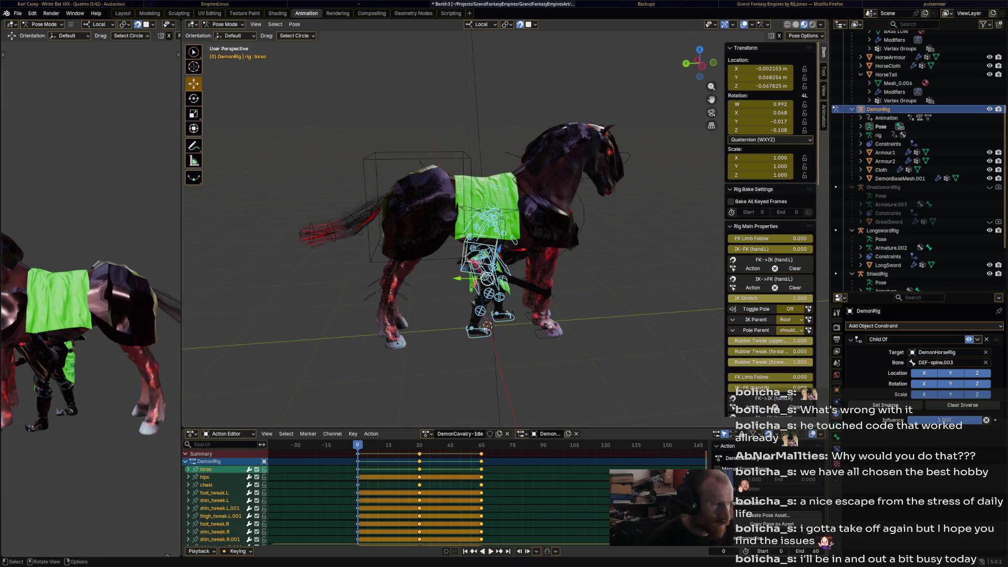
{"action": "key", "text": "g"}
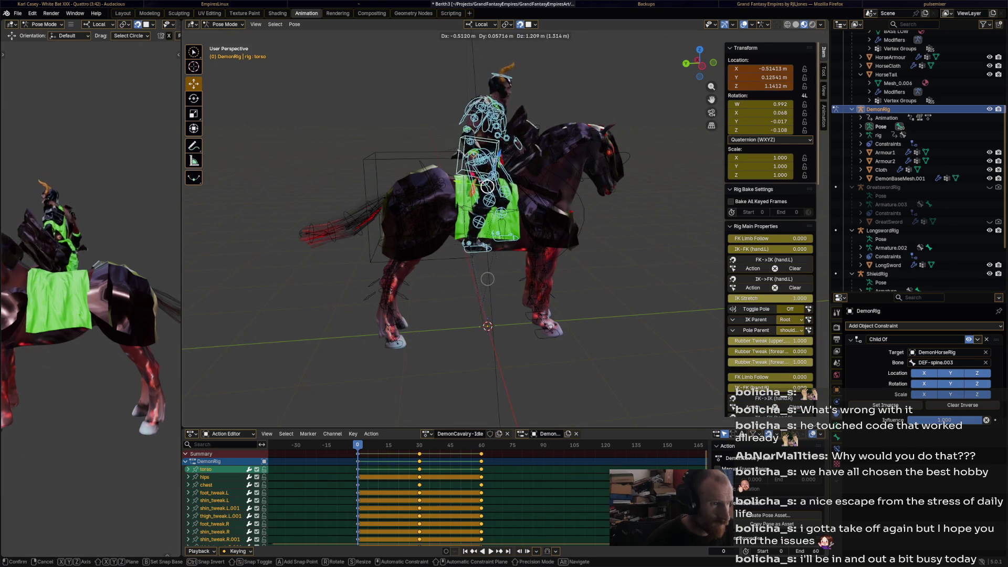
{"action": "left_click", "coordinate": [482, 153]}
{"action": "key", "text": "g"}
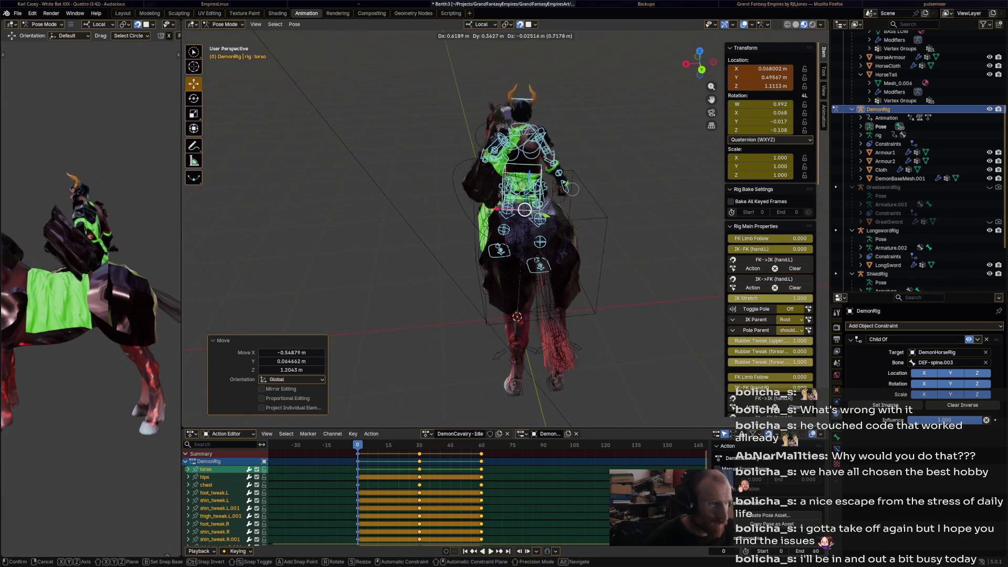
{"action": "key", "text": "Escape"}
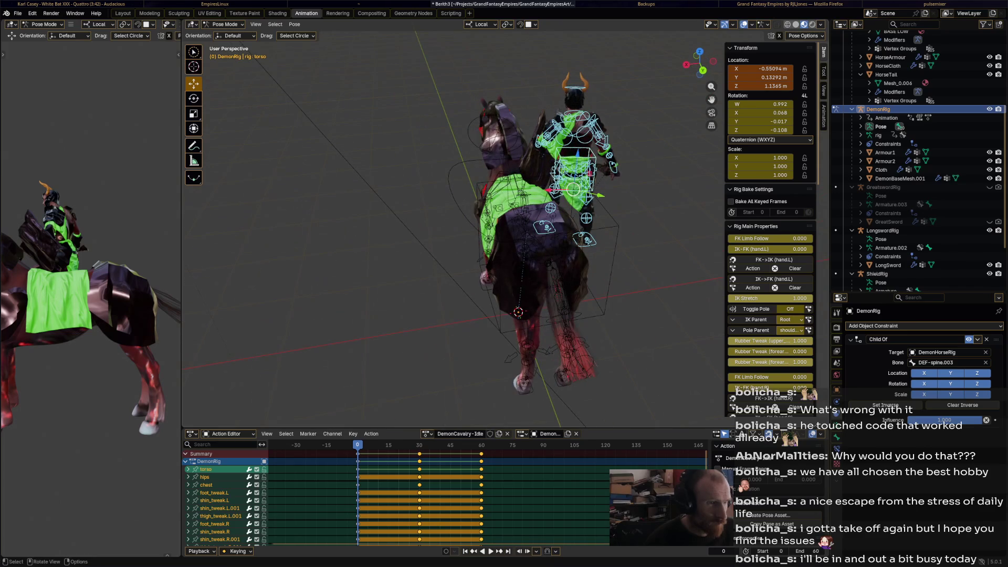
Keep Global orientation and centre the torso over the horse along X
{"action": "left_click", "coordinate": [481, 24]}
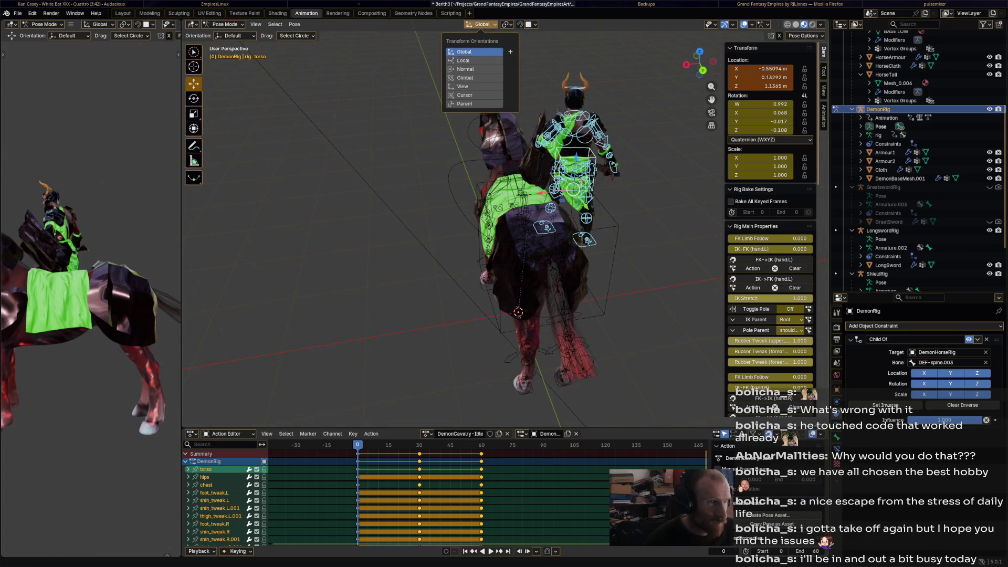
{"action": "key", "text": "Escape"}
{"action": "key", "text": "g"}
{"action": "key", "text": "x"}
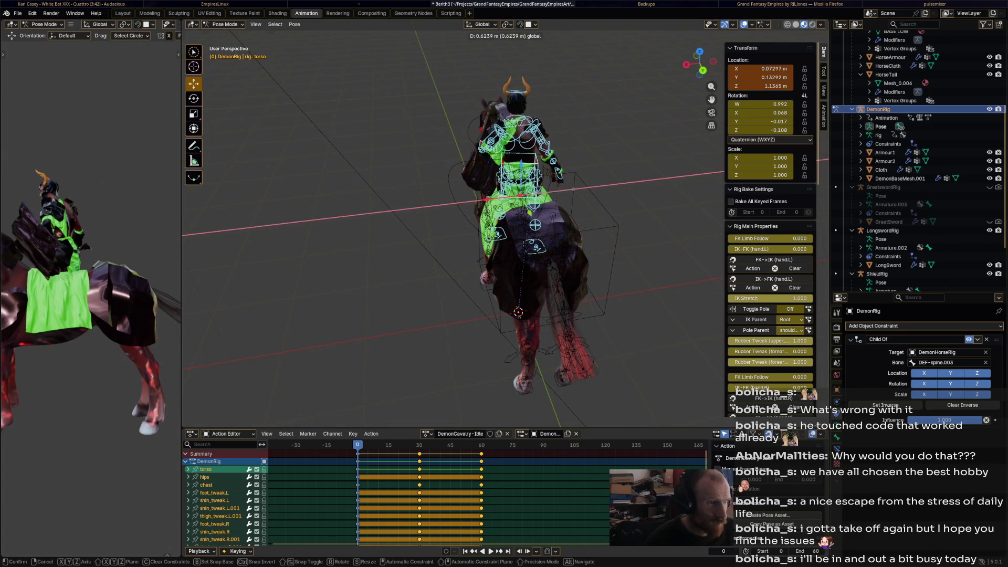
{"action": "key", "text": "Return"}
{"action": "left_click_drag", "start_coordinate": [452, 231], "coordinate": [561, 231]}
Select all the rider's bones and delete their keys at frames 30 and 60
{"action": "left_click", "coordinate": [490, 152]}
{"action": "left_click_drag", "start_coordinate": [490, 152], "coordinate": [549, 162]}
{"action": "key", "text": "a"}
{"action": "key", "text": "x"}
{"action": "left_click", "coordinate": [520, 454]}
Slightly rotate the torso and hips to seat the rider on the horse
{"action": "left_click_drag", "start_coordinate": [520, 236], "coordinate": [539, 209]}
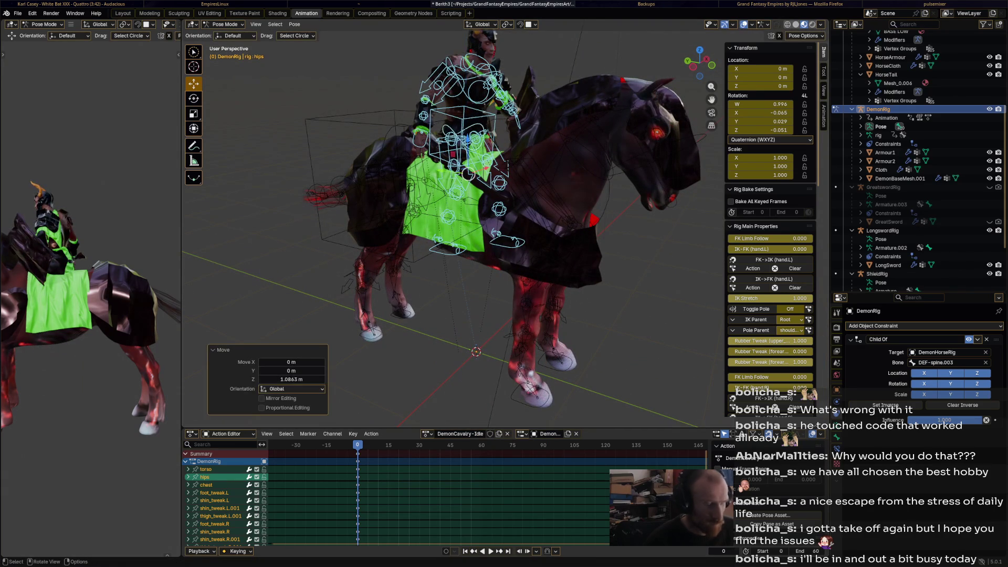
{"action": "left_click_drag", "start_coordinate": [472, 210], "coordinate": [480, 278]}
{"action": "left_click", "coordinate": [486, 272]}
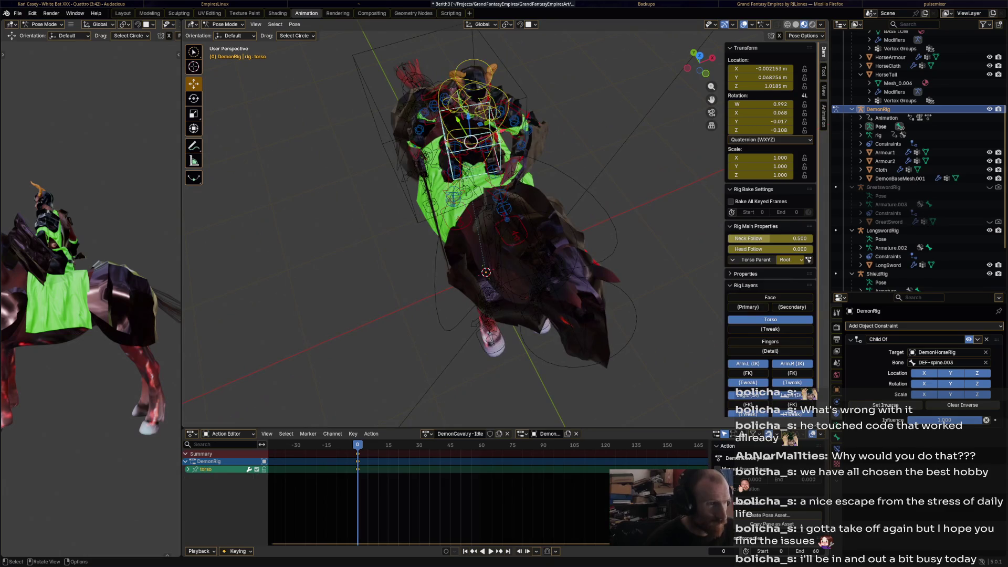
{"action": "key", "text": "r"}
{"action": "left_click", "coordinate": [530, 158]}
{"action": "left_click_drag", "start_coordinate": [530, 158], "coordinate": [472, 263]}
{"action": "left_click", "coordinate": [460, 327]}
{"action": "mouse_move", "coordinate": [460, 327]}
{"action": "left_mouse_down"}
{"action": "mouse_move", "coordinate": [465, 263]}
{"action": "mouse_move", "coordinate": [488, 247]}
{"action": "mouse_move", "coordinate": [525, 268]}
{"action": "left_mouse_up"}
{"action": "key", "text": "r"}
{"action": "left_click", "coordinate": [465, 263]}
Move the right foot IK control outward along X and raise it along Z
{"action": "left_click", "coordinate": [514, 261]}
{"action": "key", "text": "g"}
{"action": "key", "text": "x"}
{"action": "left_click", "coordinate": [559, 275]}
{"action": "key", "text": "g"}
{"action": "key", "text": "z"}
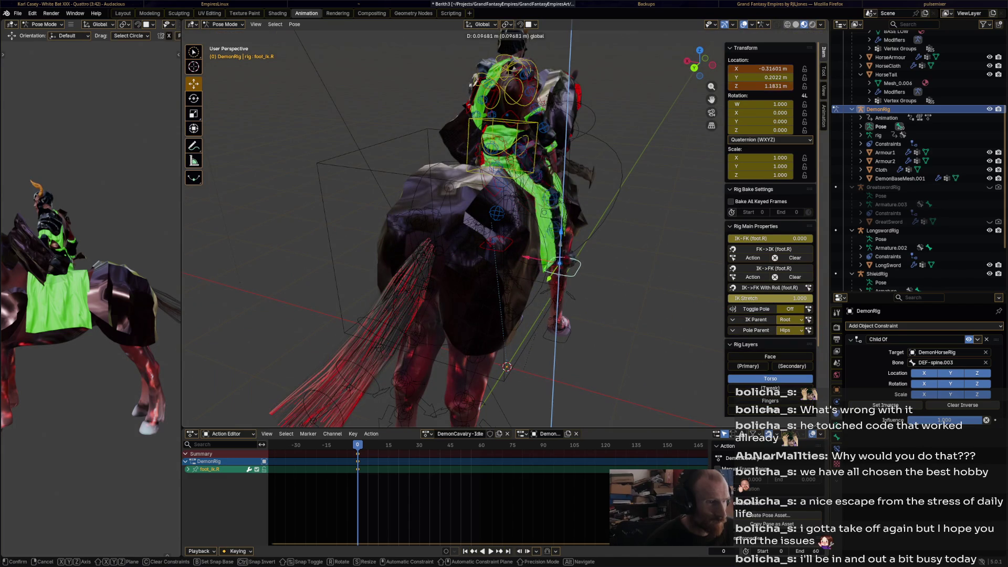
{"action": "left_click", "coordinate": [560, 239]}
{"action": "key", "text": "g"}
{"action": "key", "text": "x"}
{"action": "left_click", "coordinate": [562, 239]}
{"action": "left_click_drag", "start_coordinate": [562, 239], "coordinate": [600, 207]}
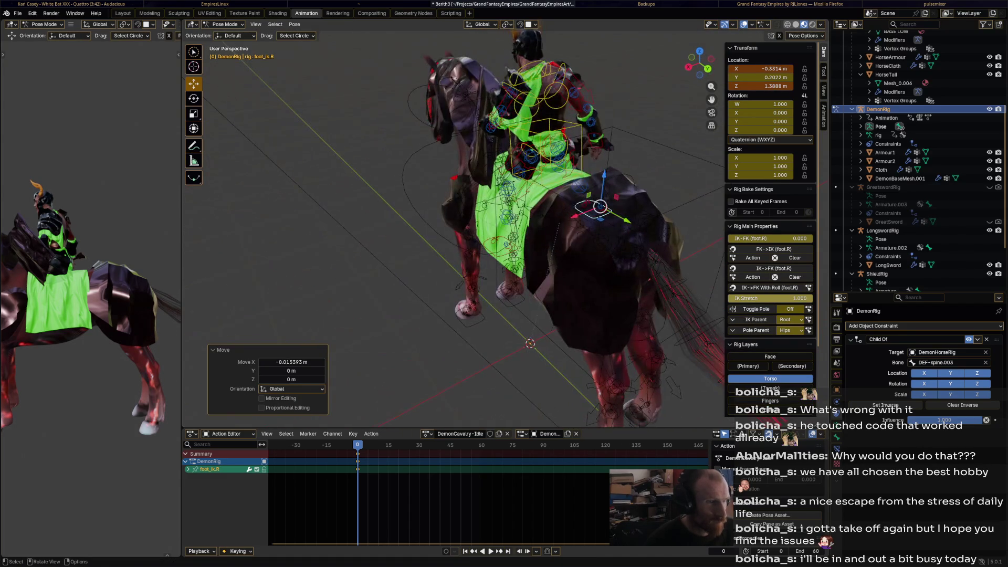
Shift the left foot IK control along X, Z and Y to sit beside the horse
{"action": "left_click", "coordinate": [462, 249]}
{"action": "key", "text": "g"}
{"action": "key", "text": "x"}
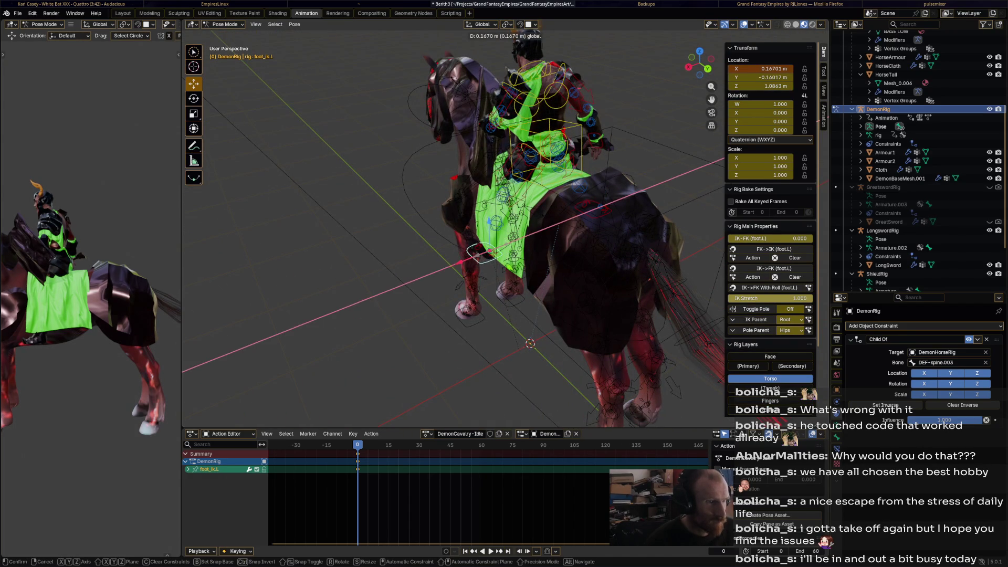
{"action": "left_click", "coordinate": [480, 252]}
{"action": "key", "text": "g"}
{"action": "key", "text": "z"}
{"action": "left_click", "coordinate": [480, 252]}
{"action": "left_click_drag", "start_coordinate": [481, 252], "coordinate": [512, 252]}
{"action": "key", "text": "g"}
{"action": "key", "text": "y"}
{"action": "left_click", "coordinate": [530, 263]}
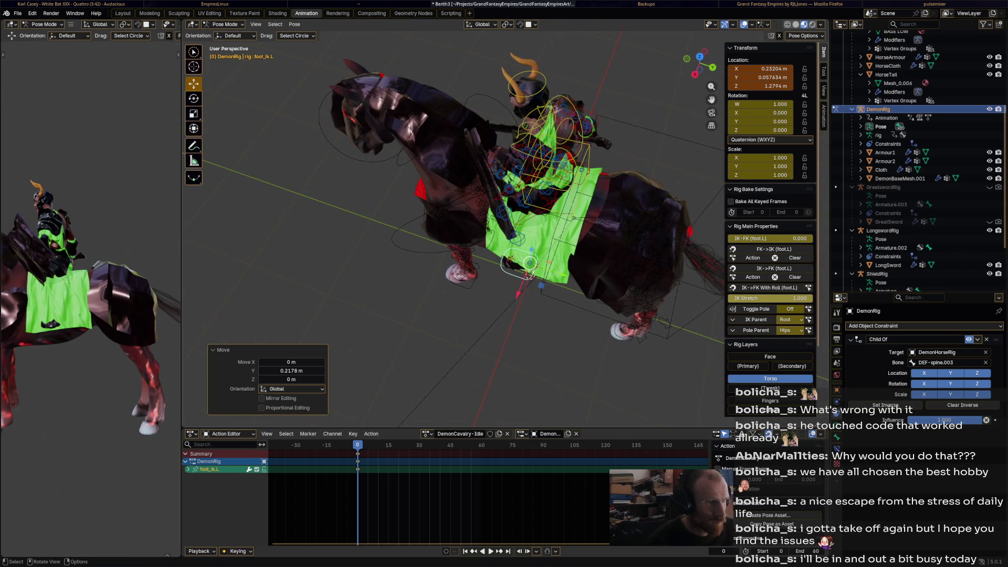
{"action": "key", "text": "g"}
{"action": "key", "text": "x"}
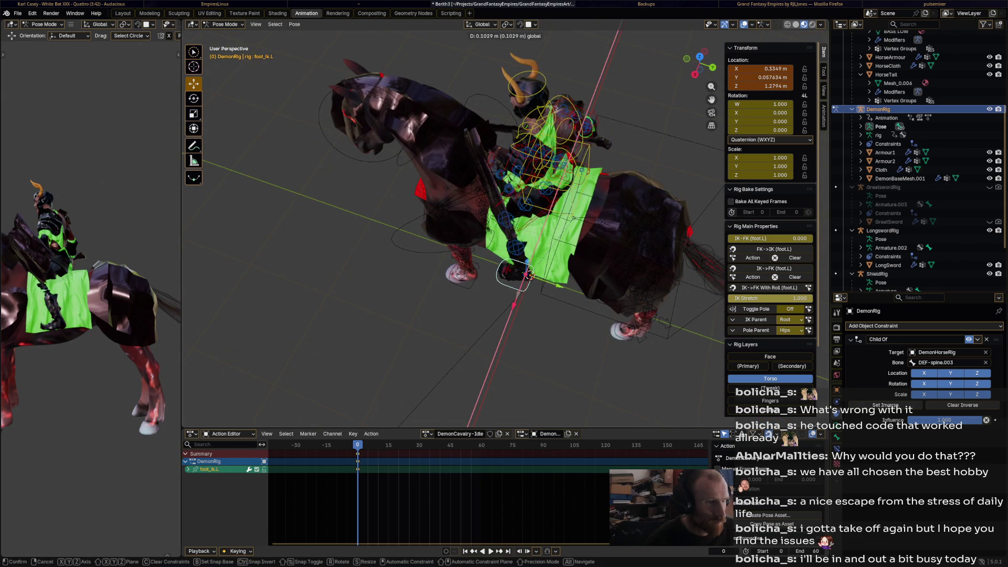
{"action": "left_click", "coordinate": [531, 275]}
{"action": "mouse_move", "coordinate": [530, 275]}
{"action": "left_mouse_down"}
{"action": "mouse_move", "coordinate": [503, 361]}
{"action": "mouse_move", "coordinate": [511, 371]}
{"action": "left_mouse_up"}
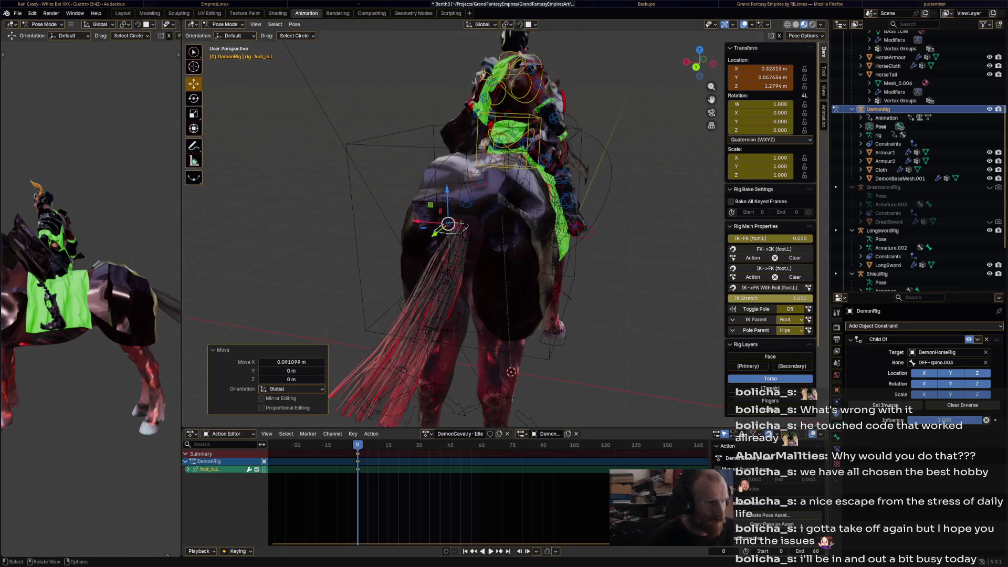
Undo the last foot adjustment and try, then cancel, an X nudge of the right foot
{"action": "key", "text": "ctrl+z"}
{"action": "key", "text": "g"}
{"action": "key", "text": "x"}
{"action": "key", "text": "Escape"}
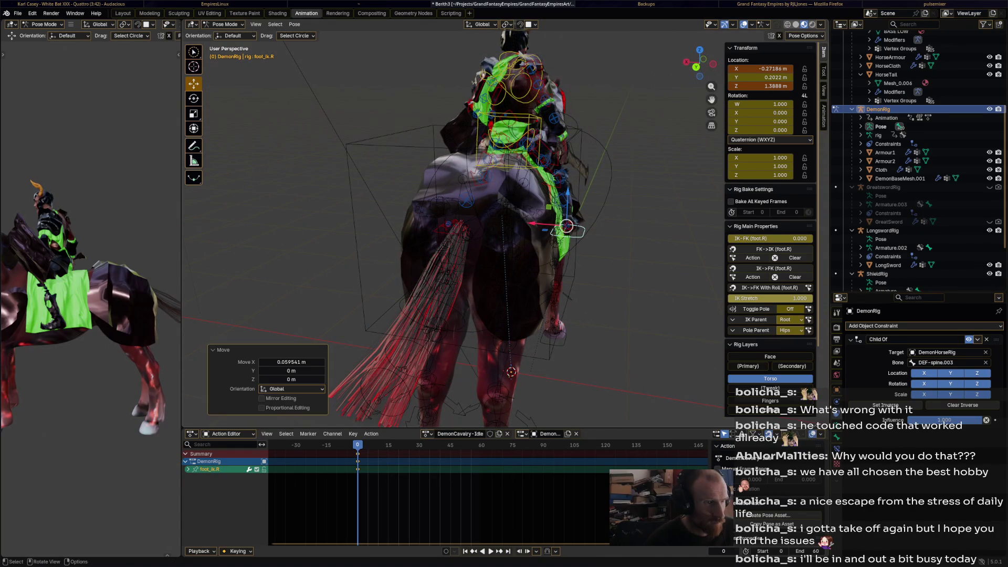
Shift the right and left shin tweak controls outward so the legs straddle the horse
{"action": "left_click", "coordinate": [558, 176]}
{"action": "key", "text": "g"}
{"action": "left_click", "coordinate": [554, 178]}
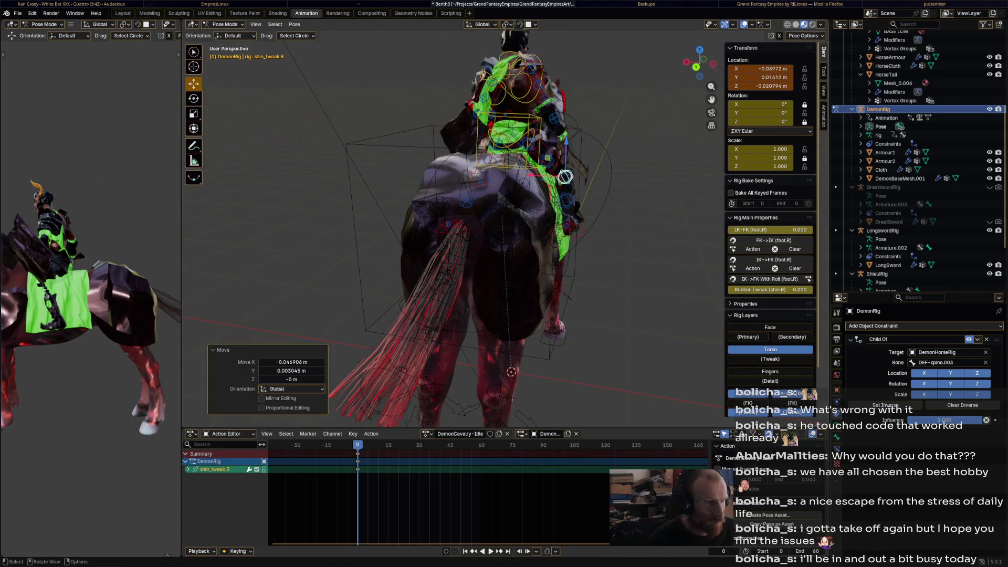
{"action": "left_click_drag", "start_coordinate": [554, 178], "coordinate": [564, 181]}
{"action": "left_click", "coordinate": [468, 190]}
{"action": "key", "text": "g"}
{"action": "key", "text": "x"}
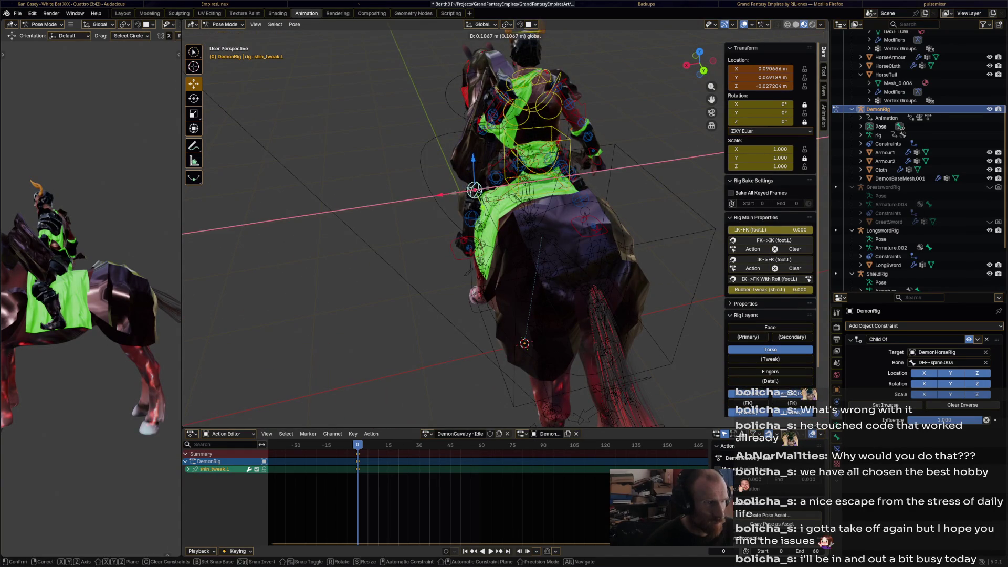
{"action": "left_click", "coordinate": [474, 190]}
{"action": "mouse_move", "coordinate": [472, 210]}
{"action": "left_mouse_down"}
{"action": "mouse_move", "coordinate": [619, 205]}
{"action": "mouse_move", "coordinate": [562, 205]}
{"action": "left_mouse_up"}
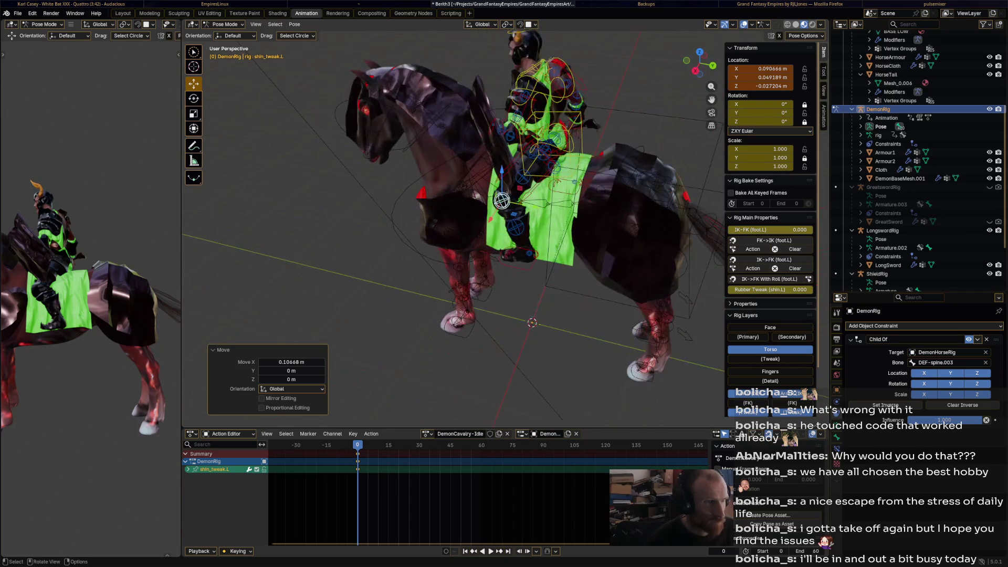
Rotate the rider's chest control slightly, viewed from behind
{"action": "left_click", "coordinate": [548, 79]}
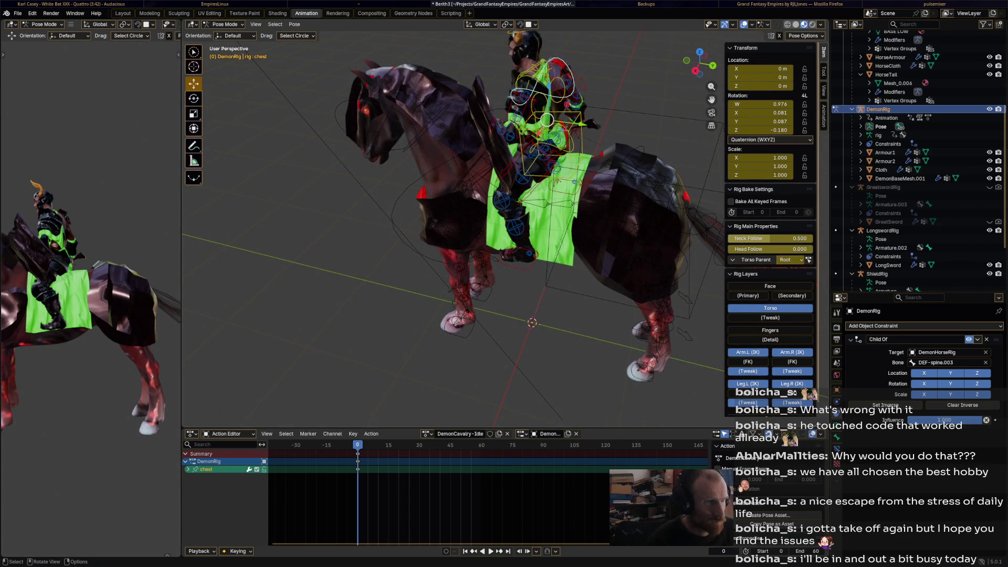
{"action": "mouse_move", "coordinate": [549, 79]}
{"action": "left_mouse_down"}
{"action": "mouse_move", "coordinate": [583, 79]}
{"action": "mouse_move", "coordinate": [541, 79]}
{"action": "left_mouse_up"}
{"action": "key", "text": "r"}
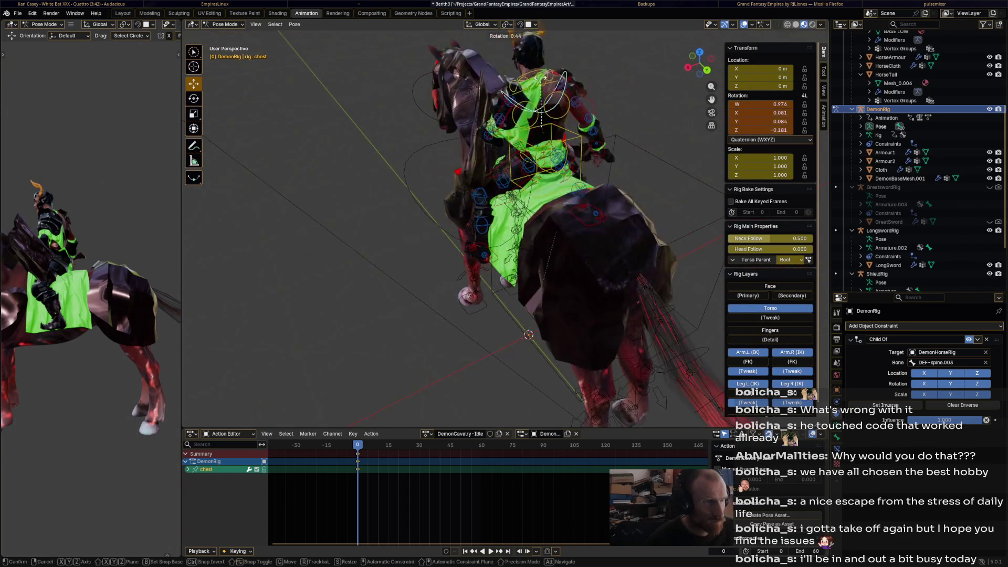
{"action": "left_click", "coordinate": [535, 79]}
Reposition and rotate the rider's left hand IK control (hand_ik.L) beside the horse
{"action": "left_click", "coordinate": [480, 226]}
{"action": "left_click_drag", "start_coordinate": [481, 226], "coordinate": [551, 226]}
{"action": "left_click", "coordinate": [505, 191]}
{"action": "key", "text": "g"}
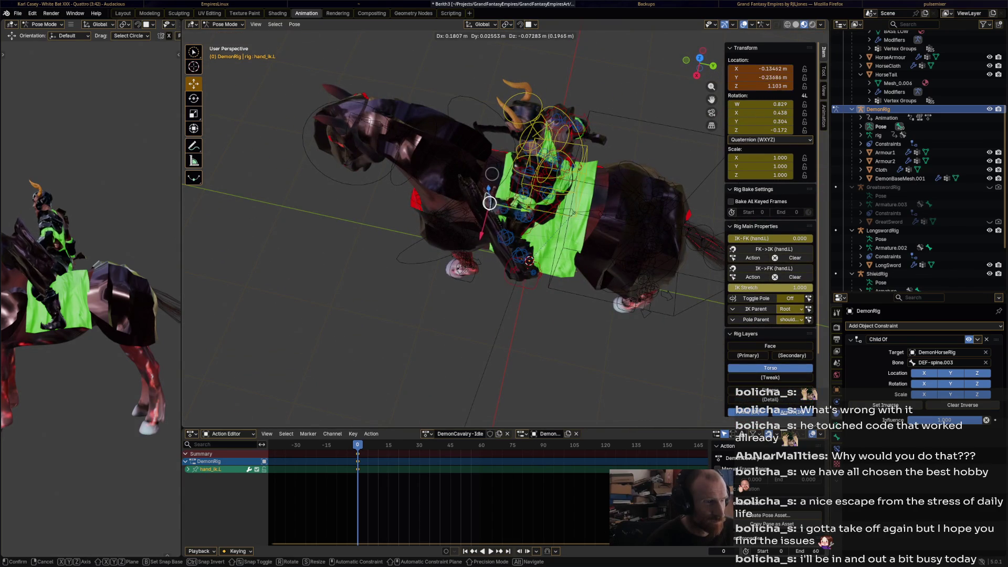
{"action": "left_click", "coordinate": [499, 196]}
{"action": "key", "text": "r"}
{"action": "left_click", "coordinate": [496, 192]}
{"action": "mouse_move", "coordinate": [496, 192]}
{"action": "left_mouse_down"}
{"action": "mouse_move", "coordinate": [499, 124]}
{"action": "mouse_move", "coordinate": [462, 126]}
{"action": "mouse_move", "coordinate": [436, 105]}
{"action": "mouse_move", "coordinate": [520, 108]}
{"action": "mouse_move", "coordinate": [534, 120]}
{"action": "left_mouse_up"}
{"action": "key", "text": "r"}
{"action": "left_click", "coordinate": [481, 124]}
{"action": "key", "text": "g"}
{"action": "left_click", "coordinate": [479, 121]}
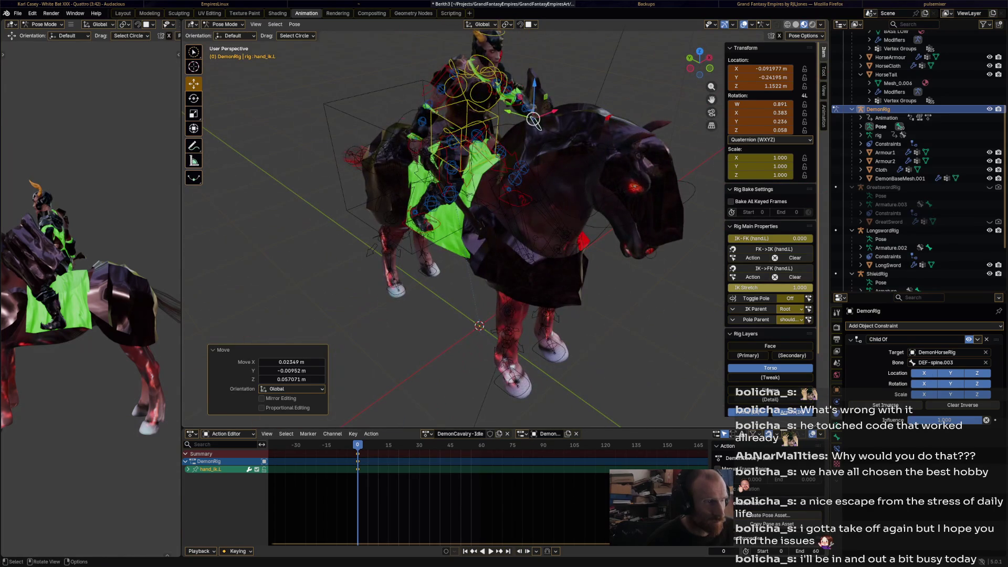
Rotate the rider's right hand IK control (hand_ik.R) twice, then nudge it into place
{"action": "left_click", "coordinate": [402, 123]}
{"action": "key", "text": "r"}
{"action": "left_click", "coordinate": [403, 123]}
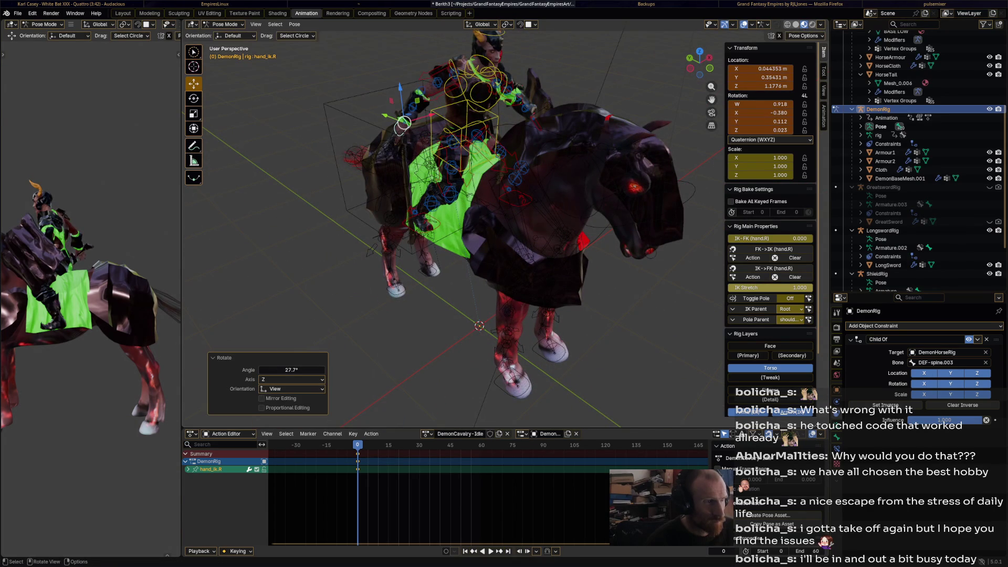
{"action": "key", "text": "r"}
{"action": "left_click", "coordinate": [403, 124]}
{"action": "mouse_move", "coordinate": [409, 126]}
{"action": "left_mouse_down"}
{"action": "mouse_move", "coordinate": [576, 153]}
{"action": "mouse_move", "coordinate": [446, 129]}
{"action": "mouse_move", "coordinate": [525, 122]}
{"action": "mouse_move", "coordinate": [499, 136]}
{"action": "mouse_move", "coordinate": [474, 188]}
{"action": "mouse_move", "coordinate": [488, 197]}
{"action": "mouse_move", "coordinate": [475, 200]}
{"action": "left_mouse_up"}
{"action": "key", "text": "g"}
{"action": "left_click", "coordinate": [448, 125]}
{"action": "scroll", "coordinate": [474, 188], "scroll_direction": "down", "scroll_amount": 3}
{"action": "scroll", "coordinate": [500, 195], "scroll_direction": "up", "scroll_amount": 3}
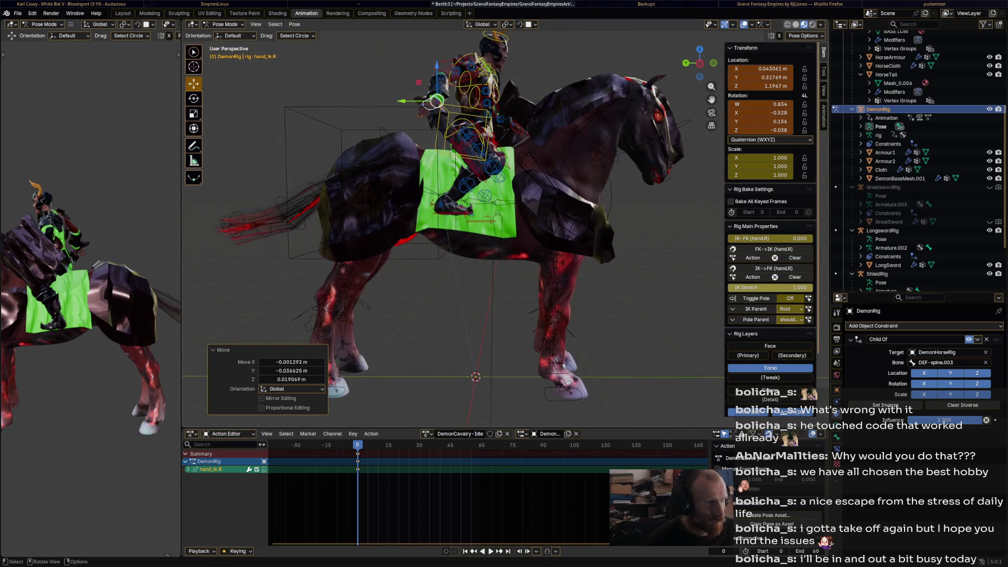
Lower the right foot IK (foot_ik.R), shift it along X, and rotate it 17°
{"action": "left_click", "coordinate": [458, 210]}
{"action": "key", "text": "g"}
{"action": "key", "text": "Return"}
{"action": "left_click_drag", "start_coordinate": [472, 210], "coordinate": [388, 210]}
{"action": "key", "text": "g"}
{"action": "key", "text": "x"}
{"action": "key", "text": "Return"}
{"action": "key", "text": "r"}
{"action": "key", "text": "Return"}
Rotate the rider's left foot IK control (foot_ik.L) by −14.6°
{"action": "mouse_move", "coordinate": [472, 210]}
{"action": "left_mouse_down"}
{"action": "mouse_move", "coordinate": [441, 210]}
{"action": "mouse_move", "coordinate": [462, 205]}
{"action": "mouse_move", "coordinate": [446, 197]}
{"action": "left_mouse_up"}
{"action": "left_click", "coordinate": [526, 216]}
{"action": "key", "text": "r"}
{"action": "left_click", "coordinate": [527, 216]}
{"action": "scroll", "coordinate": [517, 229], "scroll_direction": "down", "scroll_amount": 6}
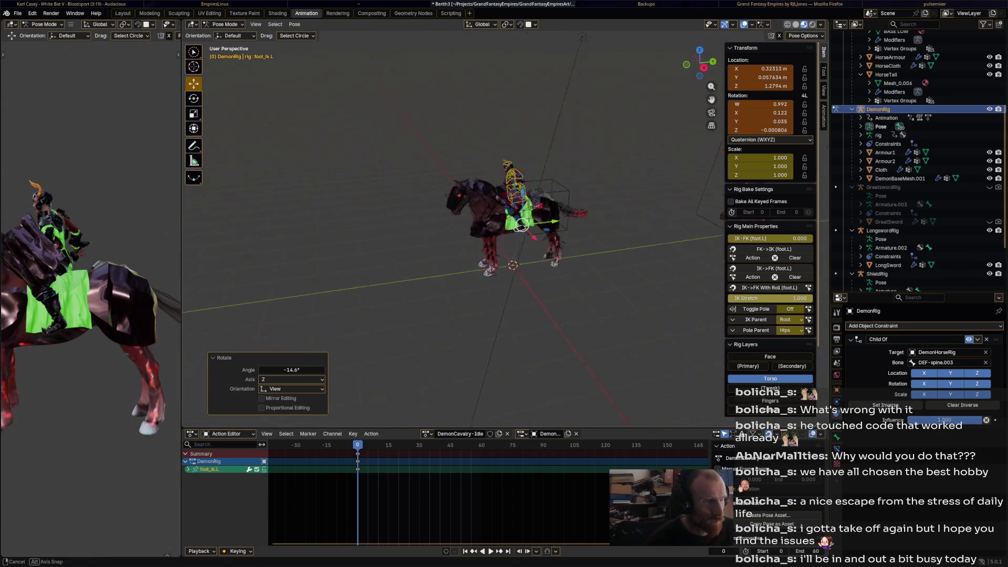
Hide HorseArmour in the viewport using its Outliner eye icon
{"action": "left_click_drag", "start_coordinate": [90, 237], "coordinate": [90, 278]}
{"action": "scroll", "coordinate": [520, 226], "scroll_direction": "up", "scroll_amount": 6}
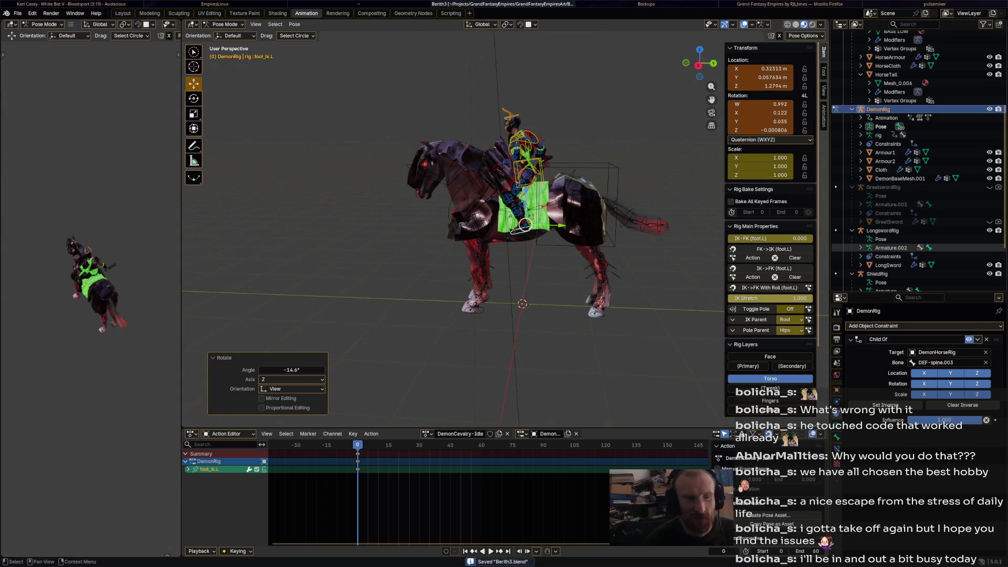
{"action": "scroll", "coordinate": [919, 248], "scroll_direction": "down", "scroll_amount": 3}
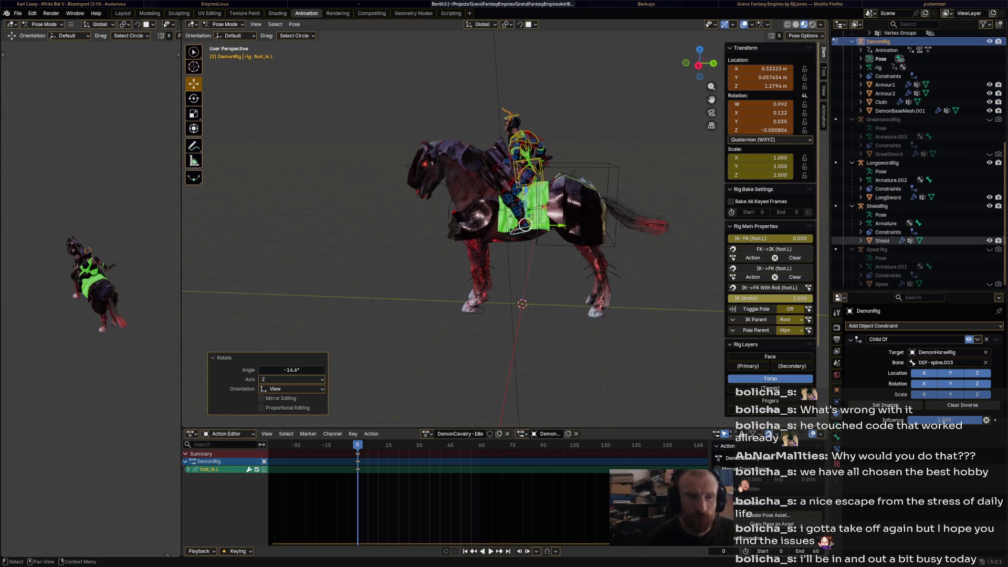
{"action": "scroll", "coordinate": [919, 239], "scroll_direction": "up", "scroll_amount": 7}
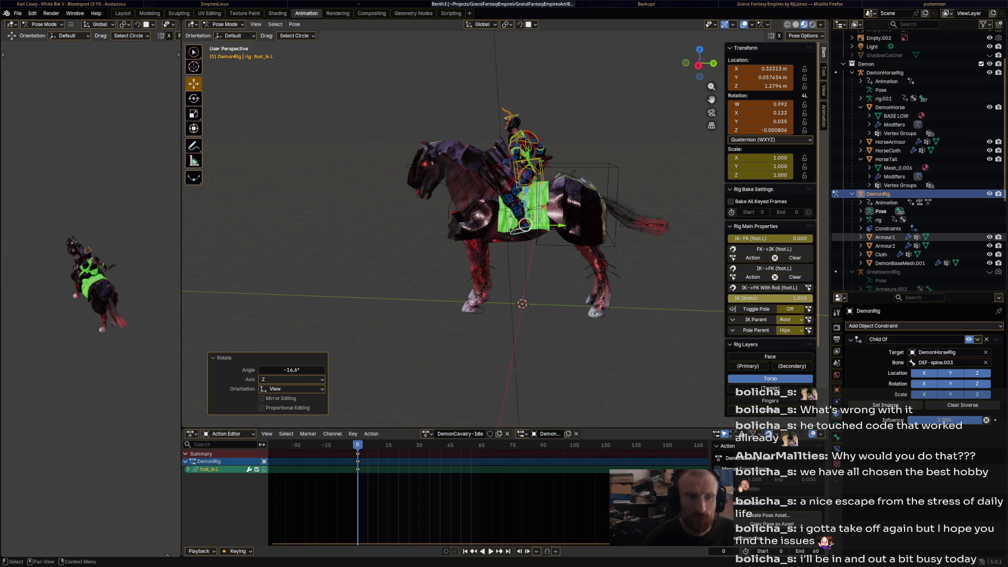
{"action": "scroll", "coordinate": [919, 237], "scroll_direction": "up", "scroll_amount": 1}
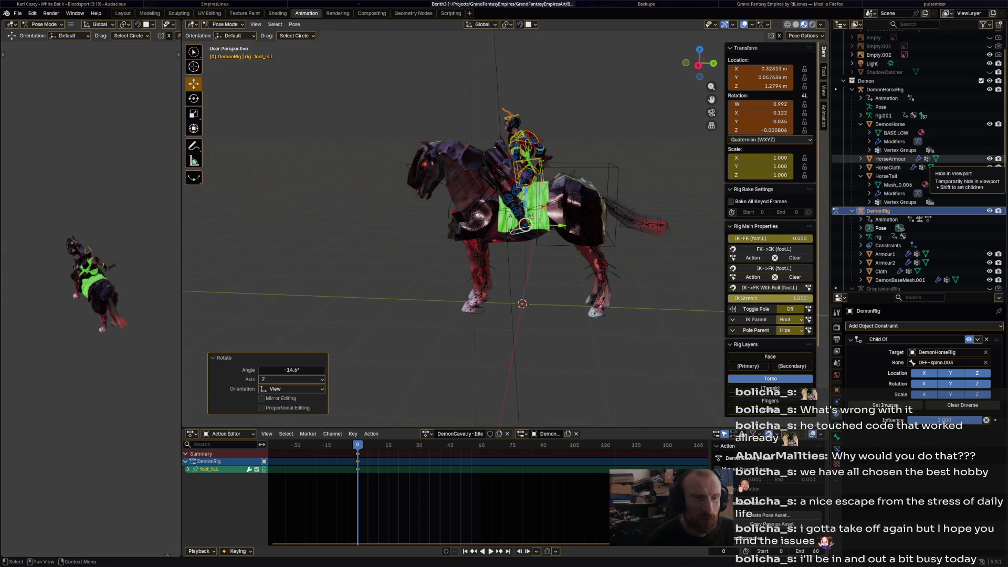
{"action": "left_click", "coordinate": [990, 159]}
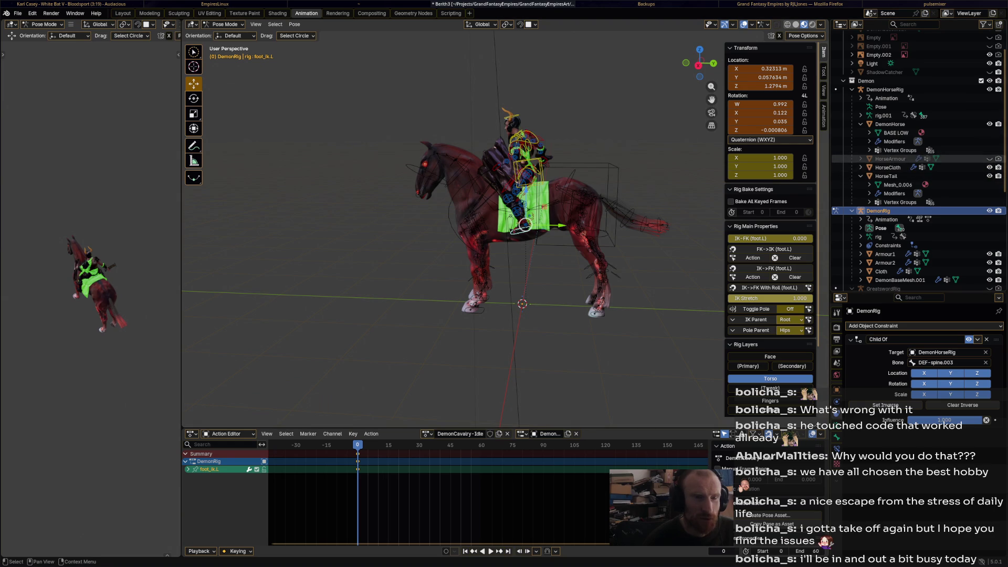
Save Berith3.blend and select all of the rider's bones
{"action": "scroll", "coordinate": [995, 167], "scroll_direction": "down", "scroll_amount": 1}
{"action": "scroll", "coordinate": [919, 210], "scroll_direction": "down", "scroll_amount": 1}
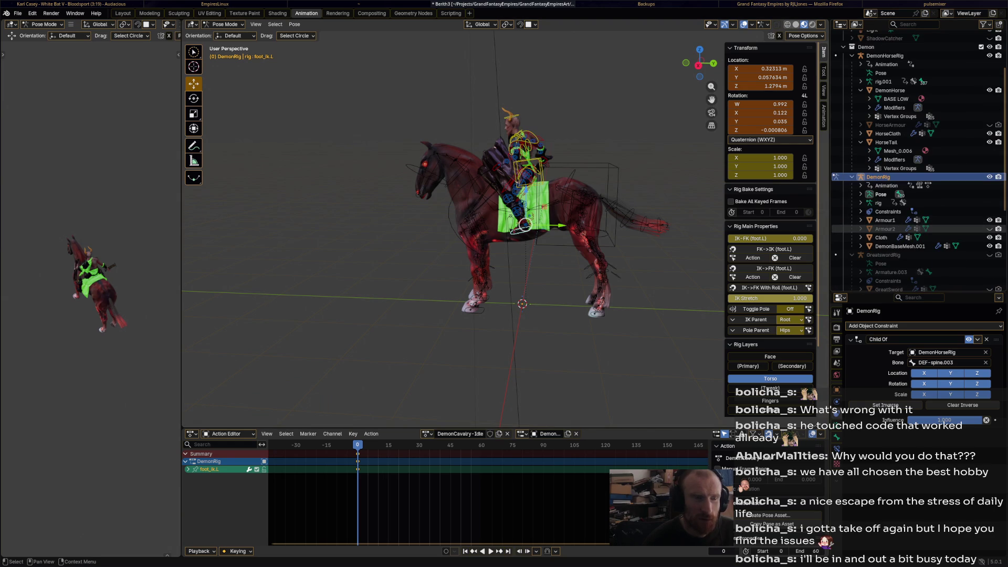
{"action": "mouse_move", "coordinate": [700, 64]}
{"action": "left_mouse_down"}
{"action": "mouse_move", "coordinate": [682, 79]}
{"action": "mouse_move", "coordinate": [687, 58]}
{"action": "left_mouse_up"}
{"action": "scroll", "coordinate": [452, 226], "scroll_direction": "up", "scroll_amount": 5}
{"action": "key", "text": "ctrl+s"}
{"action": "key", "text": "a"}
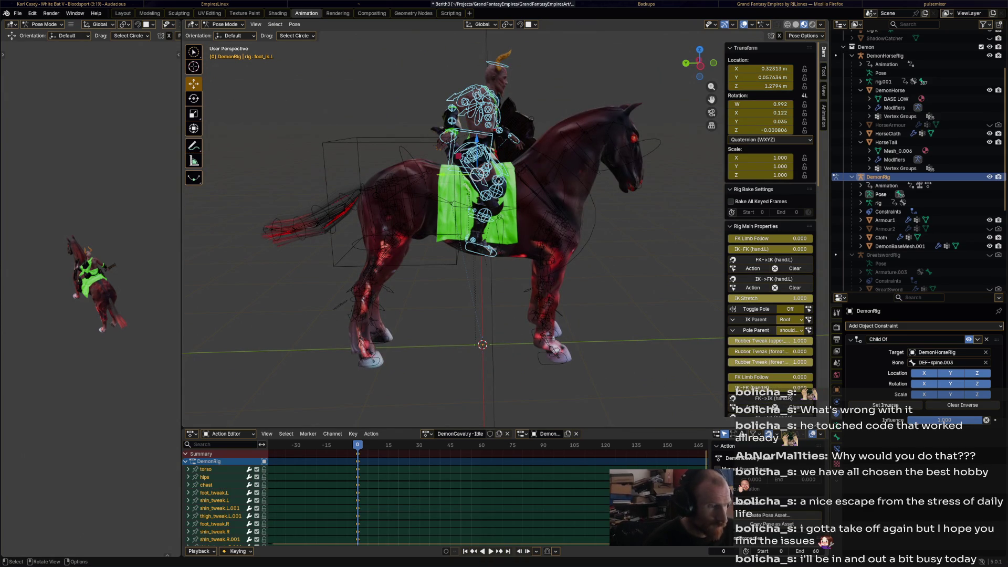
In Object Mode, assign the DemonCavalry-Idle action to DemonHorseRig and save
{"action": "key", "text": "ctrl+Tab"}
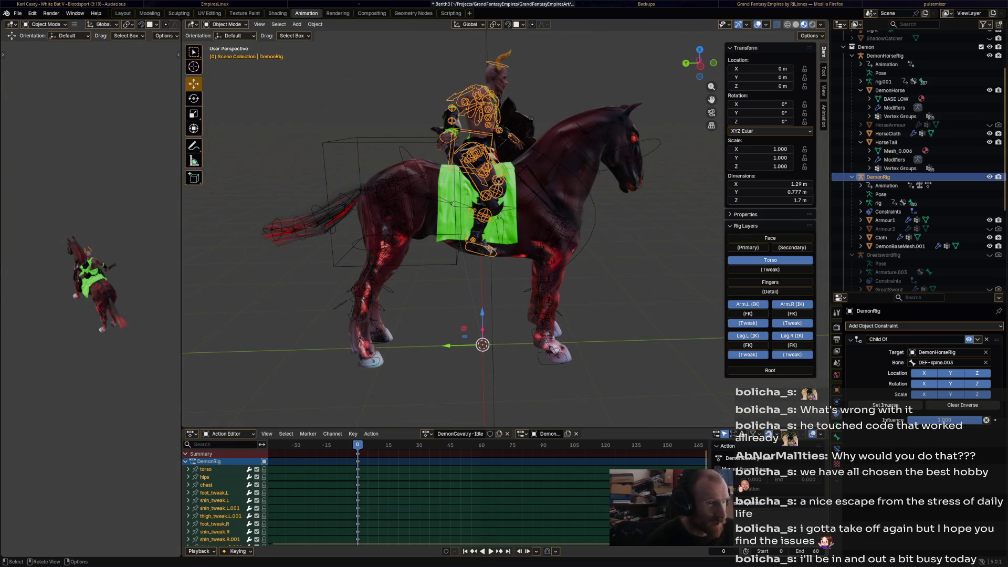
{"action": "left_click", "coordinate": [885, 56]}
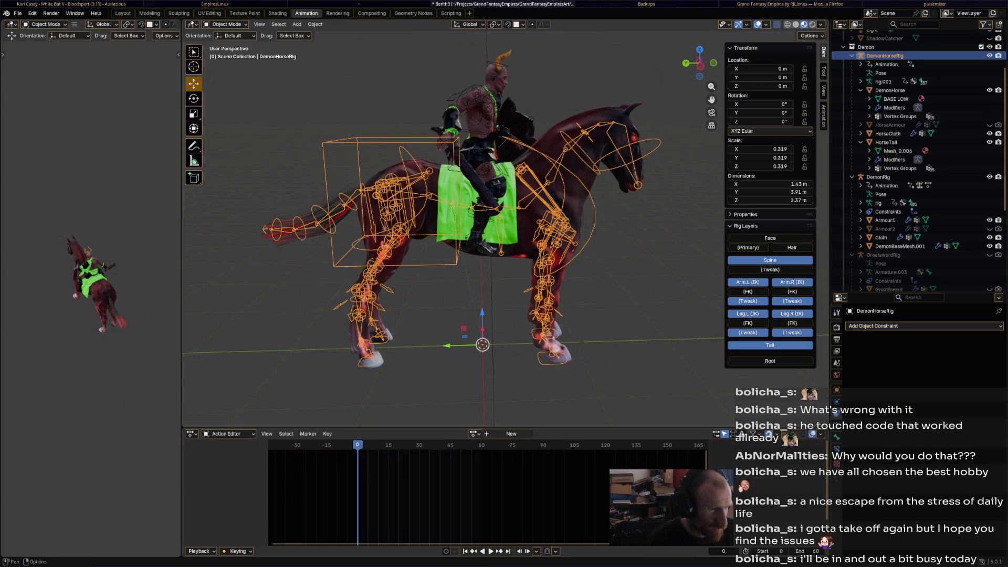
{"action": "left_click", "coordinate": [474, 433]}
{"action": "left_click", "coordinate": [504, 453]}
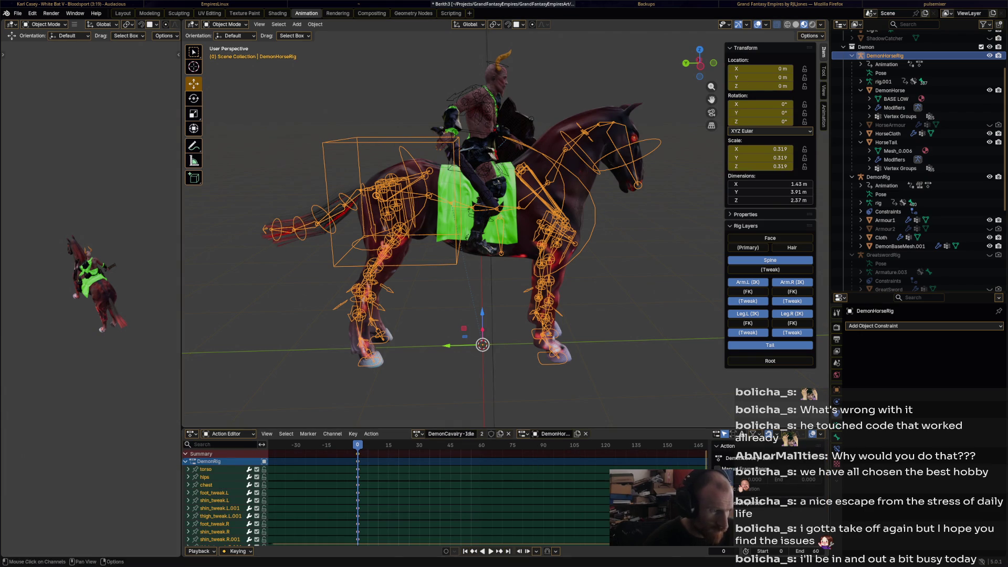
{"action": "left_click", "coordinate": [185, 461]}
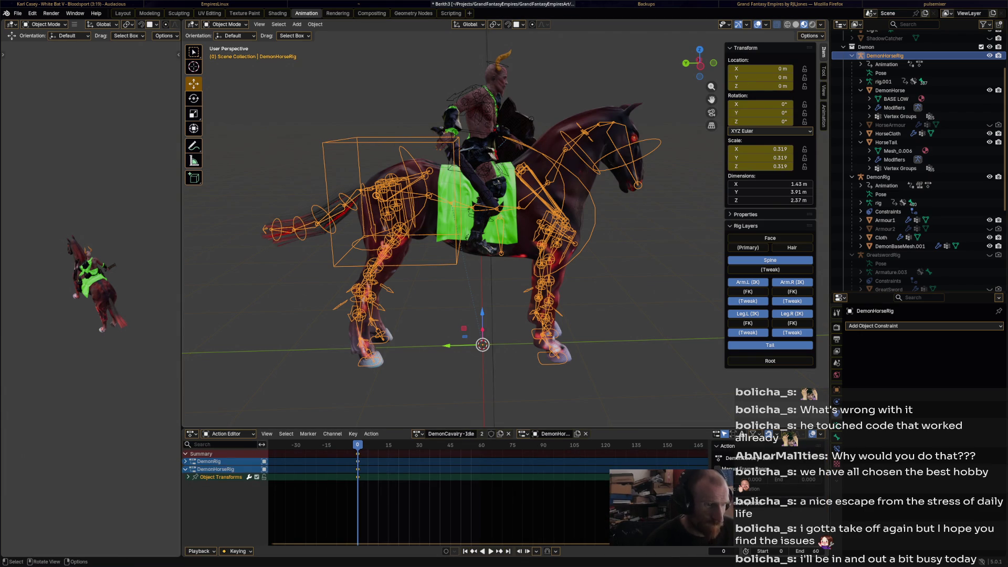
{"action": "key", "text": "ctrl+s"}
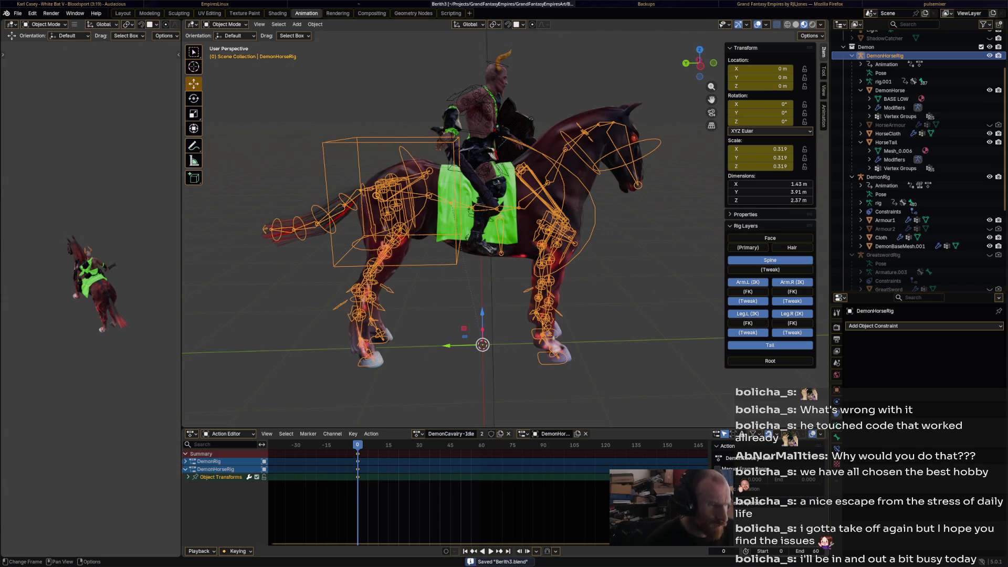
Copy the horse rig's frame 0 keys to frame 60, preview, and enter Pose Mode
{"action": "right_click", "coordinate": [329, 454]}
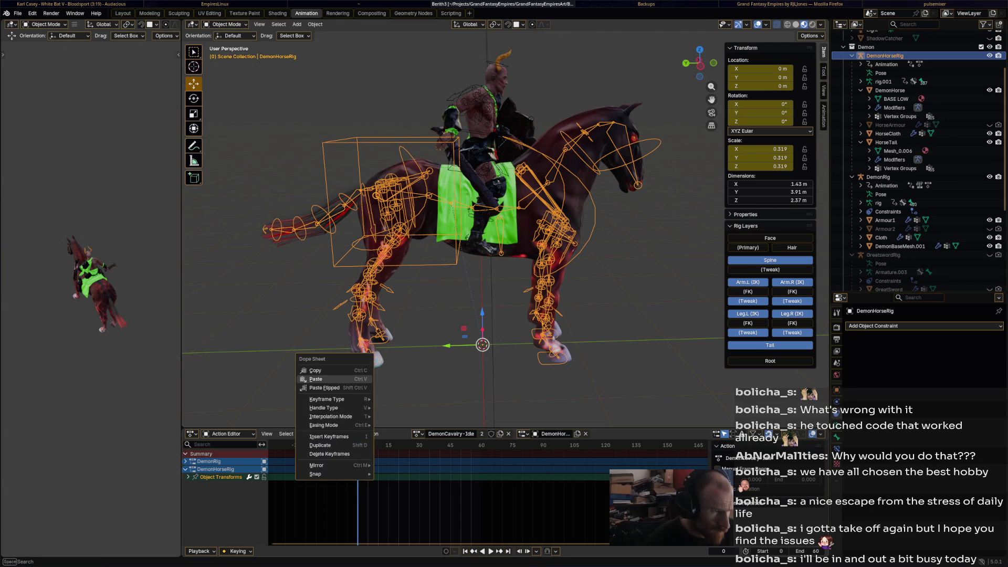
{"action": "left_click", "coordinate": [315, 370]}
{"action": "key", "text": "shift+ctrl+space"}
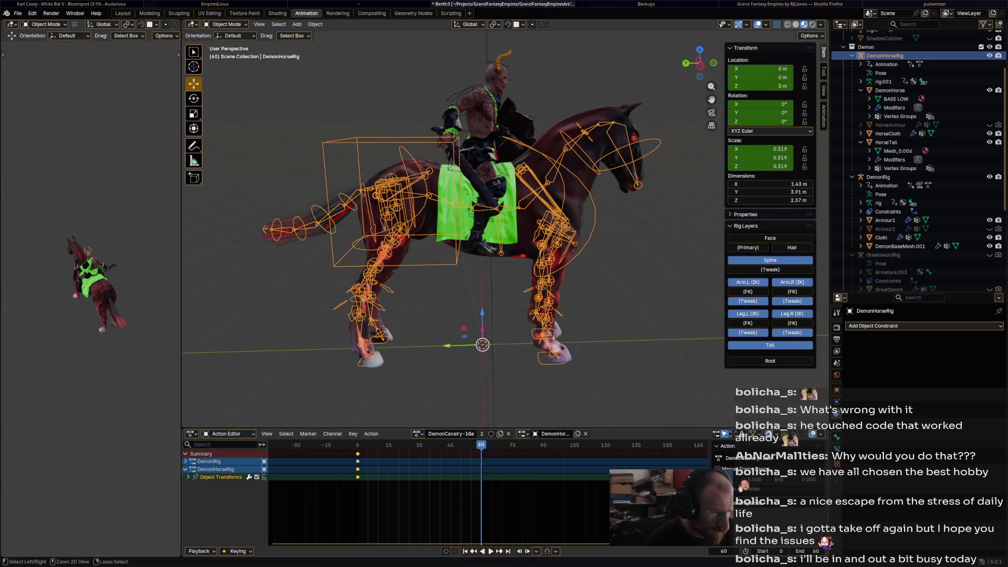
{"action": "key", "text": "ctrl+v"}
{"action": "key", "text": "space"}
{"action": "key", "text": "space"}
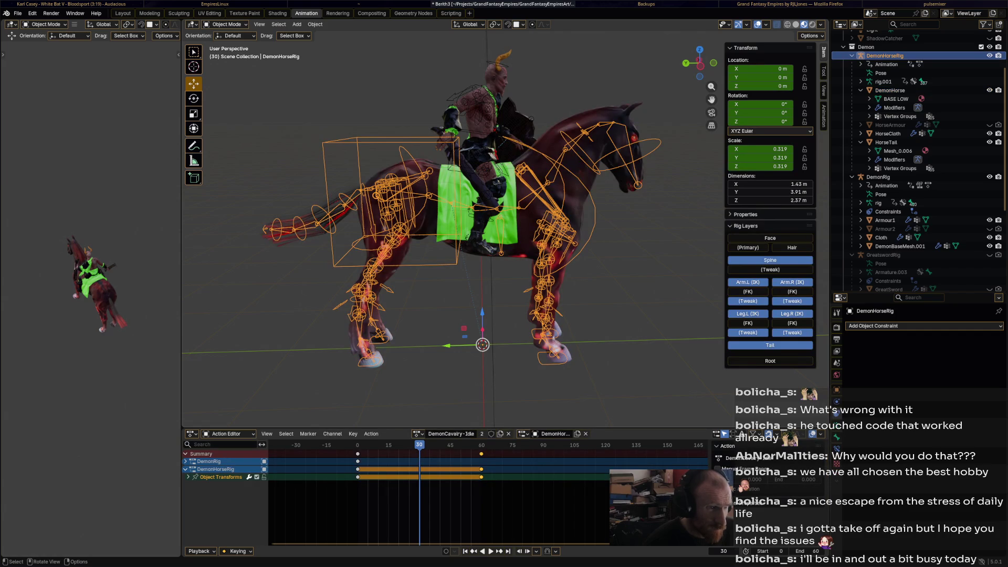
{"action": "left_click", "coordinate": [224, 24]}
{"action": "left_click", "coordinate": [223, 52]}
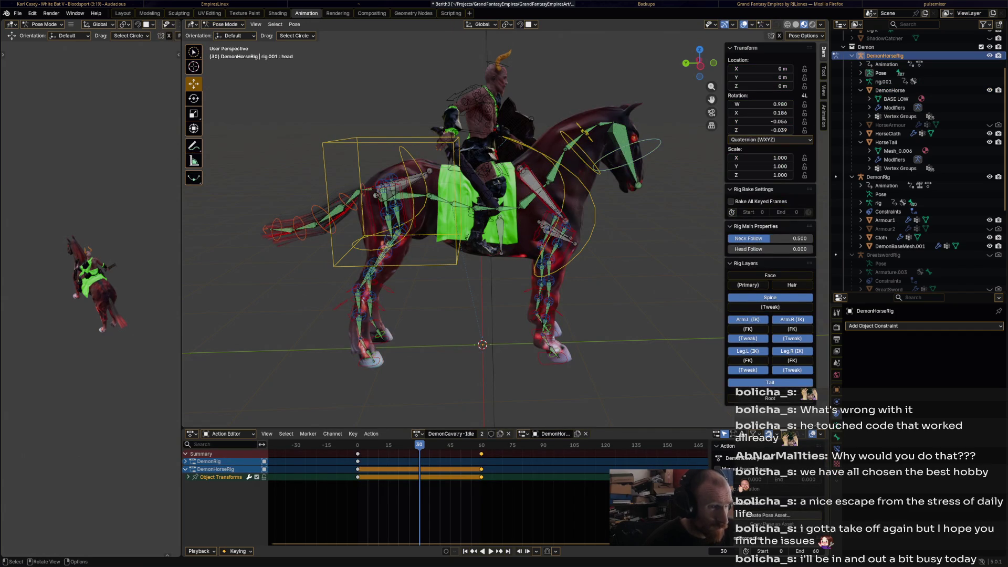
Rotate the horse's chest, nudge its torso, and rotate its neck
{"action": "left_click", "coordinate": [595, 208]}
{"action": "key", "text": "r"}
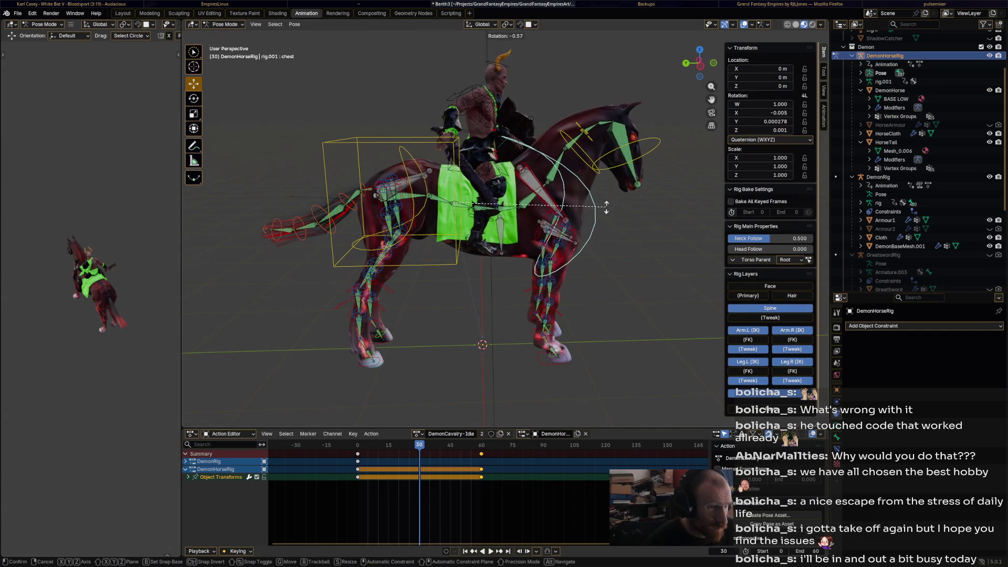
{"action": "left_click", "coordinate": [606, 207]}
{"action": "left_click", "coordinate": [402, 195]}
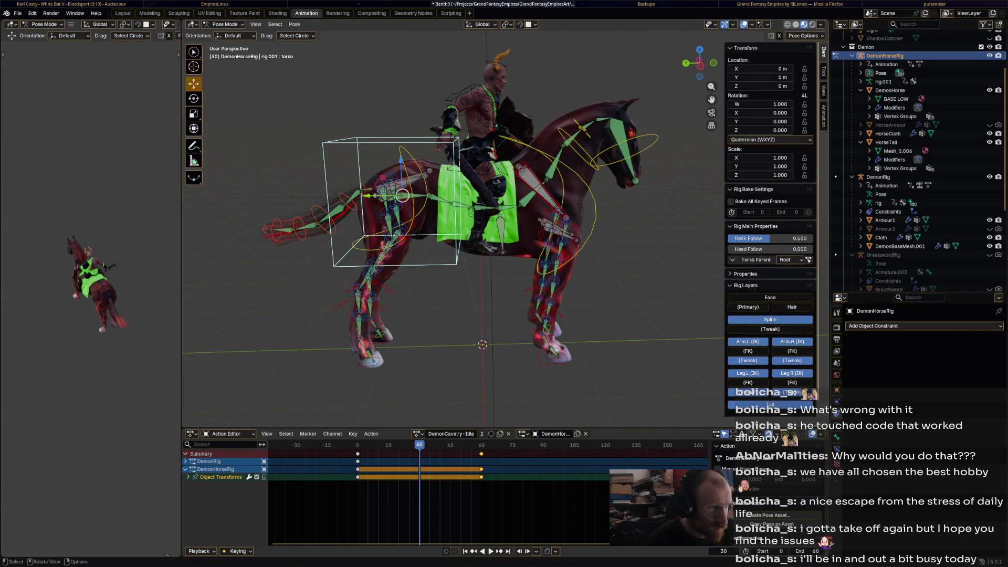
{"action": "left_click_drag", "start_coordinate": [402, 195], "coordinate": [400, 199]}
{"action": "left_click", "coordinate": [594, 210]}
{"action": "key", "text": "r"}
{"action": "left_click", "coordinate": [596, 209]}
{"action": "left_click", "coordinate": [588, 139]}
{"action": "key", "text": "r"}
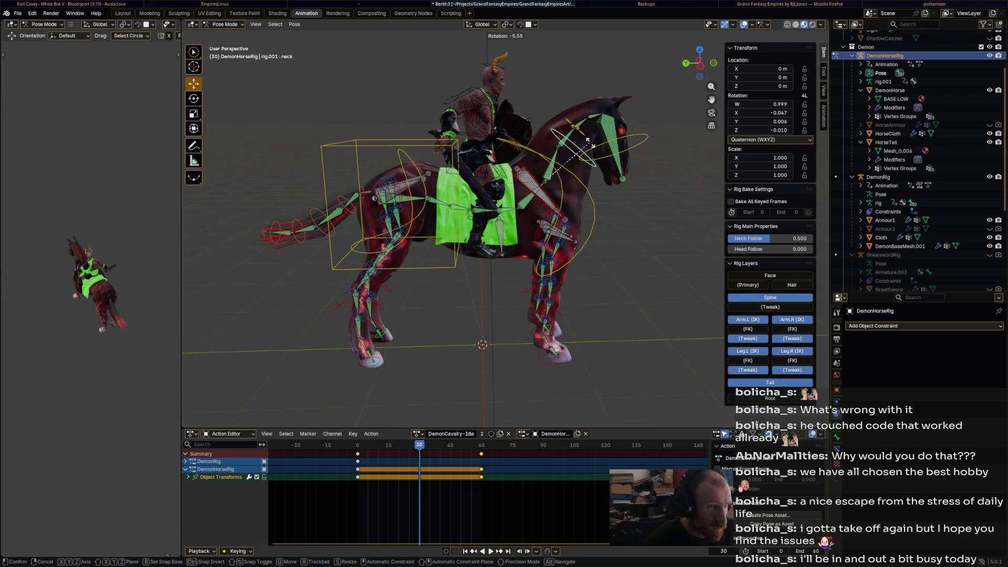
{"action": "left_click", "coordinate": [592, 142]}
Rotate the horse's tail 2.72° then −4.83° and key it at frame 30
{"action": "left_click", "coordinate": [451, 206]}
{"action": "left_click", "coordinate": [326, 221]}
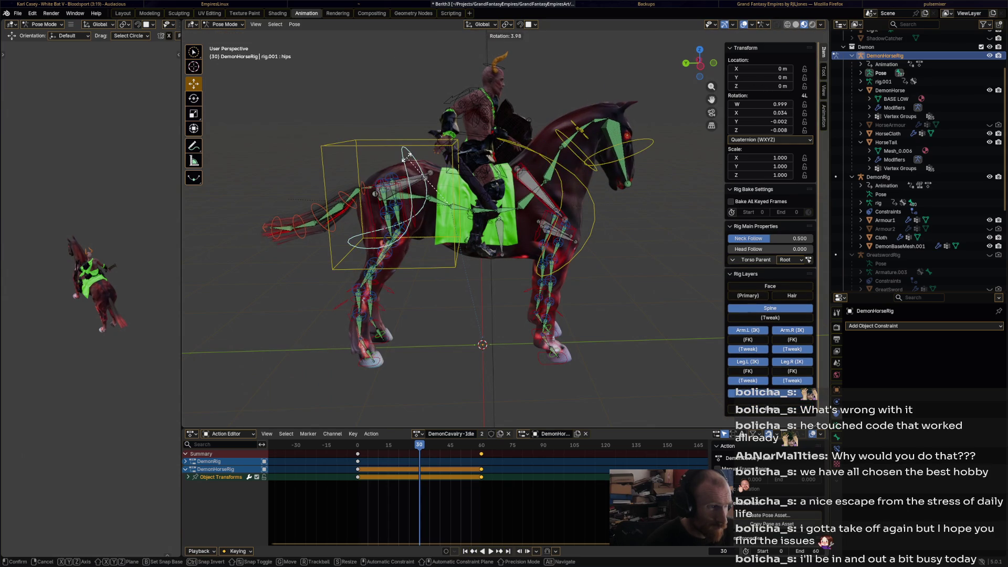
{"action": "key", "text": "r"}
{"action": "left_click", "coordinate": [284, 258]}
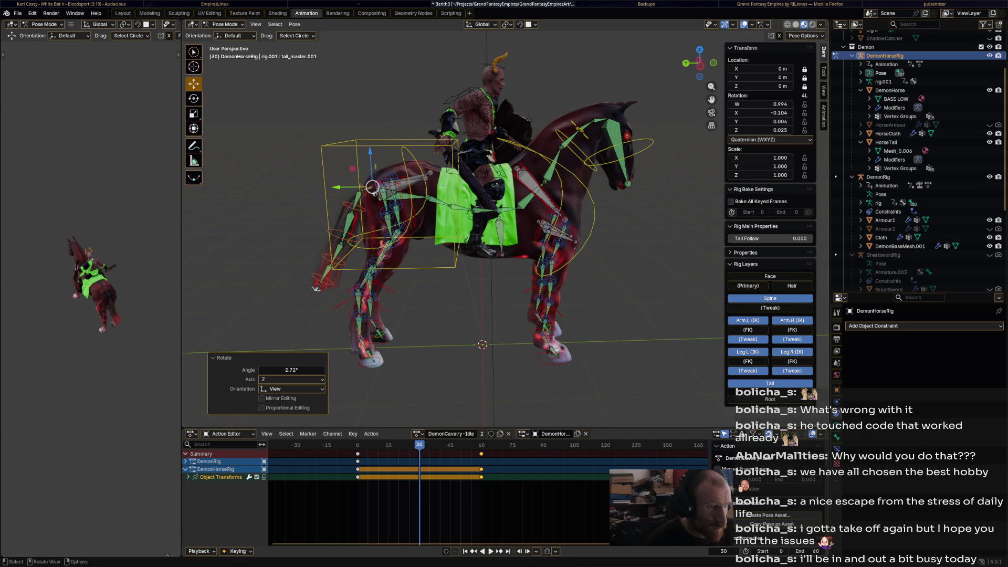
{"action": "key", "text": "r"}
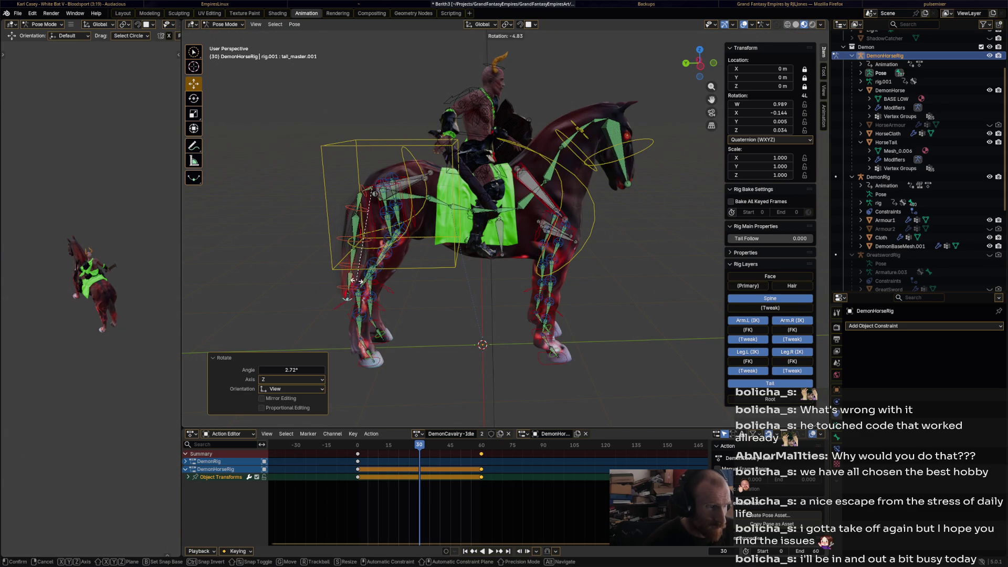
{"action": "left_click", "coordinate": [347, 299]}
{"action": "key", "text": "i"}
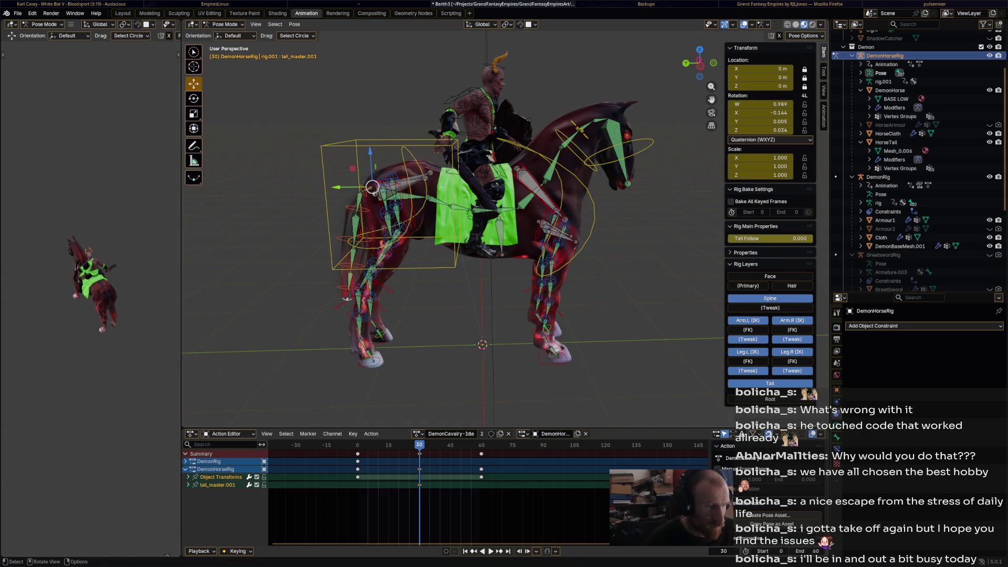
Key all horse bones at frame 30 and preview the playback
{"action": "key", "text": "shift+Left"}
{"action": "key", "text": "space"}
{"action": "key", "text": "a"}
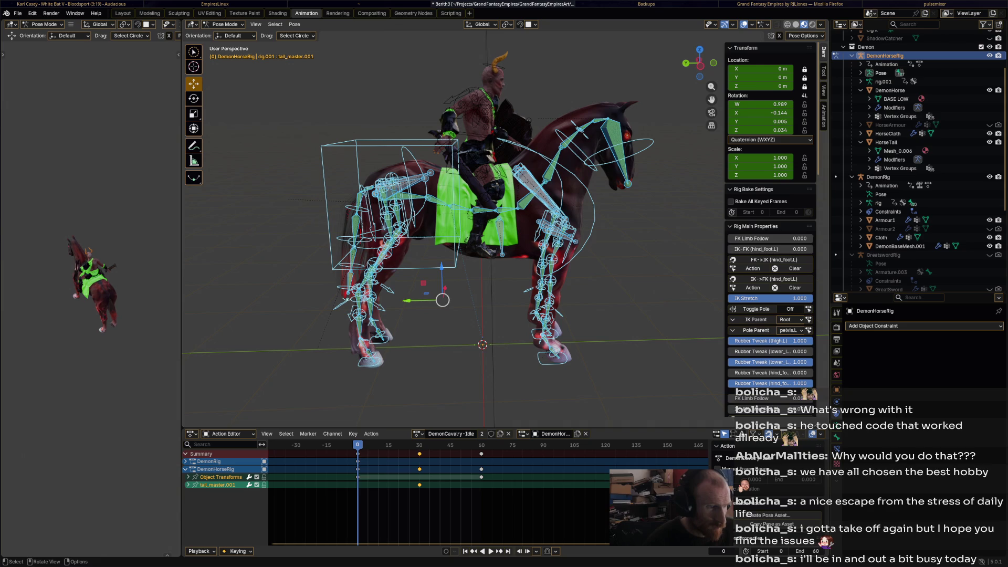
{"action": "key", "text": "space"}
{"action": "key", "text": "Left"}
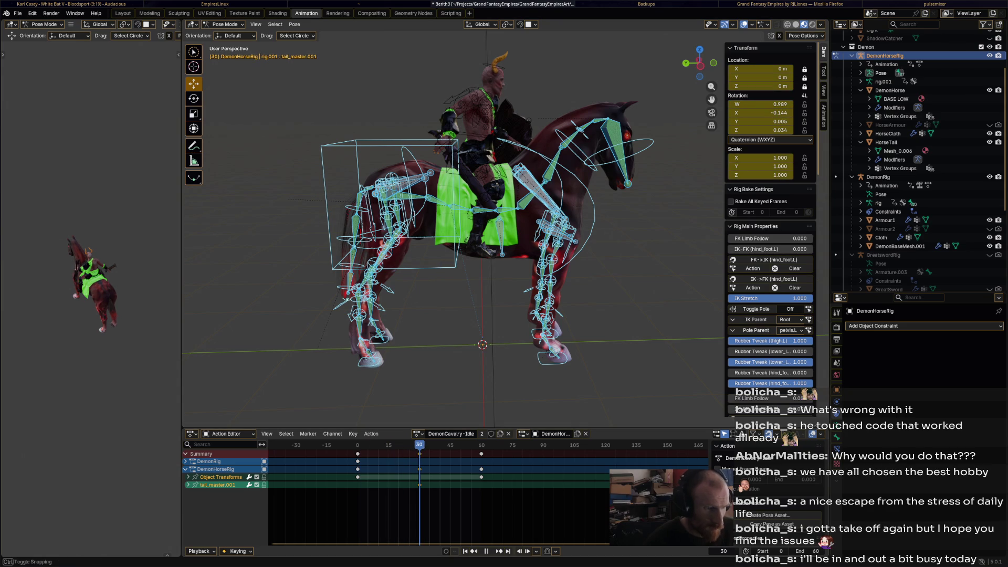
{"action": "key", "text": "i"}
{"action": "key", "text": "Return"}
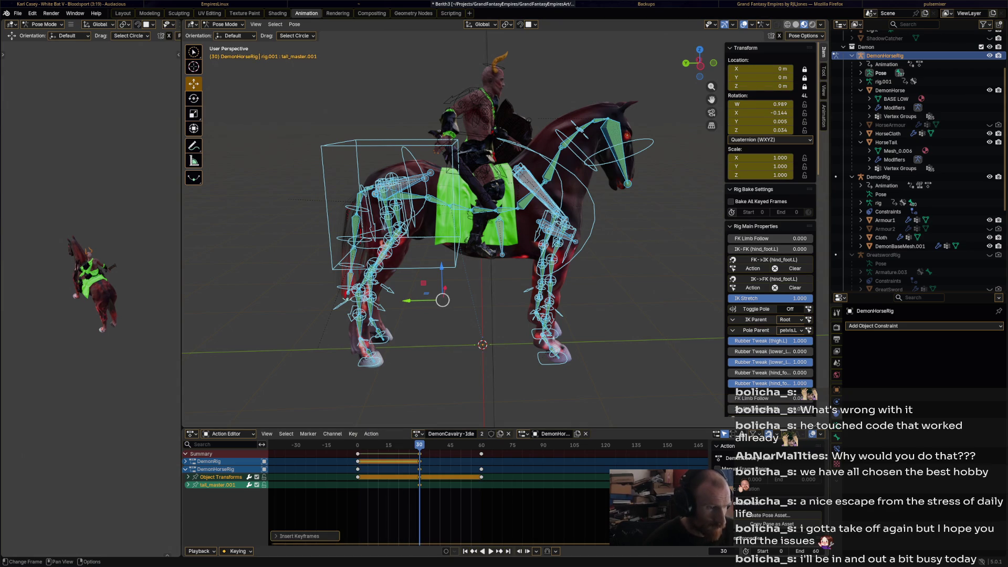
{"action": "key", "text": "shift+ctrl+space"}
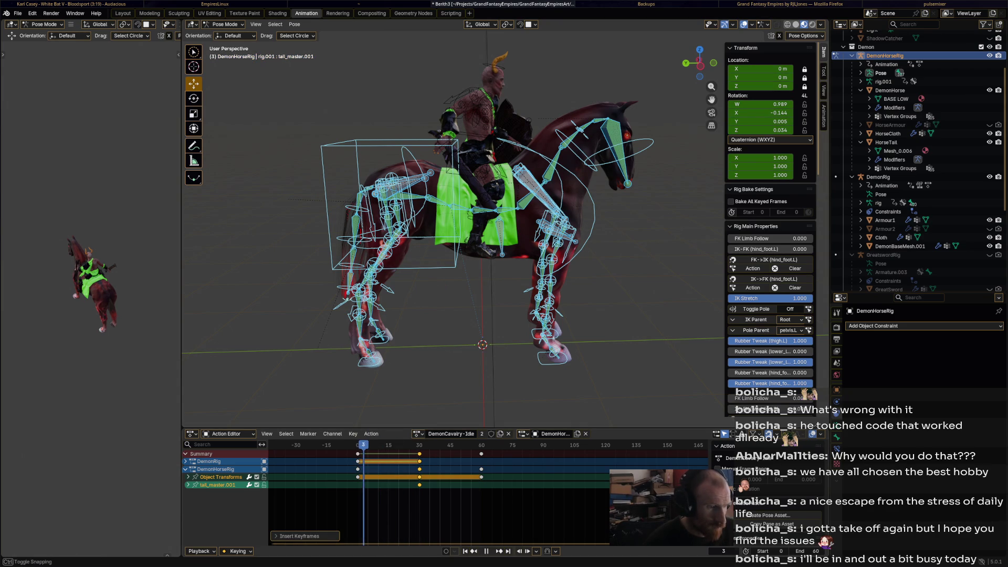
{"action": "key", "text": "space"}
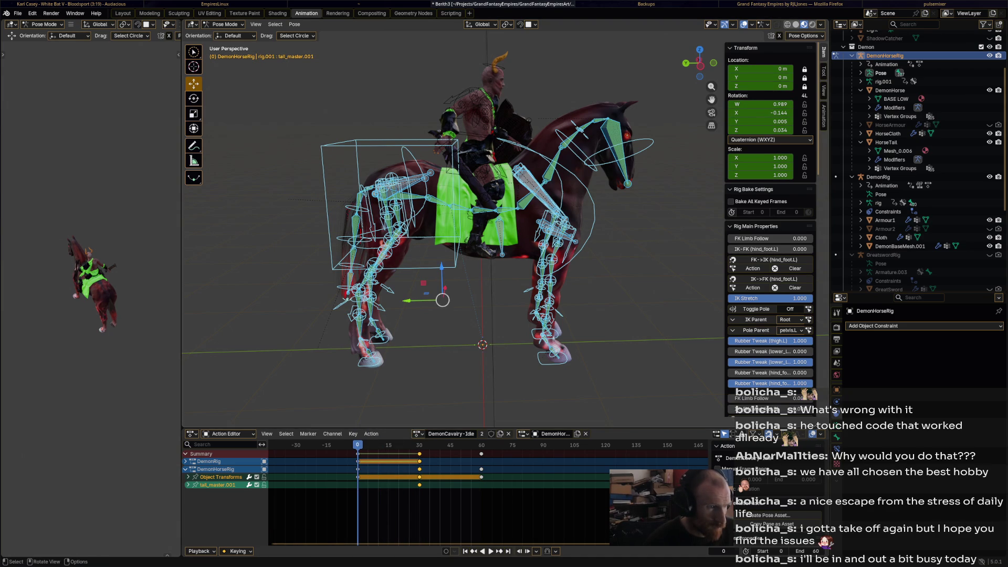
Raise the horse's torso slightly and rotate tail_master about 5°
{"action": "left_click", "coordinate": [401, 198]}
{"action": "left_click_drag", "start_coordinate": [401, 198], "coordinate": [401, 195]}
{"action": "left_click", "coordinate": [346, 294]}
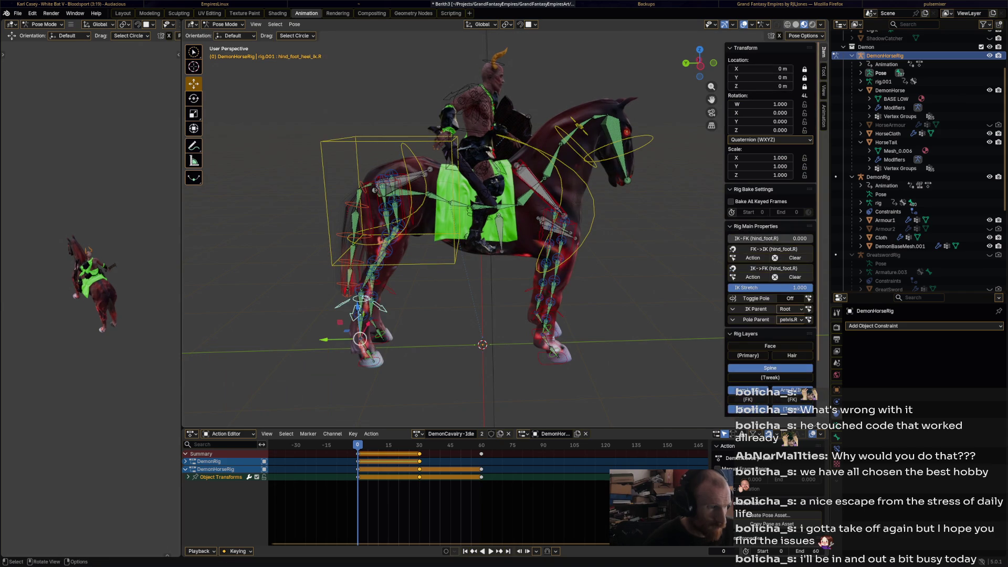
{"action": "key", "text": "r"}
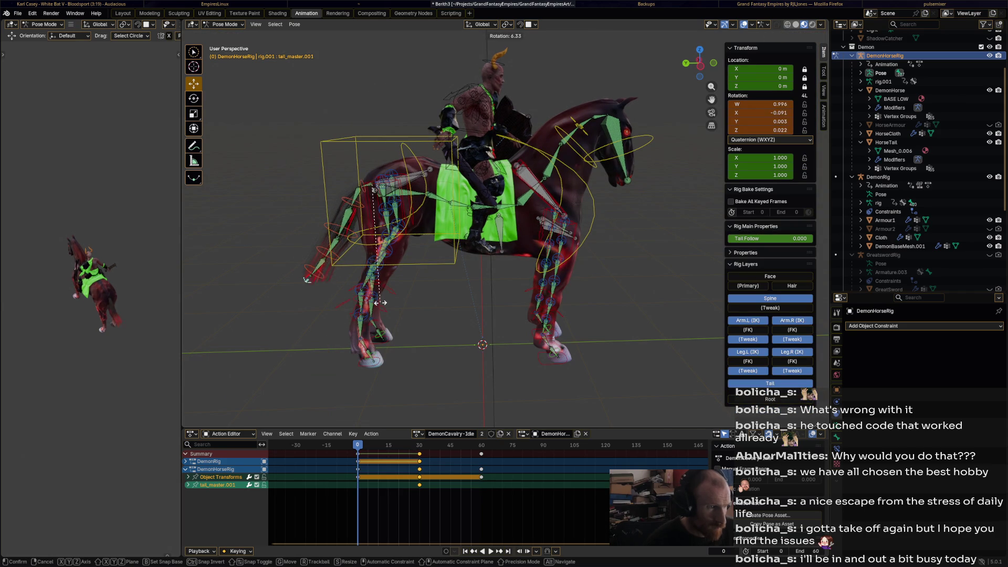
{"action": "left_click", "coordinate": [313, 284]}
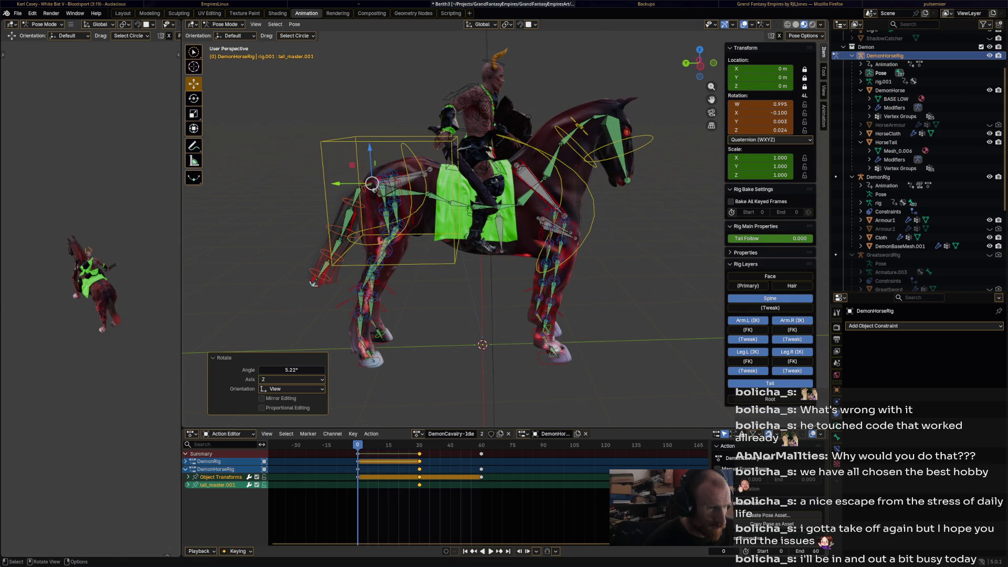
Move forefoot_ik.L, rotate it about 21.8°, and key the new pose
{"action": "left_click", "coordinate": [554, 355]}
{"action": "scroll", "coordinate": [562, 362], "scroll_direction": "up", "scroll_amount": 2}
{"action": "key", "text": "g"}
{"action": "left_click", "coordinate": [567, 369]}
{"action": "key", "text": "r"}
{"action": "left_click", "coordinate": [564, 371]}
{"action": "key", "text": "g"}
{"action": "left_click", "coordinate": [555, 374]}
{"action": "key", "text": "i"}
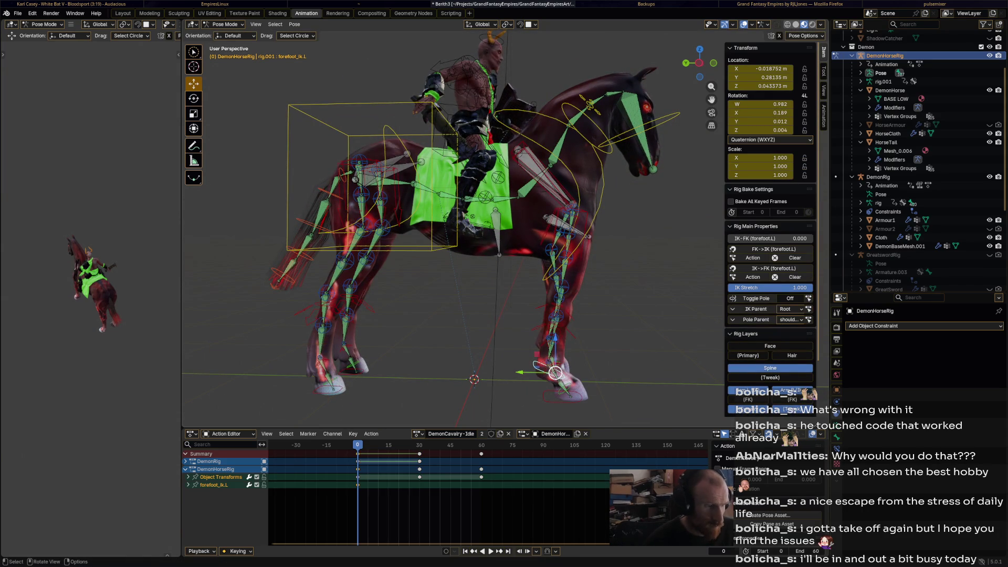
Rotate the horse's chest about 3.38° and select all the horse bones
{"action": "key", "text": "a"}
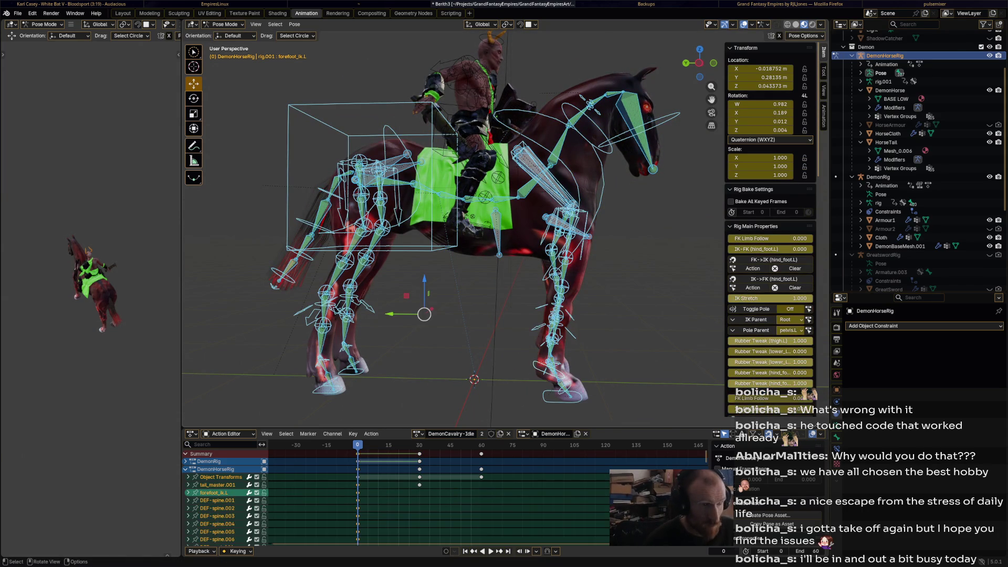
{"action": "left_click", "coordinate": [438, 194]}
{"action": "key", "text": "r"}
{"action": "left_click", "coordinate": [441, 195]}
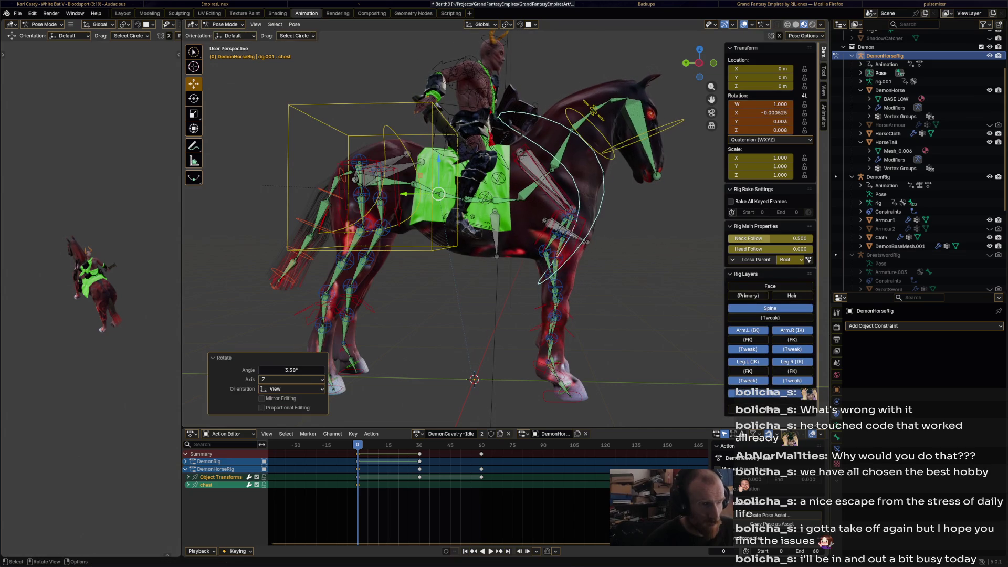
{"action": "left_click", "coordinate": [643, 139]}
{"action": "key", "text": "a"}
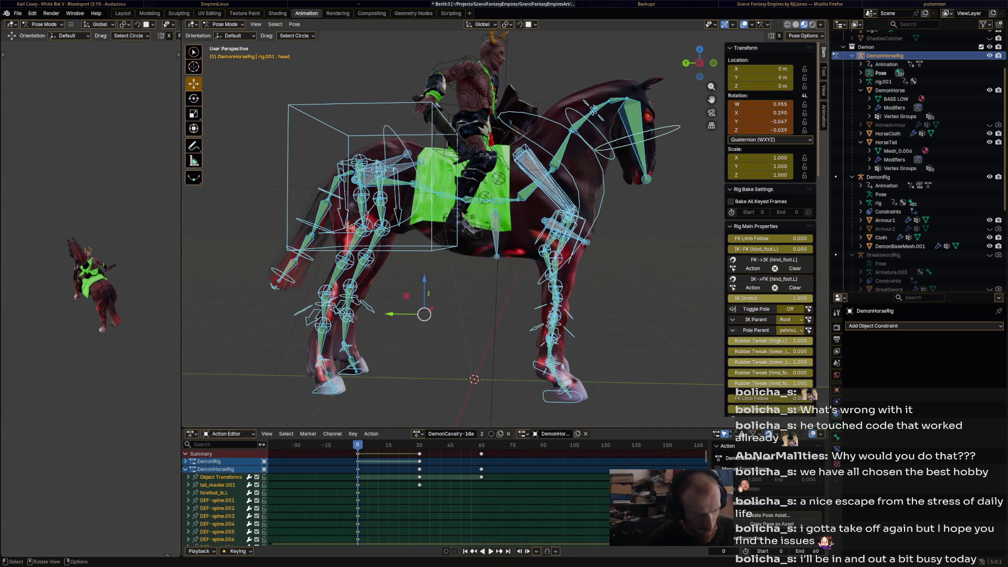
Paste the frame 0 pose keys at frame 60 and play the loop
{"action": "right_click", "coordinate": [337, 446]}
{"action": "left_click", "coordinate": [336, 446]}
{"action": "left_click", "coordinate": [482, 445]}
{"action": "key", "text": "ctrl+v"}
{"action": "key", "text": "space"}
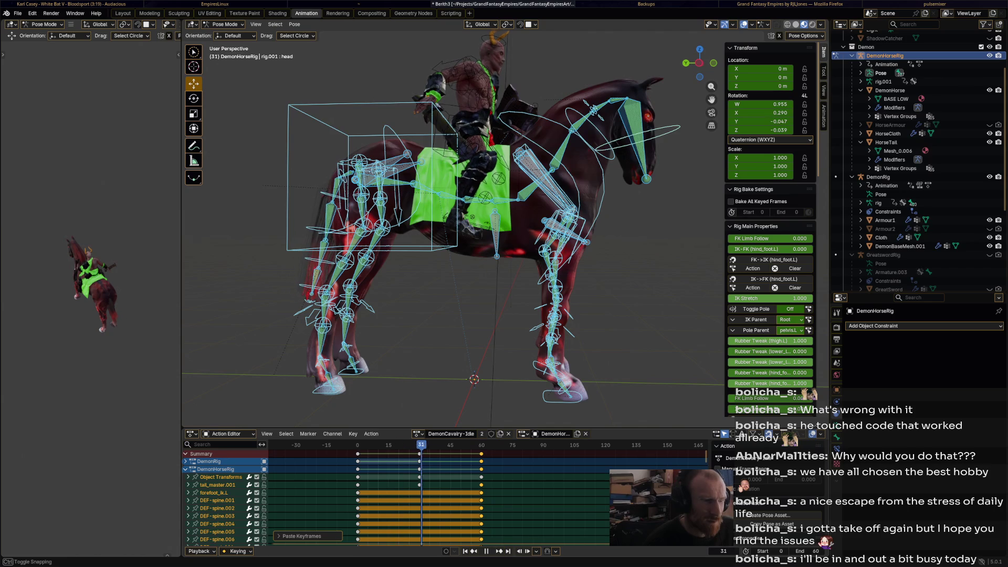
At frame 30, clear the torso's offset and turn the head about 7.32°
{"action": "key", "text": "space"}
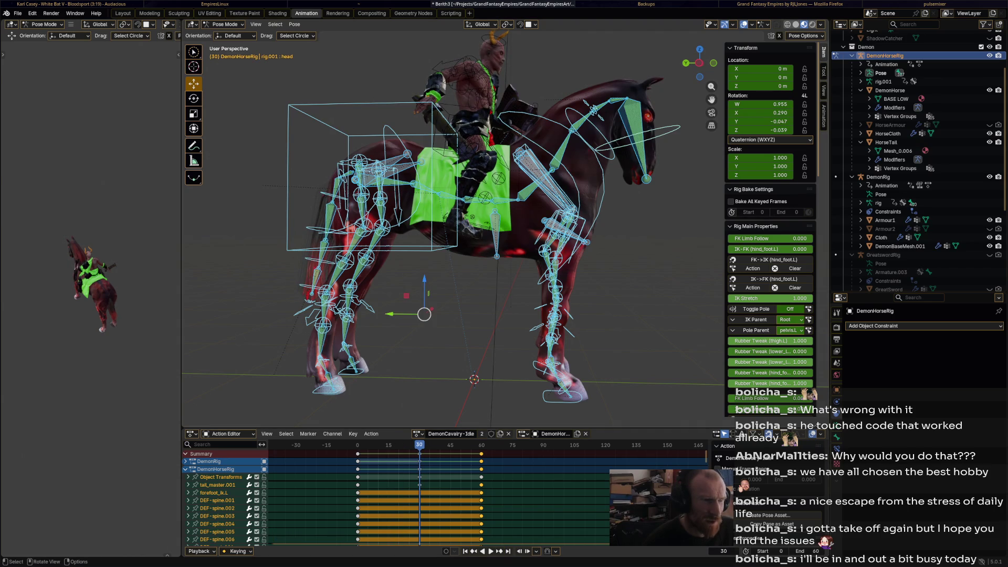
{"action": "left_click", "coordinate": [439, 194]}
{"action": "left_click", "coordinate": [384, 184]}
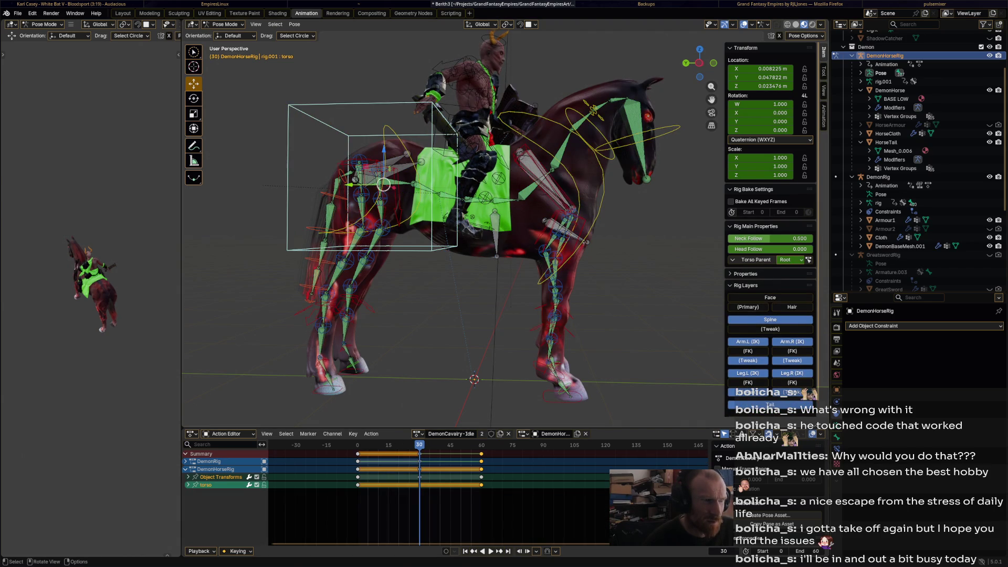
{"action": "key", "text": "alt+g"}
{"action": "left_click", "coordinate": [439, 200]}
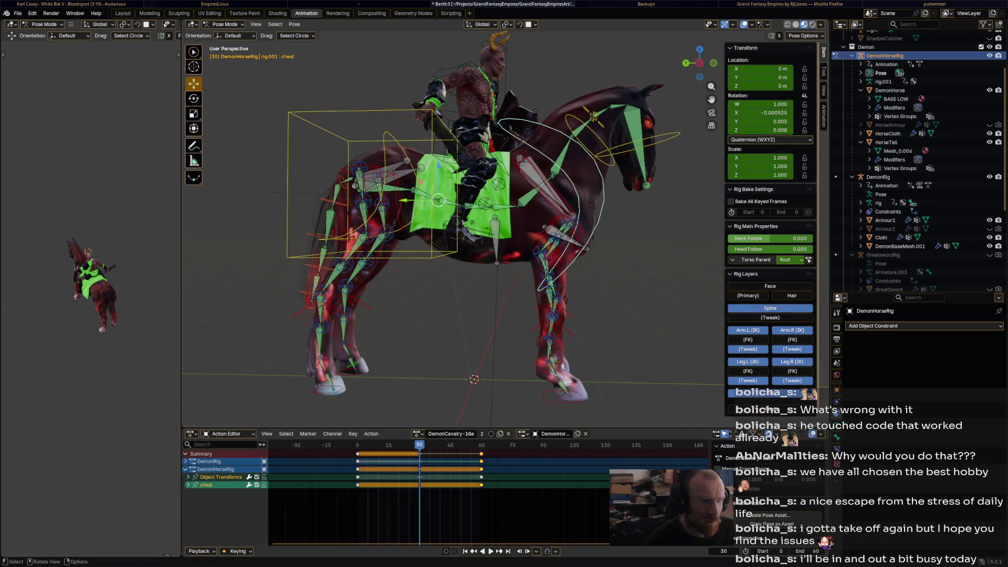
{"action": "left_click", "coordinate": [636, 142]}
{"action": "key", "text": "r"}
{"action": "left_click", "coordinate": [636, 138]}
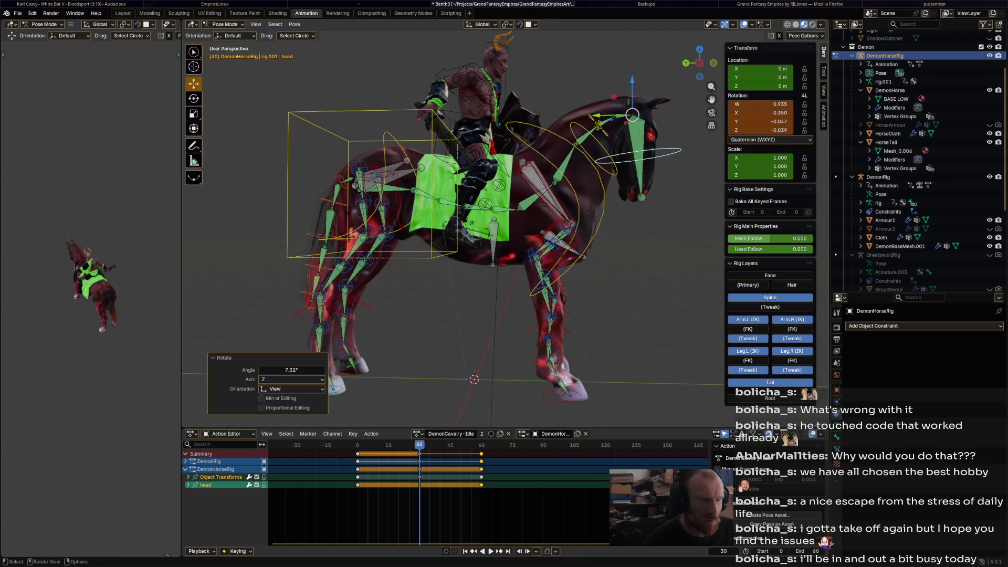
Rotate the chest back about 4° and the hips about 6.13°
{"action": "left_click", "coordinate": [438, 200]}
{"action": "key", "text": "r"}
{"action": "left_click", "coordinate": [438, 200]}
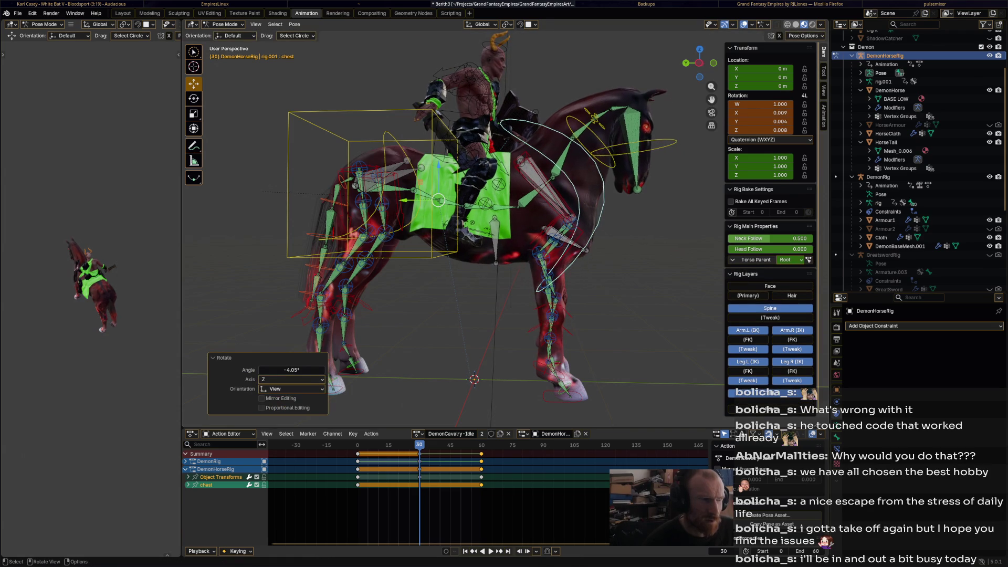
{"action": "left_click", "coordinate": [392, 131]}
{"action": "key", "text": "r"}
{"action": "left_click", "coordinate": [392, 131]}
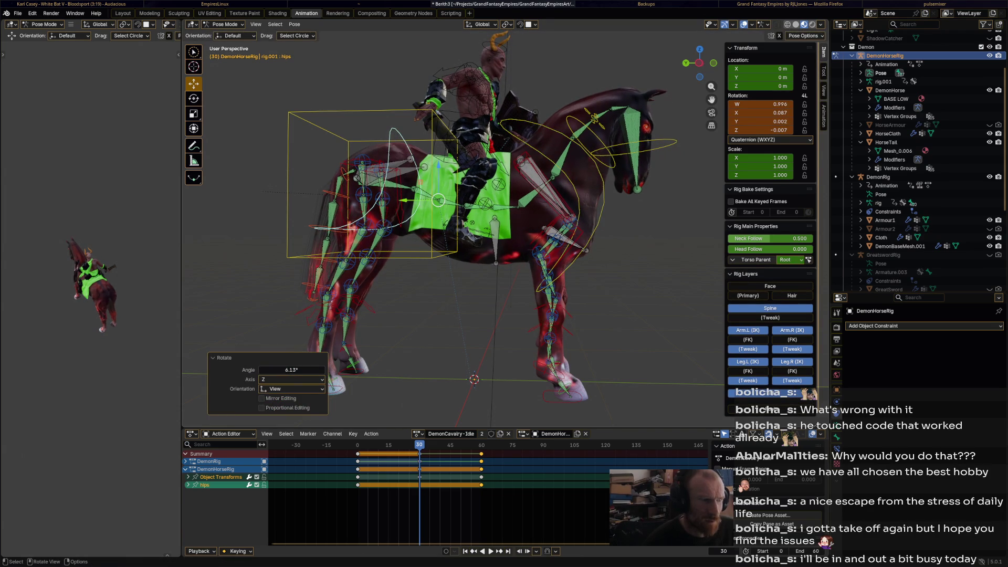
Select all horse bones, play the idle animation, then deselect everything
{"action": "key", "text": "a"}
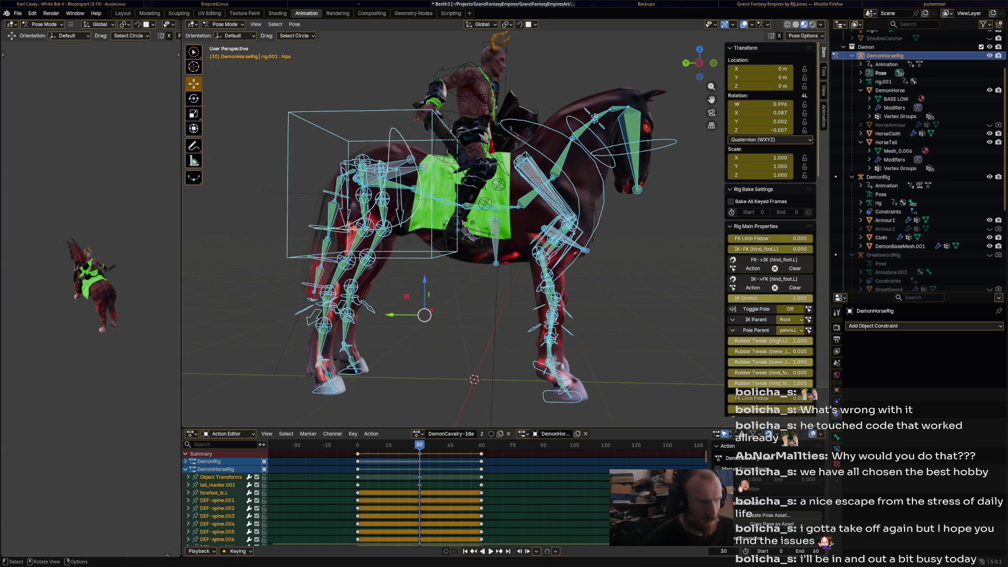
{"action": "key", "text": "space"}
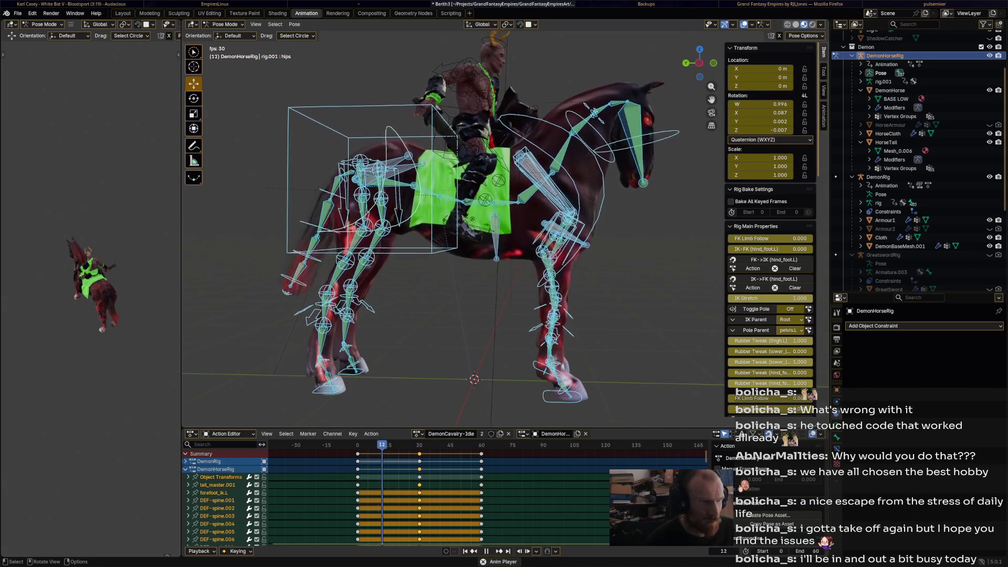
{"action": "key", "text": "space"}
{"action": "key", "text": "alt+a"}
{"action": "left_click", "coordinate": [225, 24]}
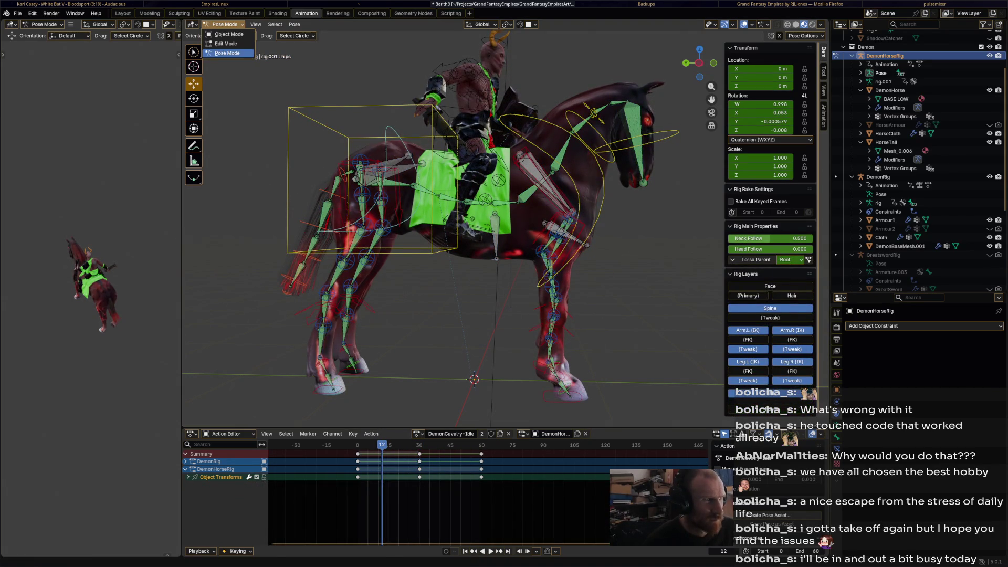
Return to Object Mode and delete the Object Transforms channel along with its keys
{"action": "left_click", "coordinate": [225, 34]}
{"action": "left_click", "coordinate": [879, 177]}
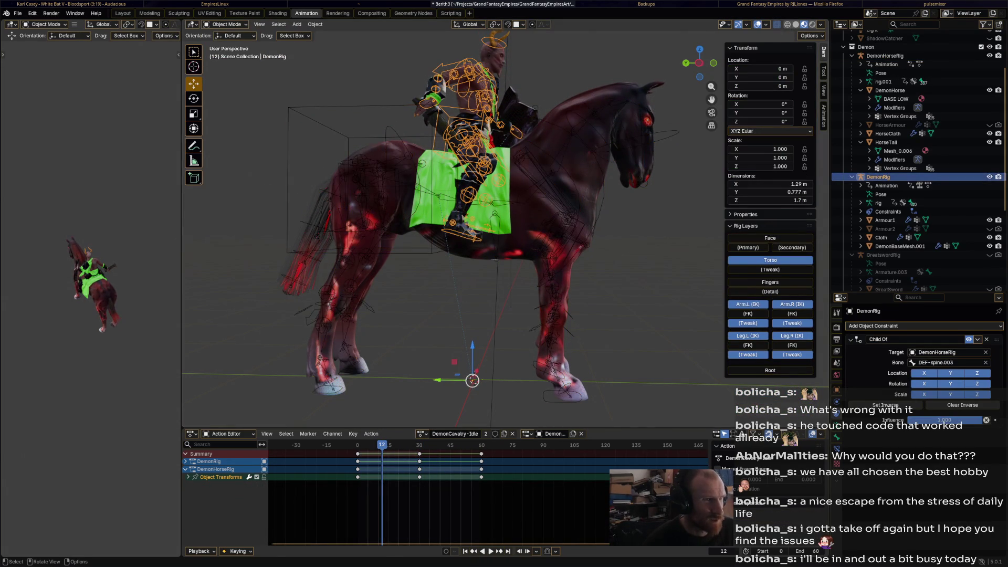
{"action": "key", "text": "a"}
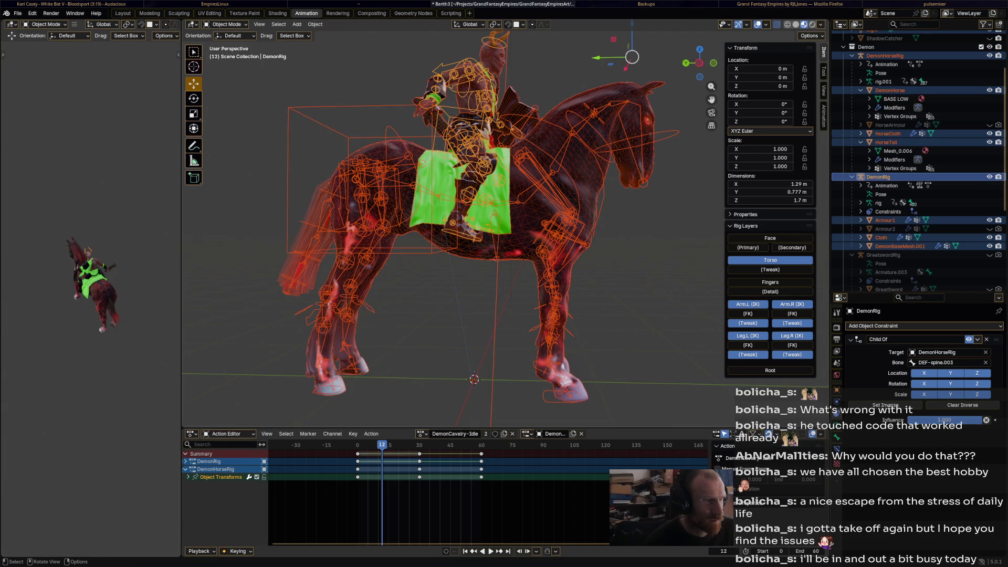
{"action": "left_click", "coordinate": [220, 477]}
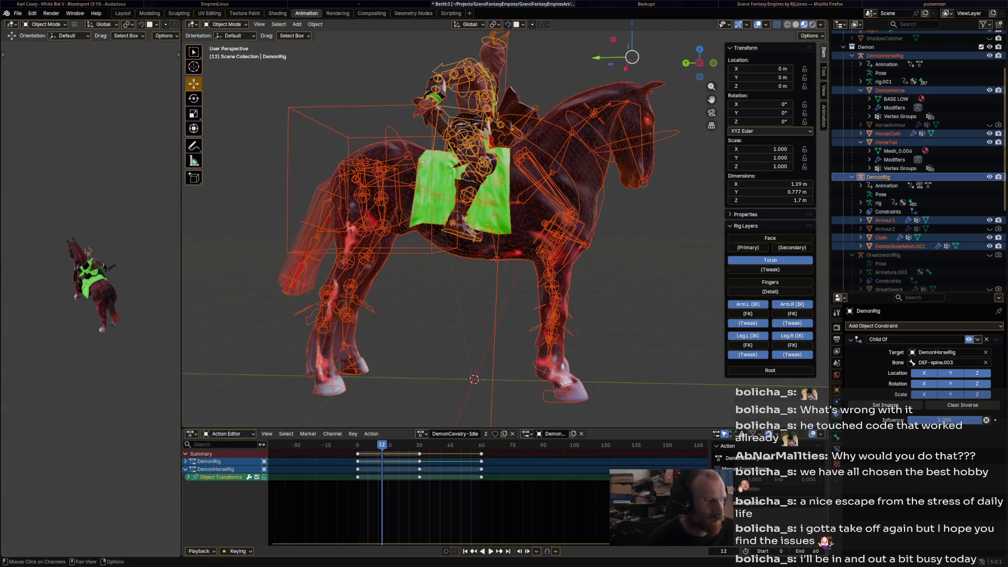
{"action": "right_click", "coordinate": [221, 476]}
{"action": "left_click", "coordinate": [184, 556]}
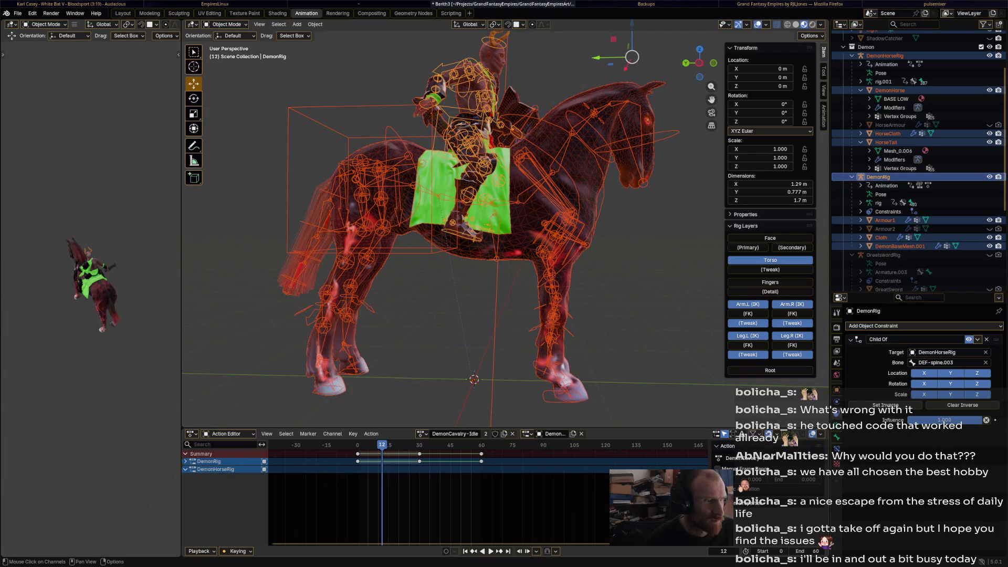
Select the DemonHorseRig armature, enter Pose Mode and select all the horse's bones
{"action": "left_click", "coordinate": [216, 469]}
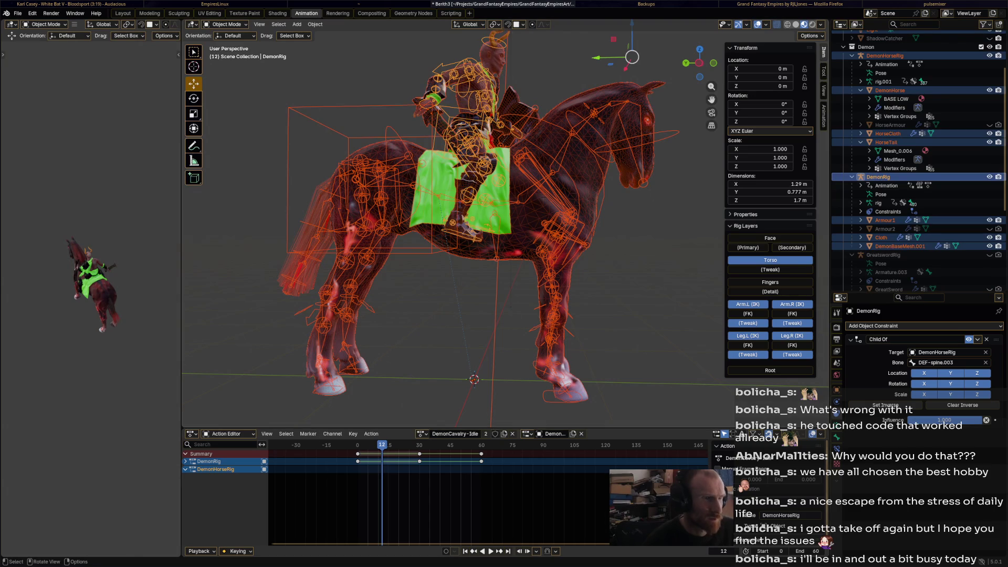
{"action": "key", "text": "alt+a"}
{"action": "left_click", "coordinate": [890, 90]}
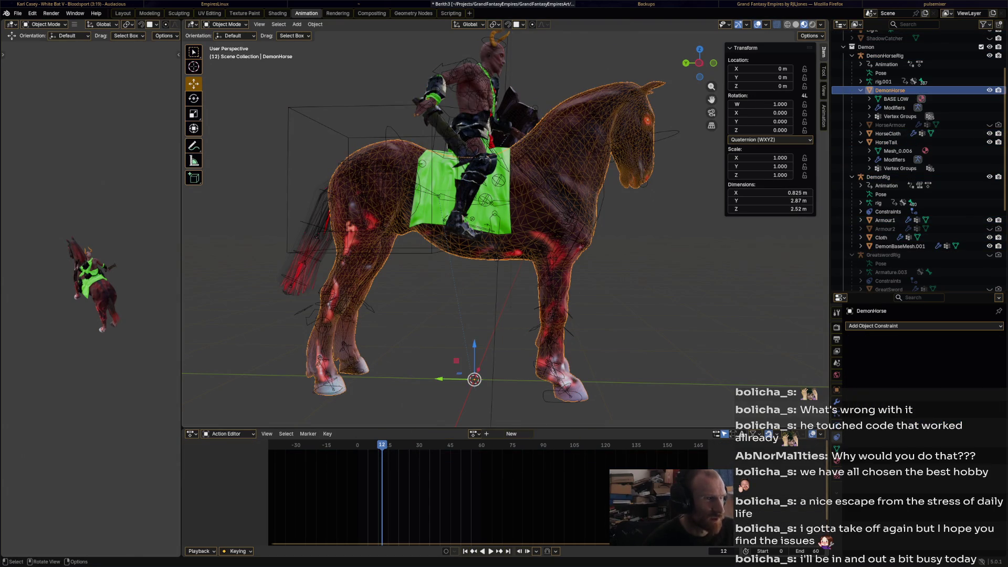
{"action": "left_click", "coordinate": [885, 55]}
{"action": "key", "text": "ctrl+Tab"}
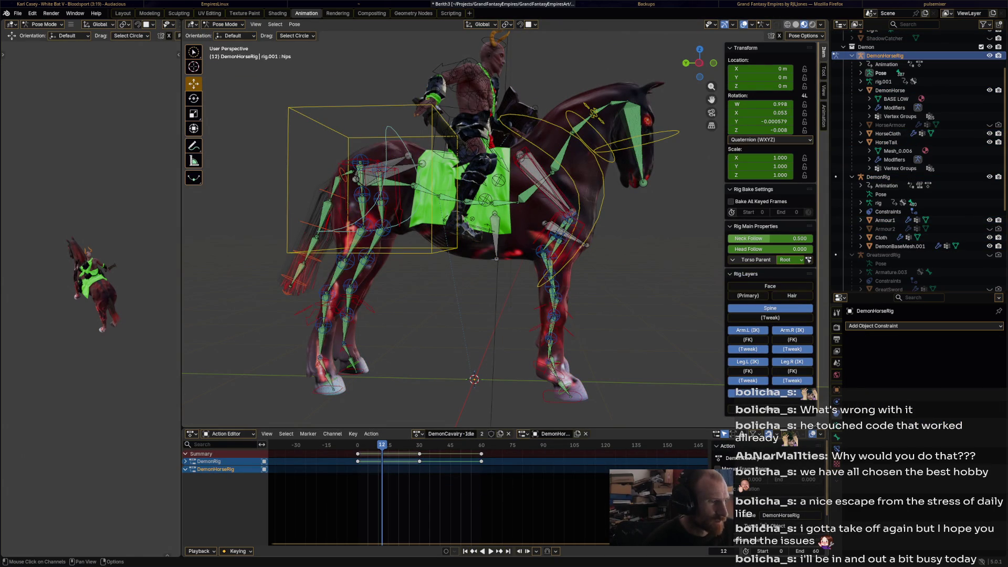
{"action": "left_click", "coordinate": [602, 194]}
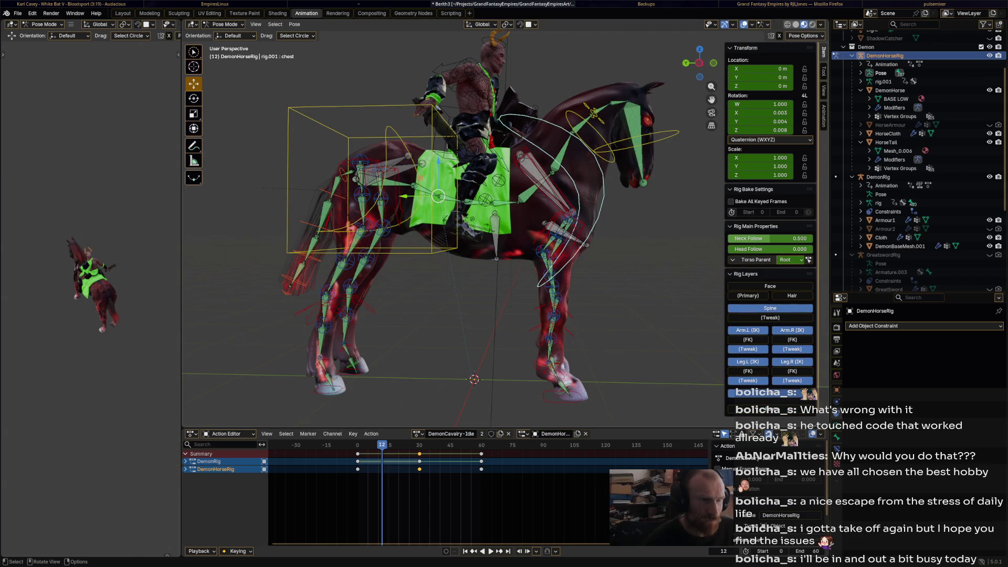
{"action": "key", "text": "a"}
Undo several steps until the DemonRig rider is back in Pose Mode
{"action": "key", "text": "ctrl+z"}
{"action": "key", "text": "ctrl+z"}
{"action": "key", "text": "ctrl+z"}
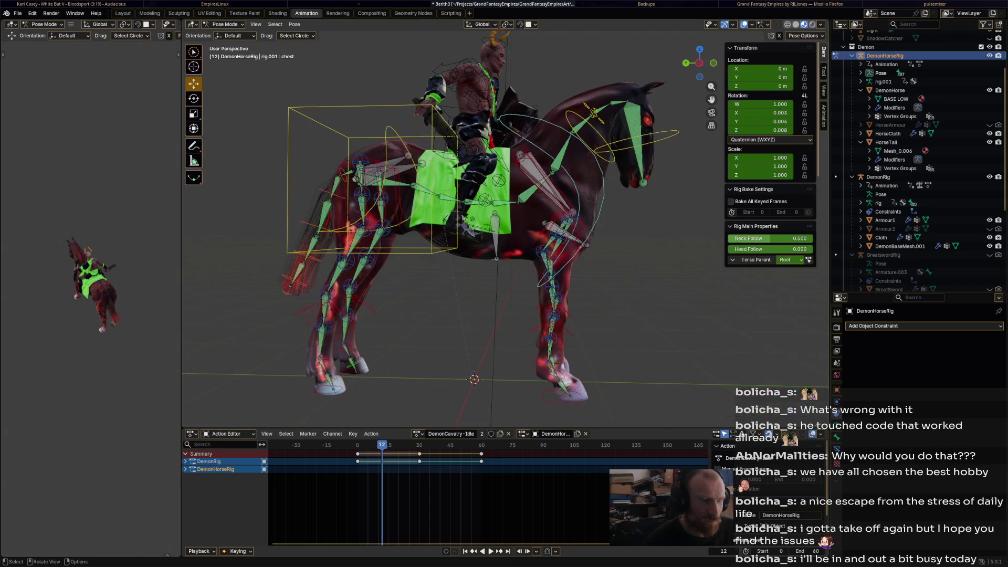
{"action": "key", "text": "ctrl+z"}
{"action": "key", "text": "ctrl+z"}
{"action": "key", "text": "ctrl+z"}
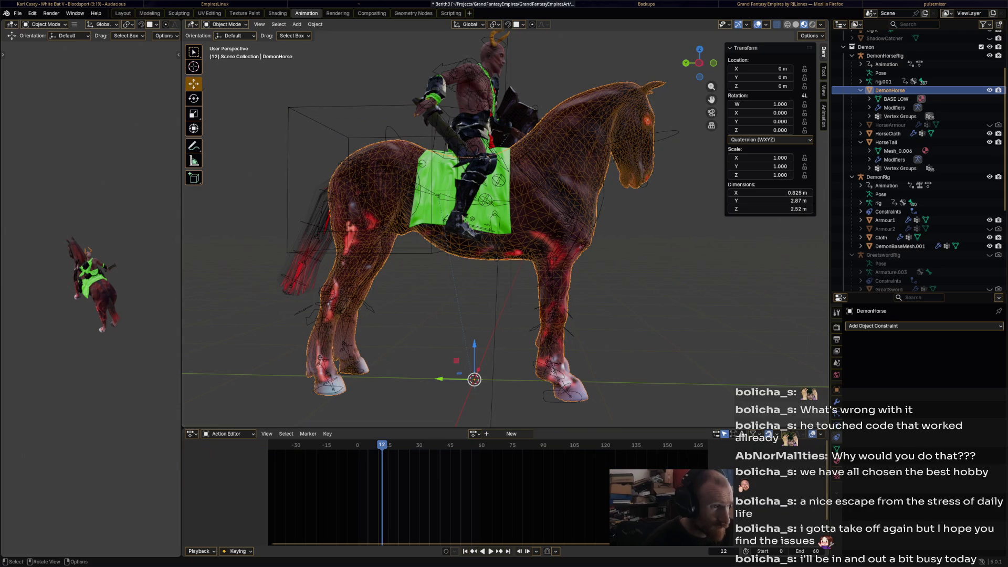
{"action": "key", "text": "ctrl+z"}
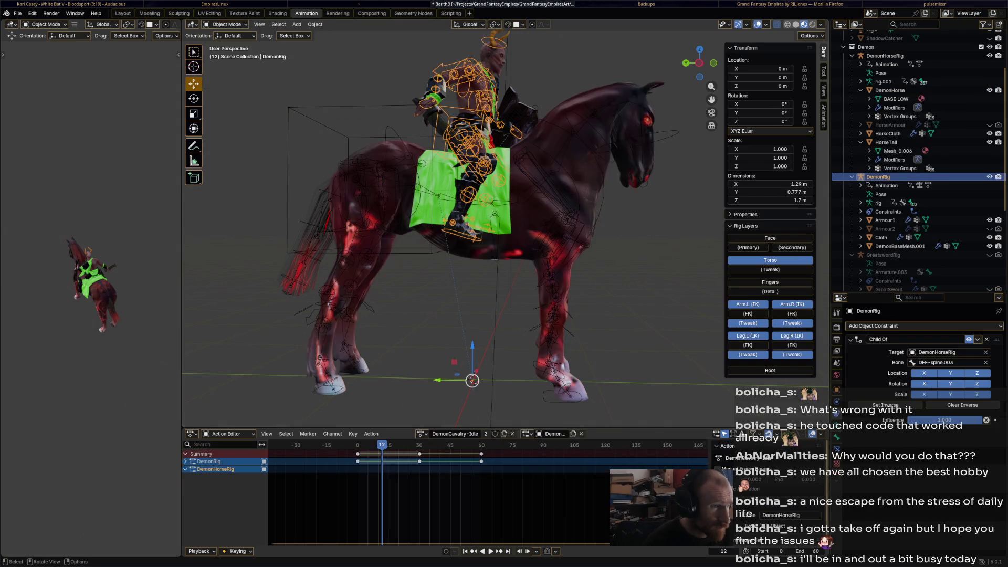
{"action": "key", "text": "ctrl+z"}
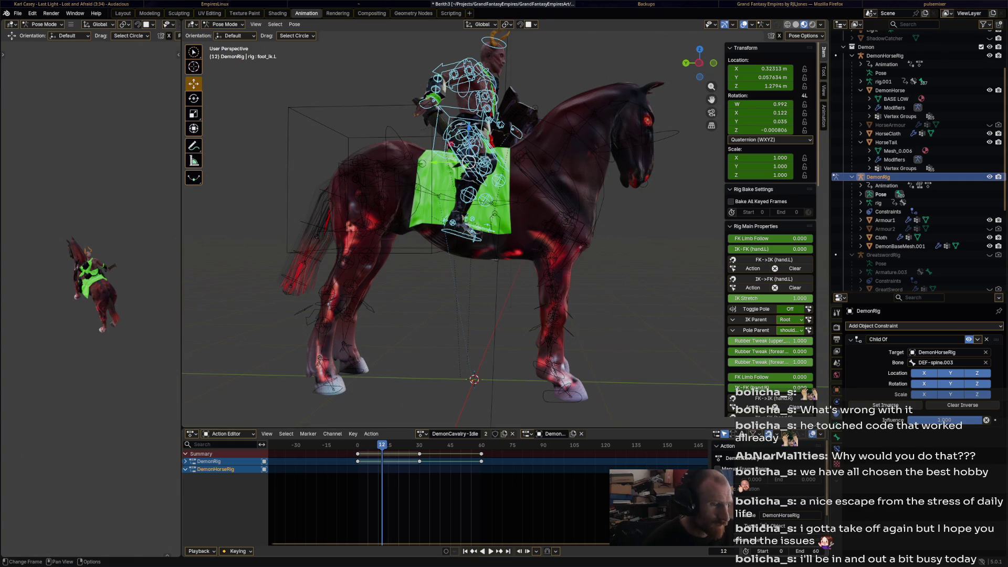
Insert keyframes on all channels of the rider's pose at frame 0
{"action": "key", "text": "shift+Left"}
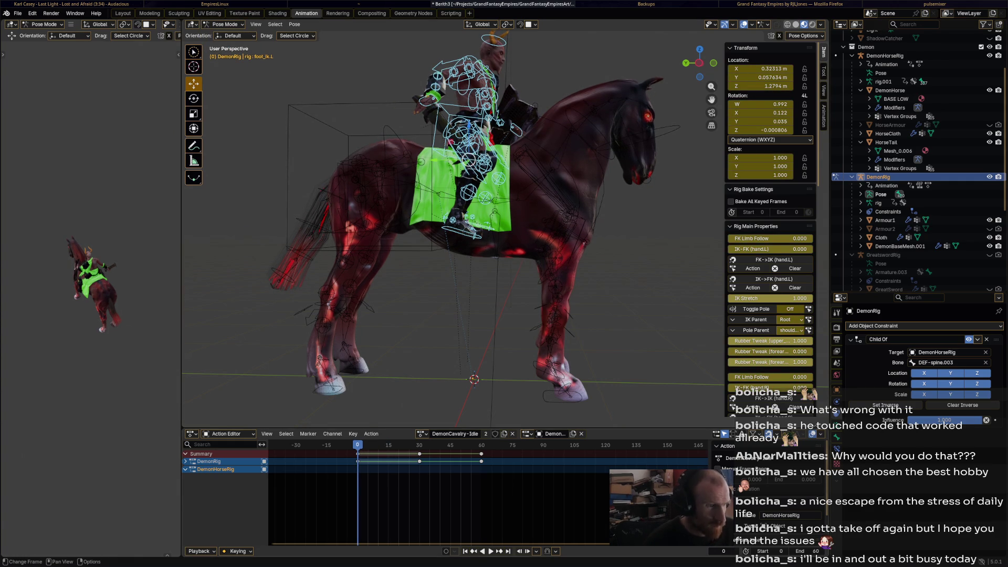
{"action": "key", "text": "i"}
{"action": "key", "text": "Return"}
{"action": "key", "text": "space"}
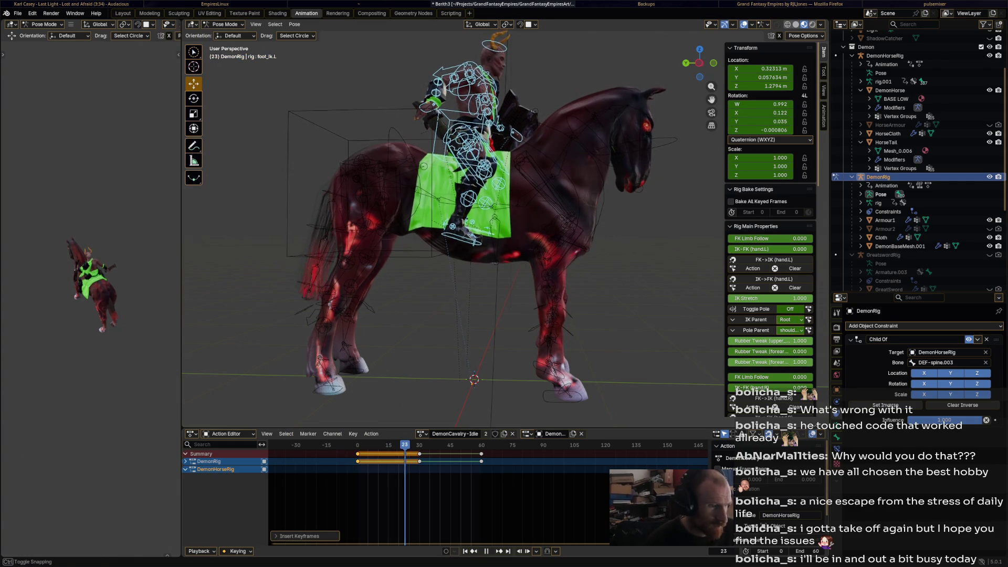
{"action": "key", "text": "space"}
{"action": "key", "text": "i"}
{"action": "key", "text": "Return"}
Copy the frame 0 keys onto frame 30 and play back the idle animation
{"action": "left_click", "coordinate": [353, 434]}
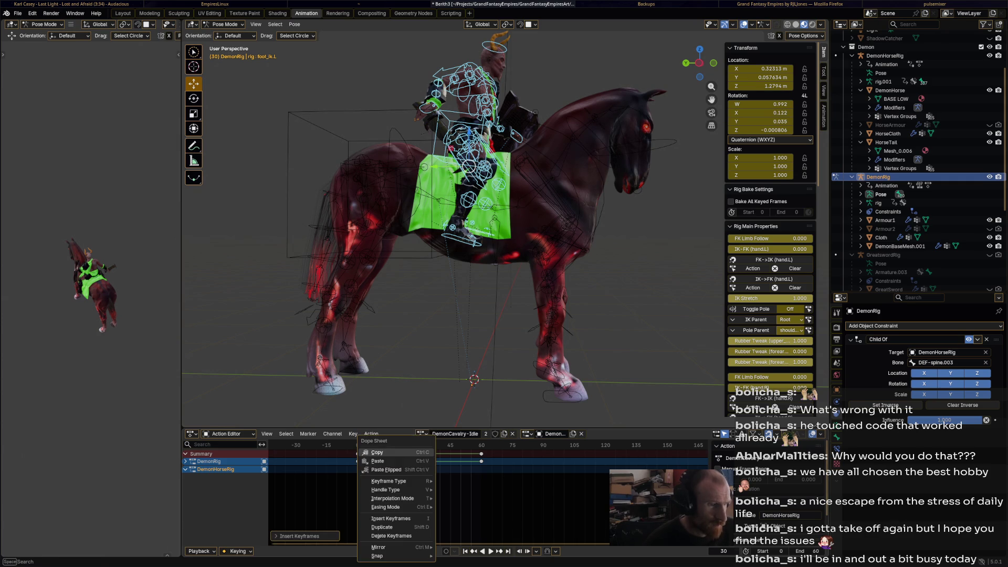
{"action": "key", "text": "Escape"}
{"action": "key", "text": "space"}
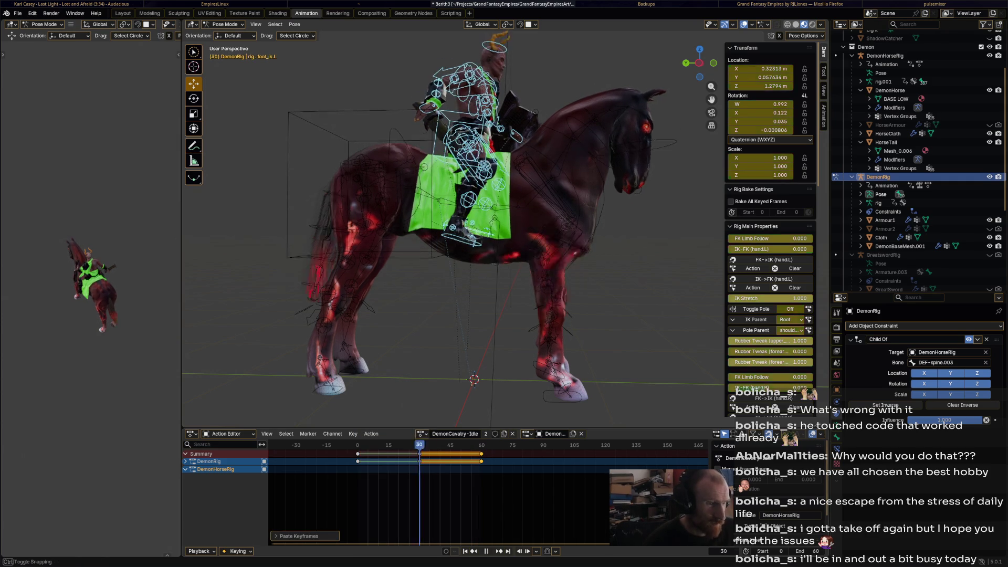
{"action": "key", "text": "space"}
{"action": "left_click", "coordinate": [316, 444]}
{"action": "key", "text": "space"}
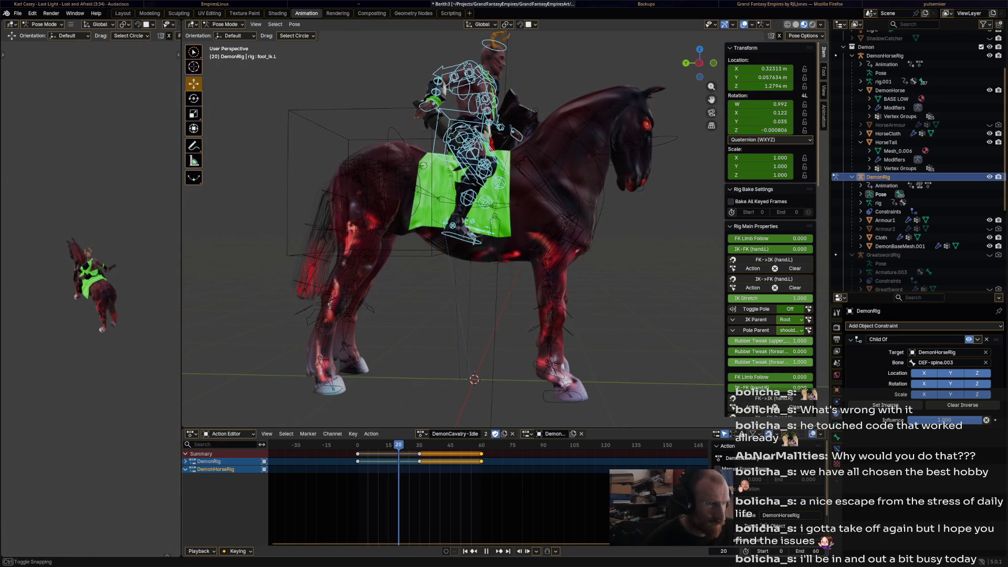
{"action": "key", "text": "alt+a"}
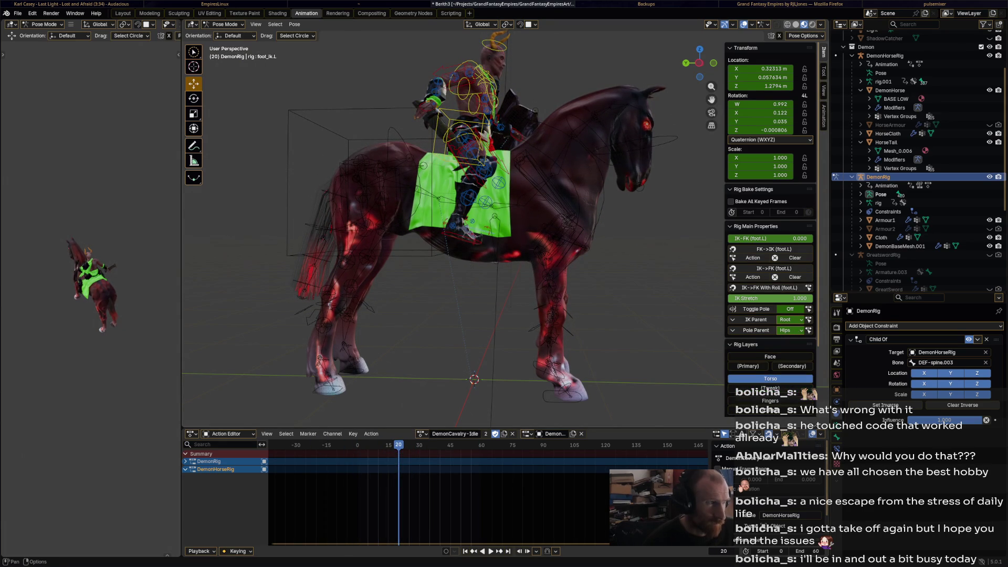
{"action": "scroll", "coordinate": [512, 89], "scroll_direction": "up", "scroll_amount": 4}
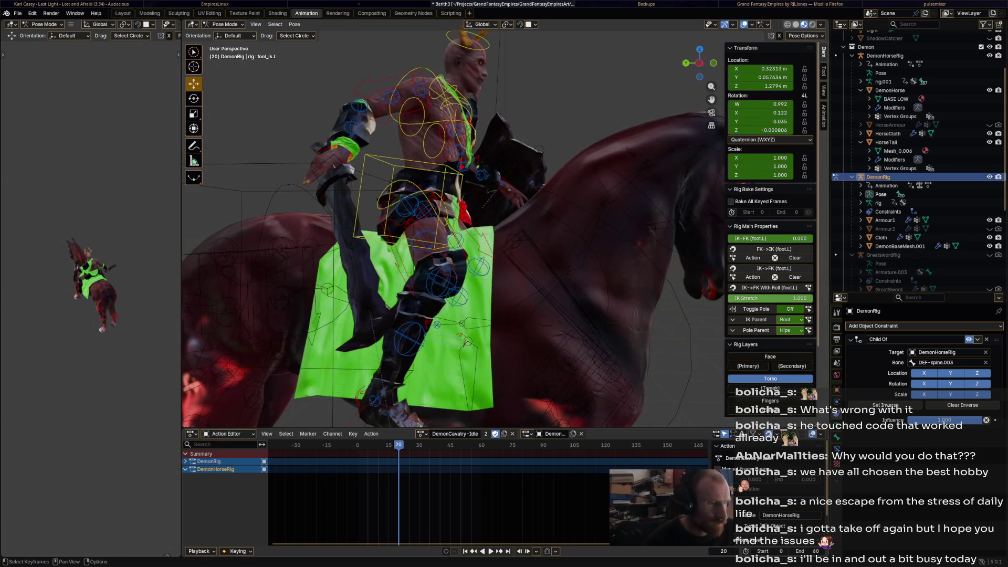
Replay the animation from frame 0 and try merging the action from the action options
{"action": "key", "text": "shift+Left"}
{"action": "key", "text": "space"}
{"action": "key", "text": "space"}
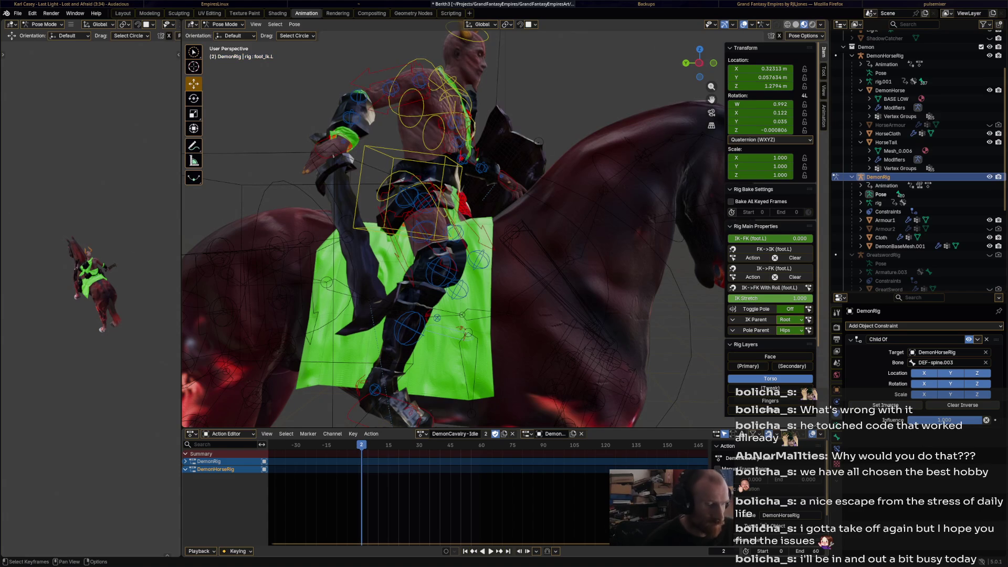
{"action": "key", "text": "a"}
{"action": "left_click", "coordinate": [371, 434]}
{"action": "left_click", "coordinate": [391, 462]}
{"action": "key", "text": "space"}
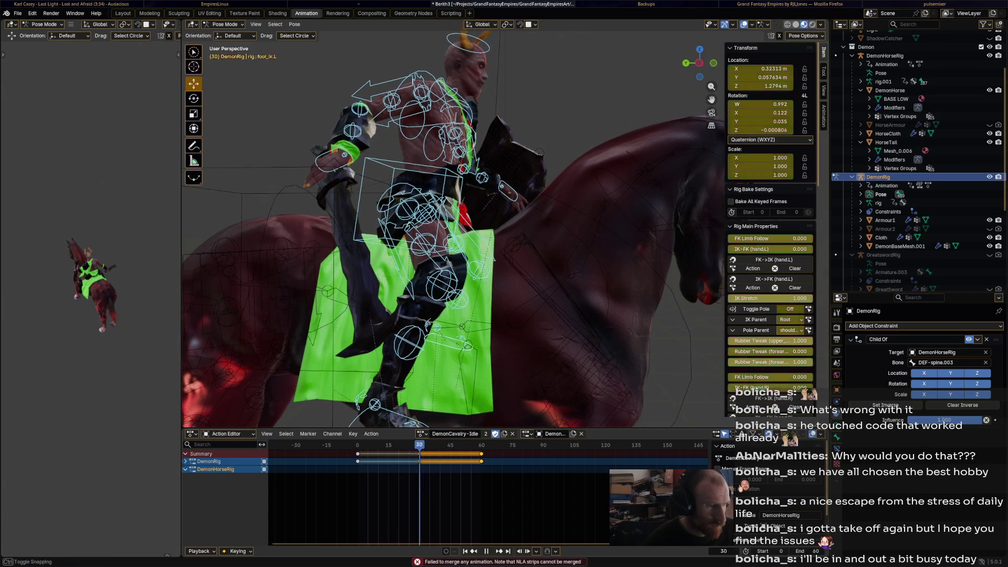
{"action": "key", "text": "space"}
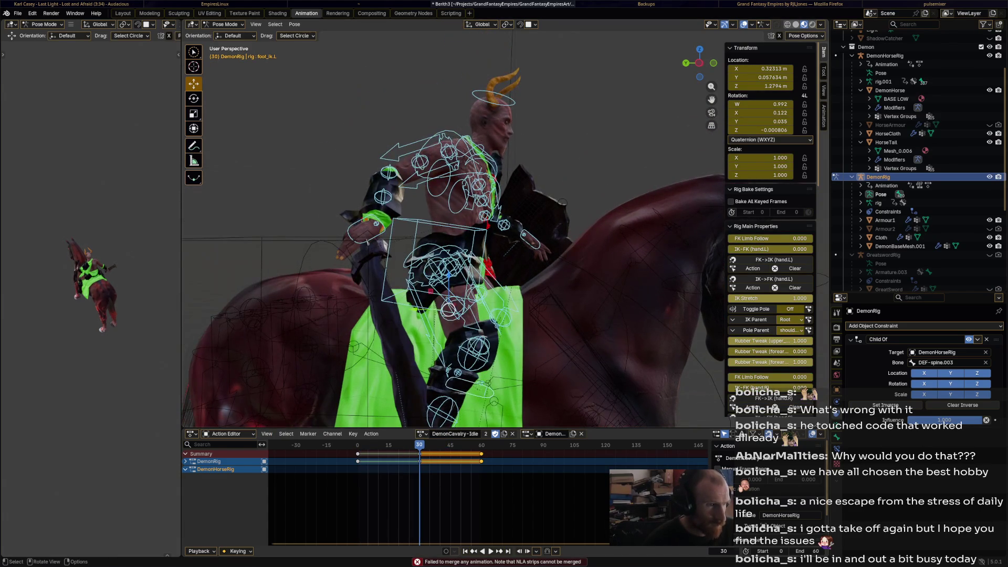
Rotate the rider's torso, left arm and chest (about 8.6°) slightly
{"action": "left_click", "coordinate": [496, 227]}
{"action": "key", "text": "r"}
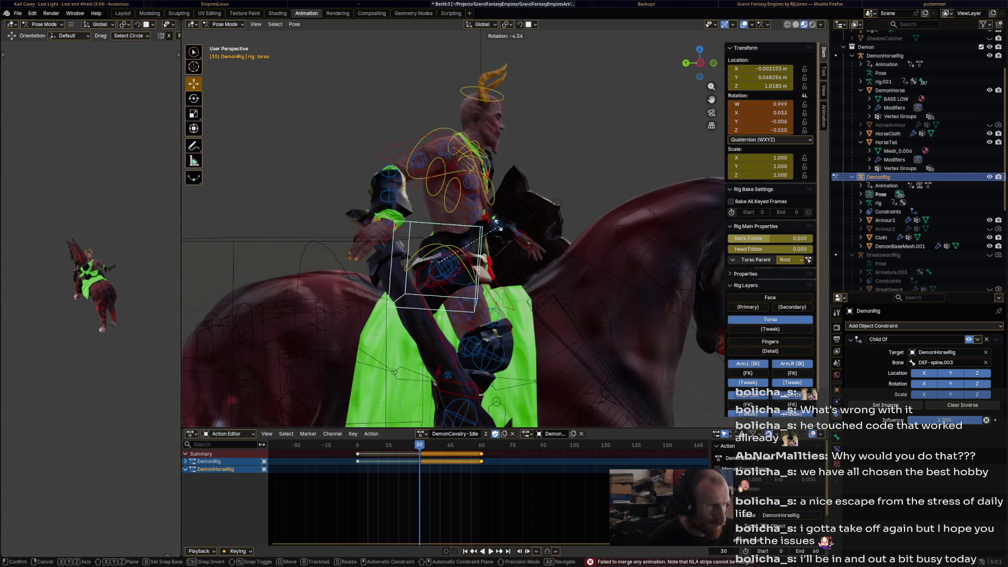
{"action": "left_click", "coordinate": [494, 218]}
{"action": "left_click", "coordinate": [482, 174]}
{"action": "key", "text": "r"}
{"action": "left_click", "coordinate": [484, 171]}
{"action": "left_click", "coordinate": [484, 178]}
{"action": "key", "text": "r"}
{"action": "left_click", "coordinate": [480, 176]}
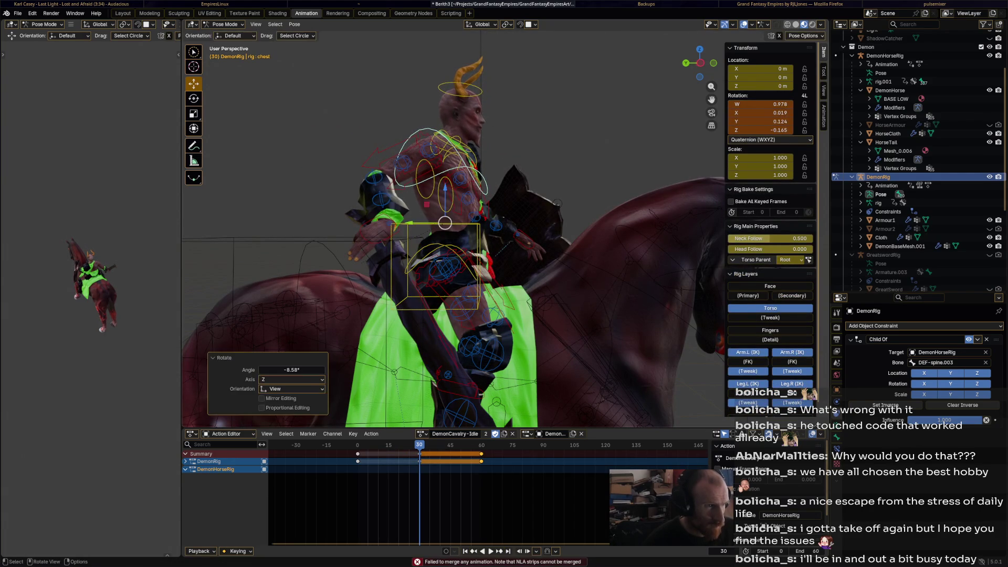
Tilt the head, move and rotate the right hand 20°, then key all bones at frame 30
{"action": "left_click", "coordinate": [462, 100]}
{"action": "key", "text": "r"}
{"action": "left_click", "coordinate": [462, 100]}
{"action": "left_click", "coordinate": [388, 224]}
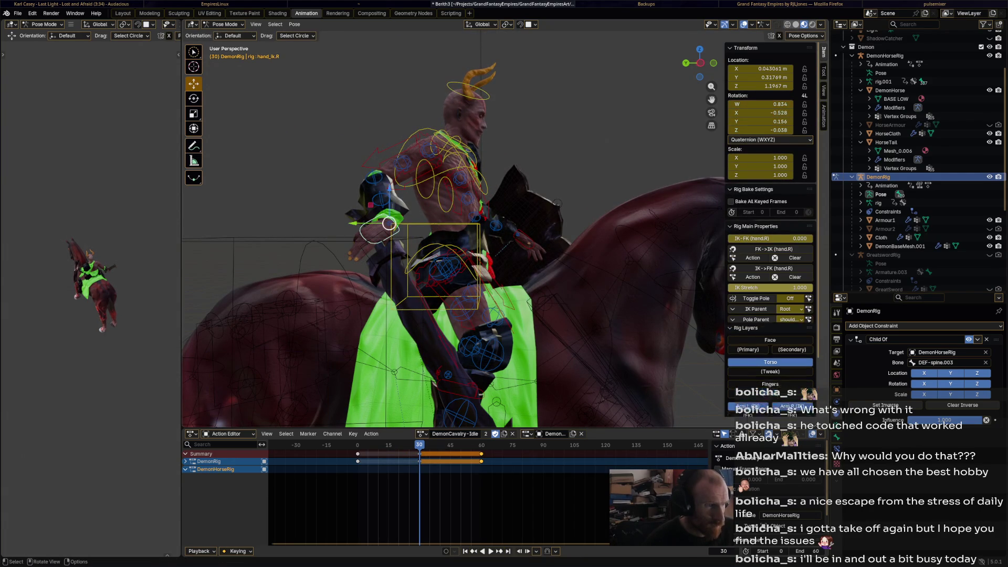
{"action": "key", "text": "g"}
{"action": "left_click", "coordinate": [405, 238]}
{"action": "key", "text": "r"}
{"action": "left_click", "coordinate": [407, 239]}
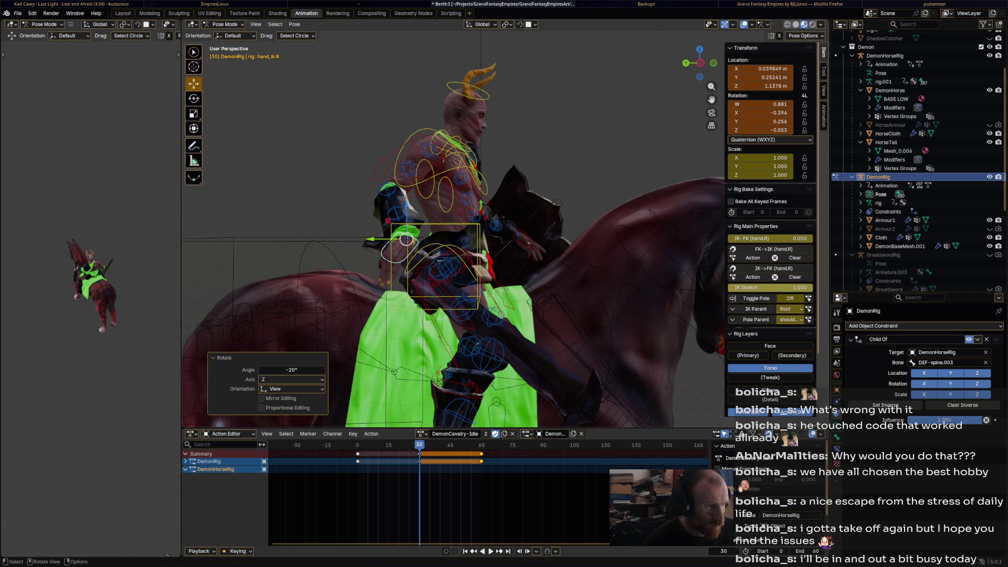
{"action": "key", "text": "a"}
{"action": "key", "text": "i"}
{"action": "key", "text": "shift+ctrl+space"}
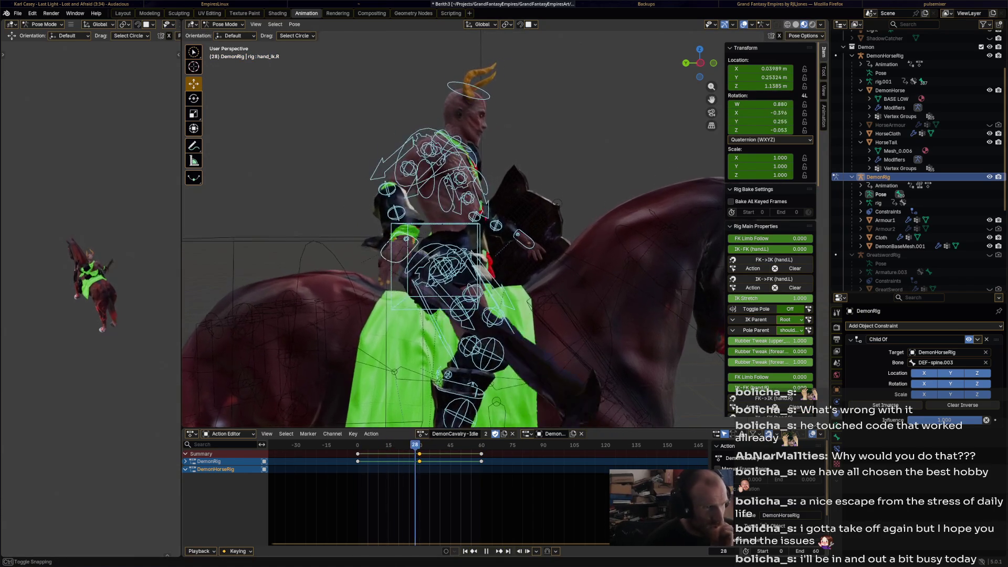
{"action": "key", "text": "shift+ctrl+space"}
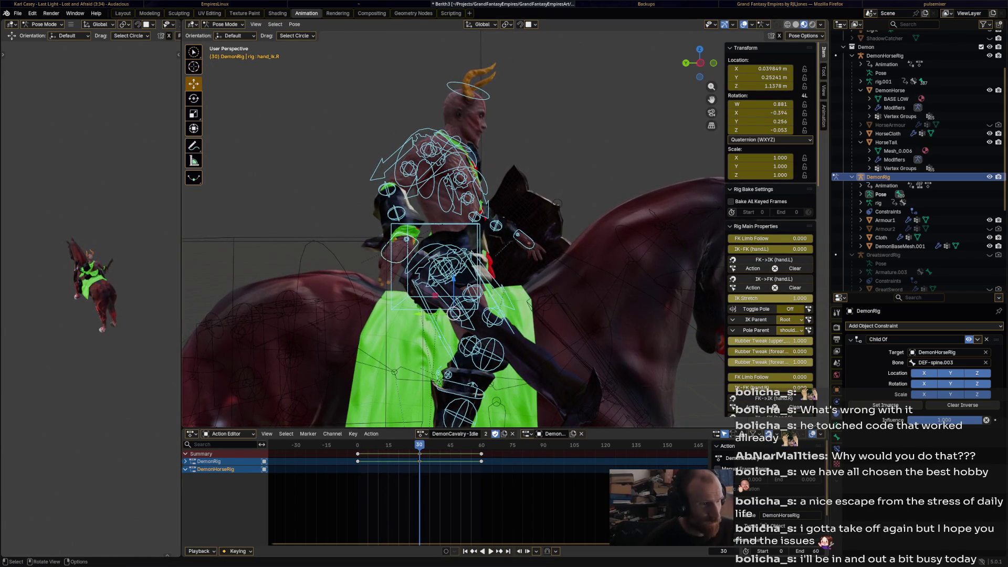
Shift and rotate the torso about 5°, key it at frame 30, and return to Object Mode
{"action": "left_click", "coordinate": [478, 252]}
{"action": "left_click_drag", "start_coordinate": [440, 263], "coordinate": [446, 255]}
{"action": "key", "text": "r"}
{"action": "left_click", "coordinate": [554, 243]}
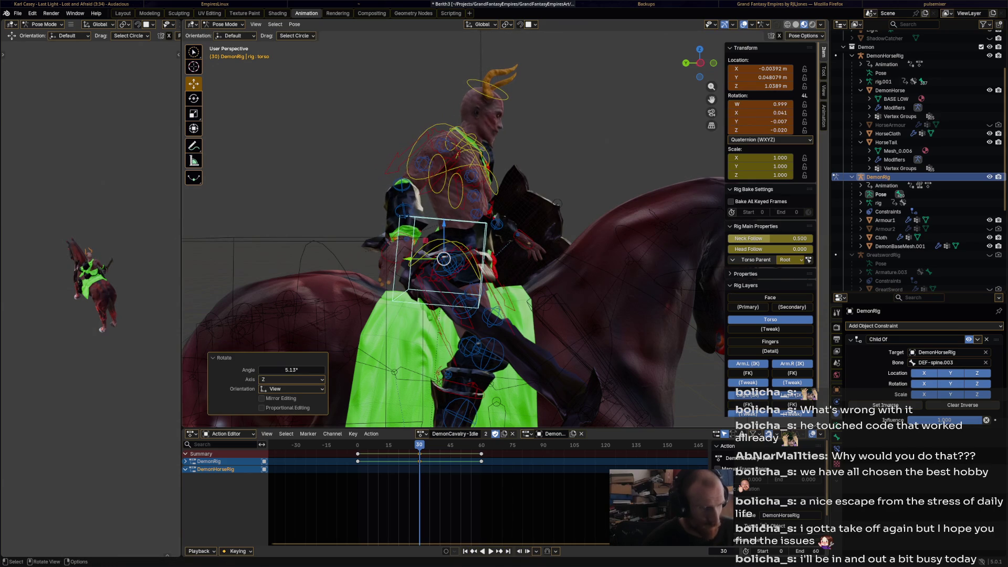
{"action": "key", "text": "i"}
{"action": "key", "text": "shift+ctrl+space"}
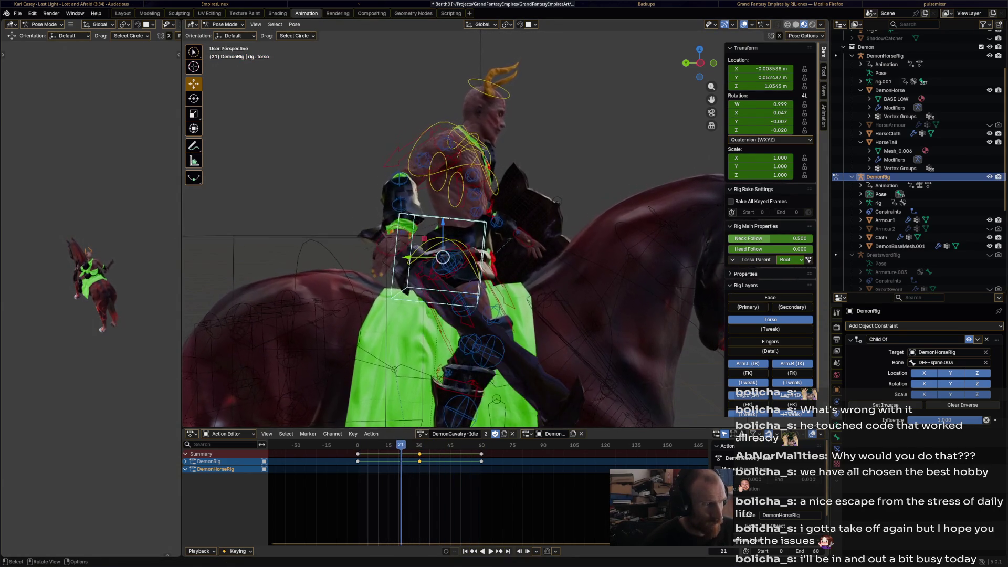
{"action": "scroll", "coordinate": [451, 226], "scroll_direction": "down", "scroll_amount": 5}
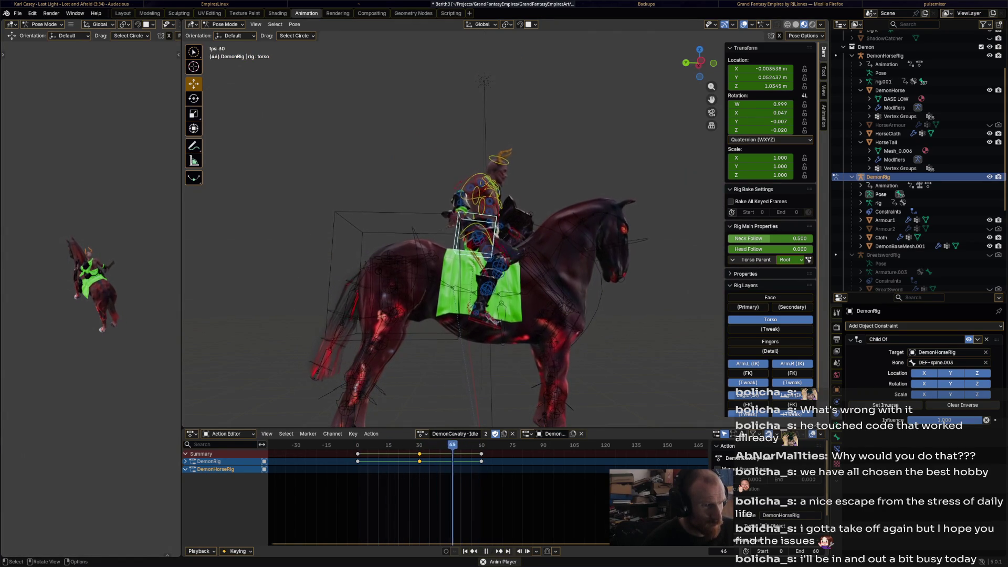
{"action": "key", "text": "space"}
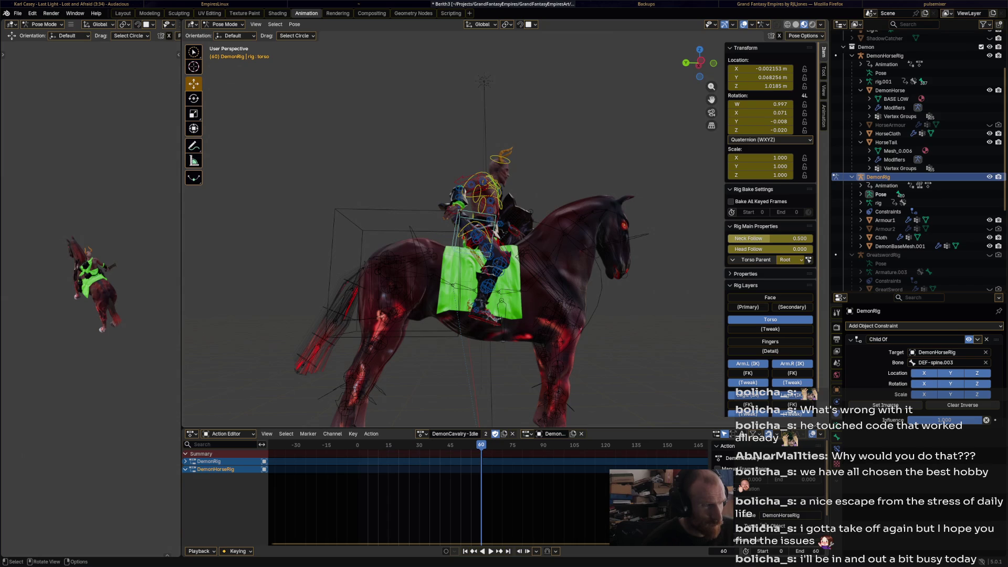
{"action": "key", "text": "ctrl+Tab"}
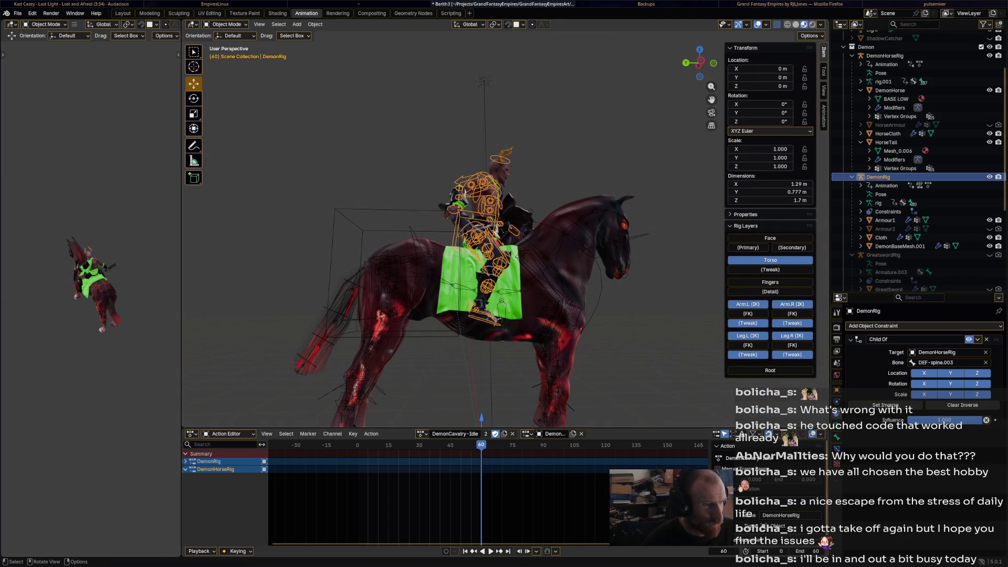
{"action": "left_click", "coordinate": [884, 55]}
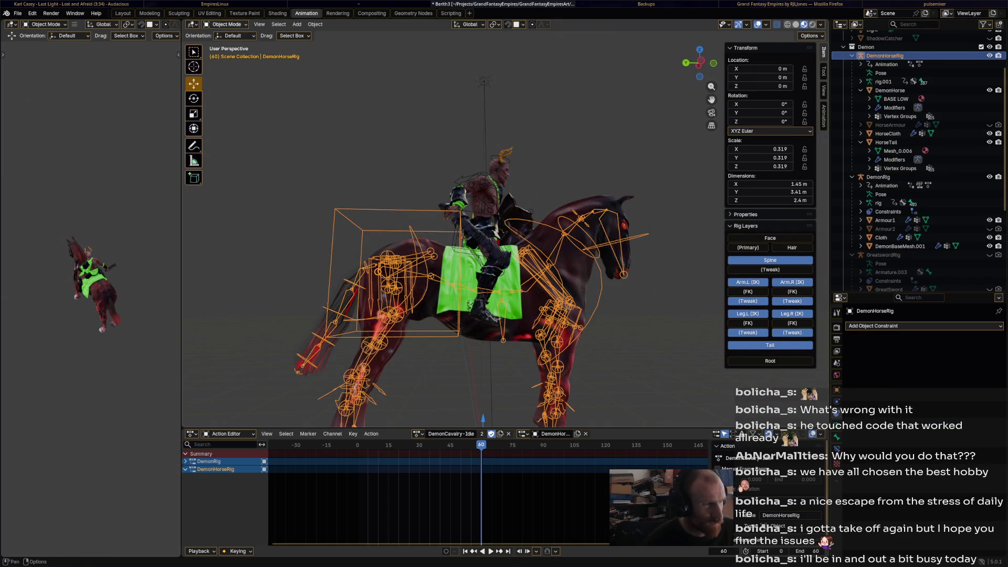
Make the horse rig's idle action a single-user copy, DemonCavalry-Idle.001, and save Berith3.blend
{"action": "key", "text": "ctrl+s"}
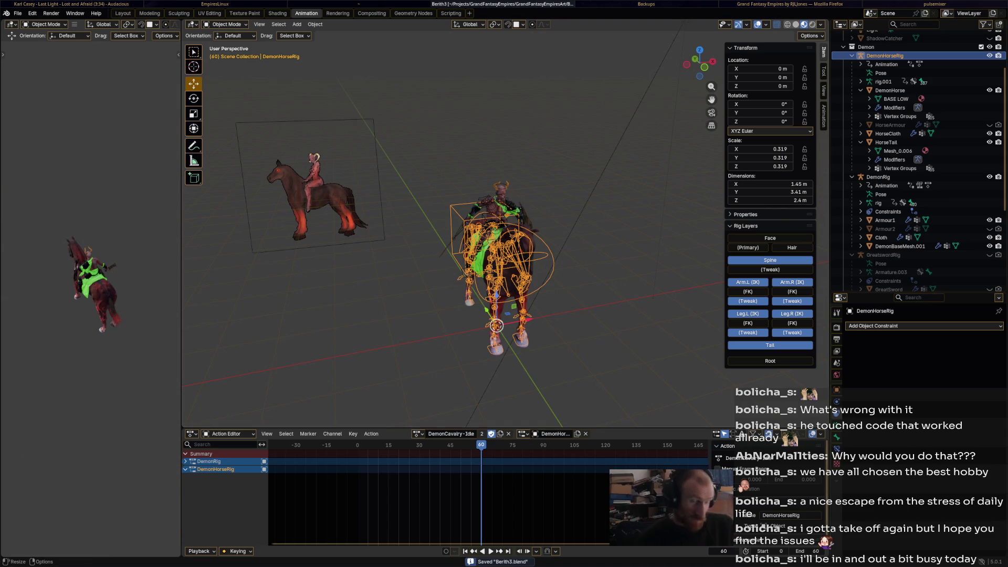
{"action": "left_click", "coordinate": [418, 434]}
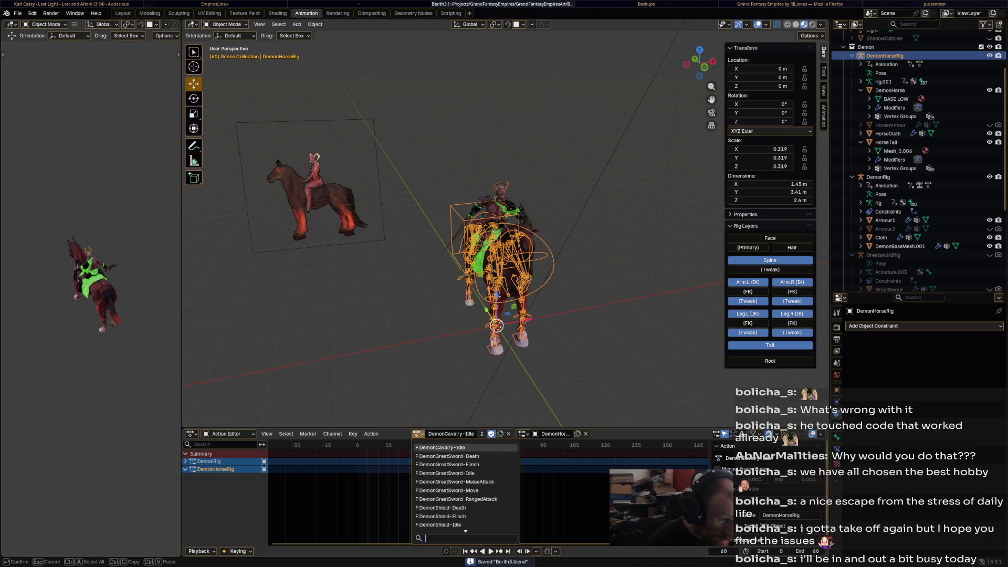
{"action": "key", "text": "Escape"}
{"action": "left_click", "coordinate": [482, 434]}
{"action": "left_click", "coordinate": [455, 434]}
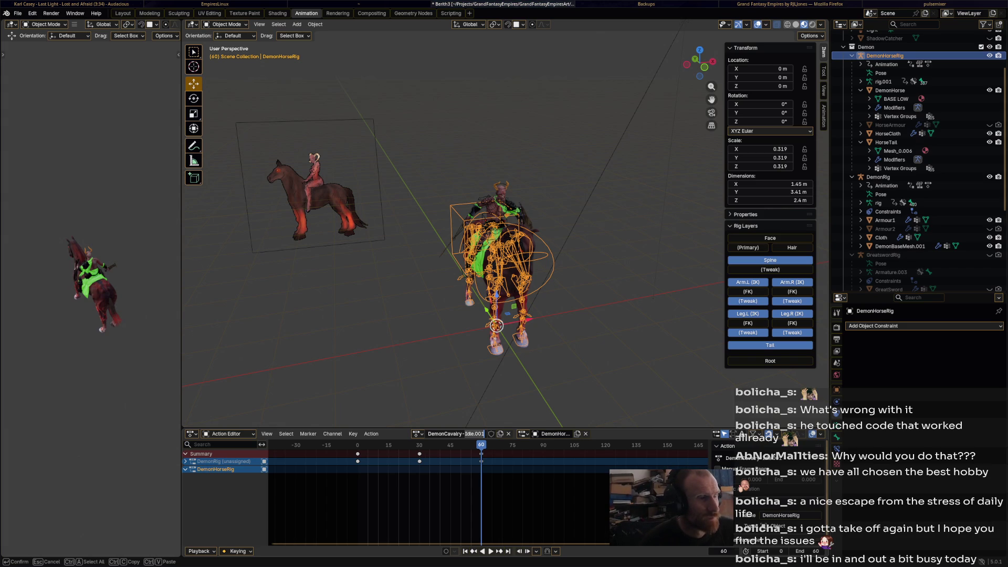
{"action": "key", "text": "Return"}
{"action": "key", "text": "KP_3"}
{"action": "key", "text": "ctrl+s"}
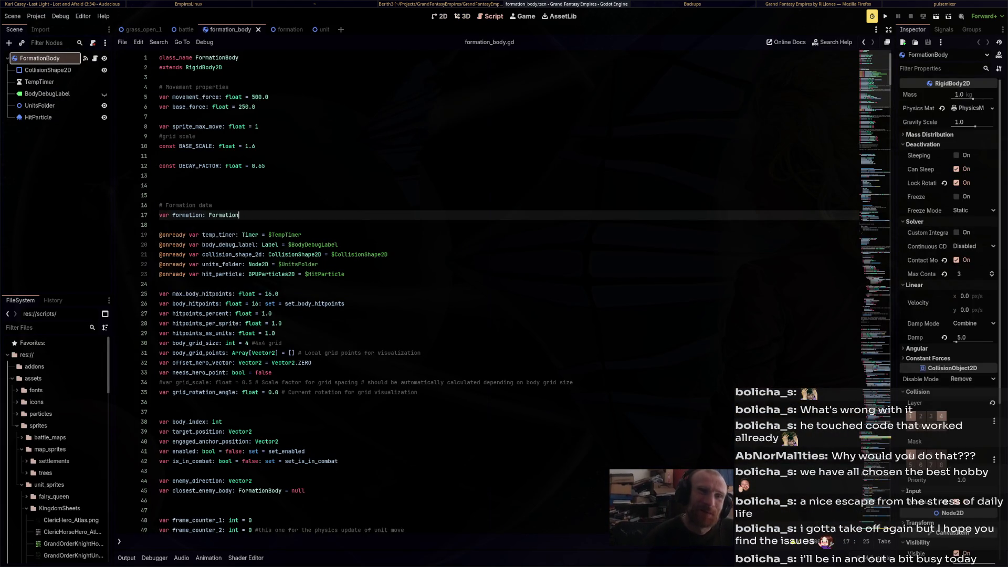
Run the project with F5 and pan the battlefield view up and left
{"action": "key", "text": "F5"}
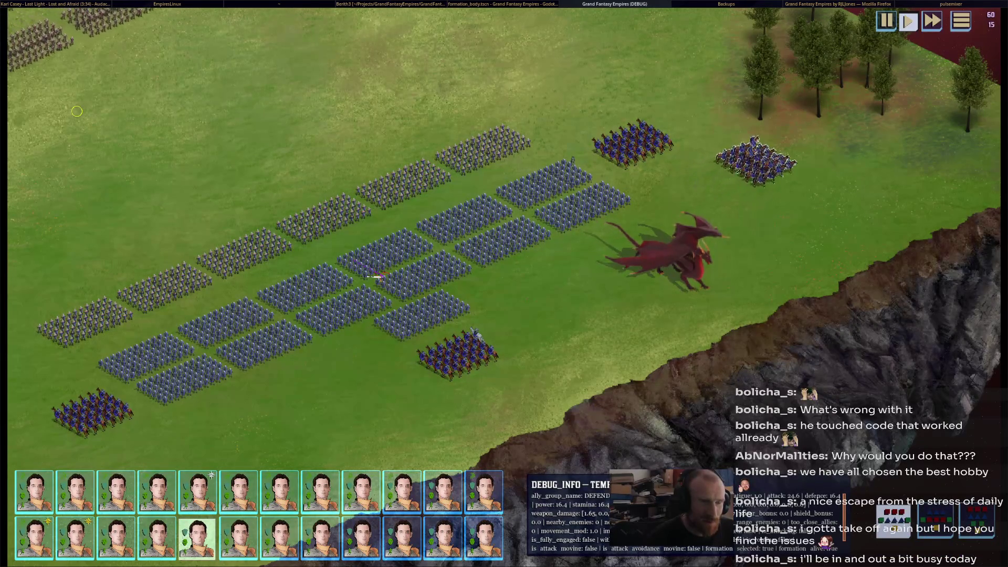
{"action": "key", "text": "Up"}
{"action": "key", "text": "Left"}
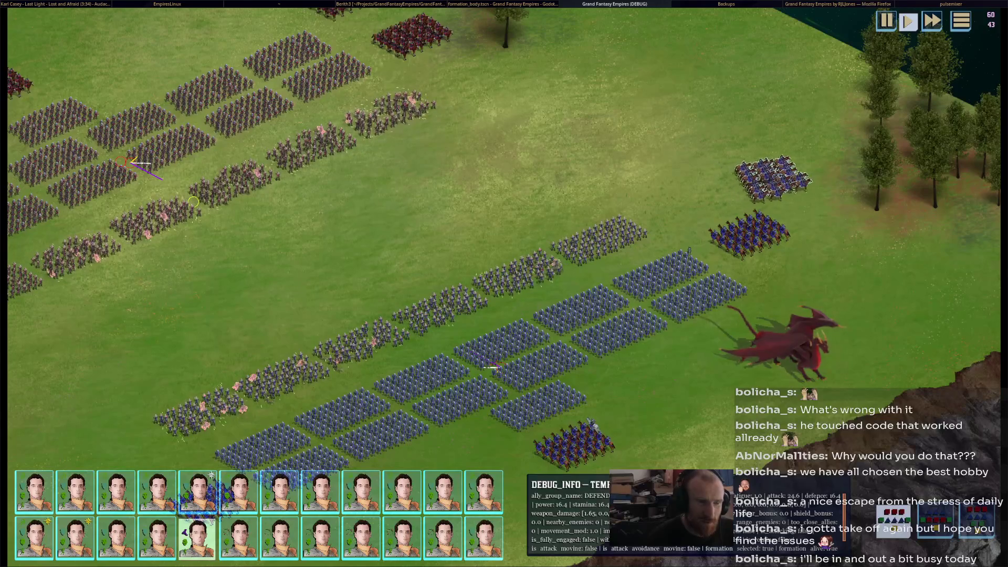
Stop the running game with F8 after watching the formations march
{"action": "key", "text": "F8"}
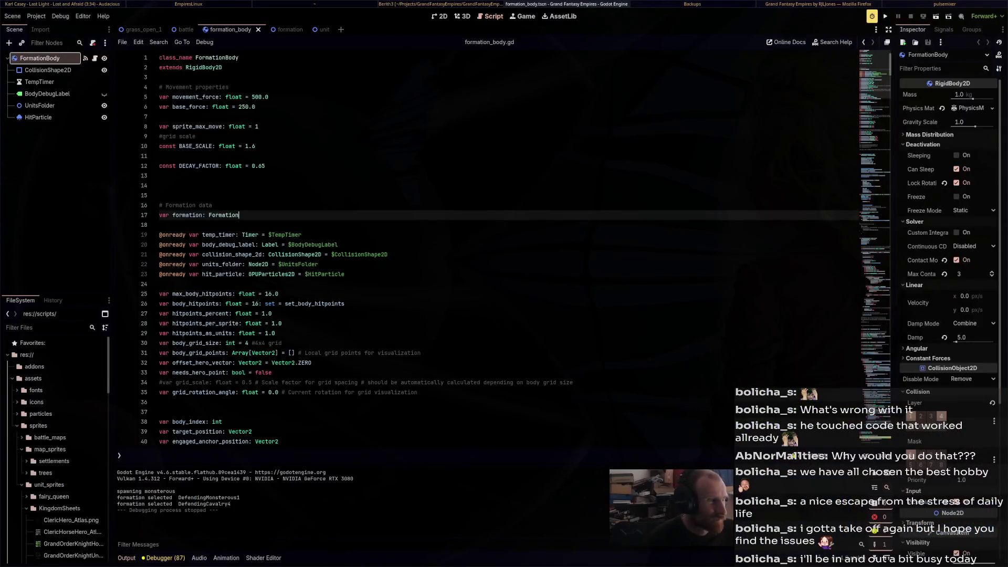
Change the move_amount minimum on line 348 from 2.0 to 1.0 and run the game with F5
{"action": "scroll", "coordinate": [473, 247], "scroll_direction": "down", "scroll_amount": 15}
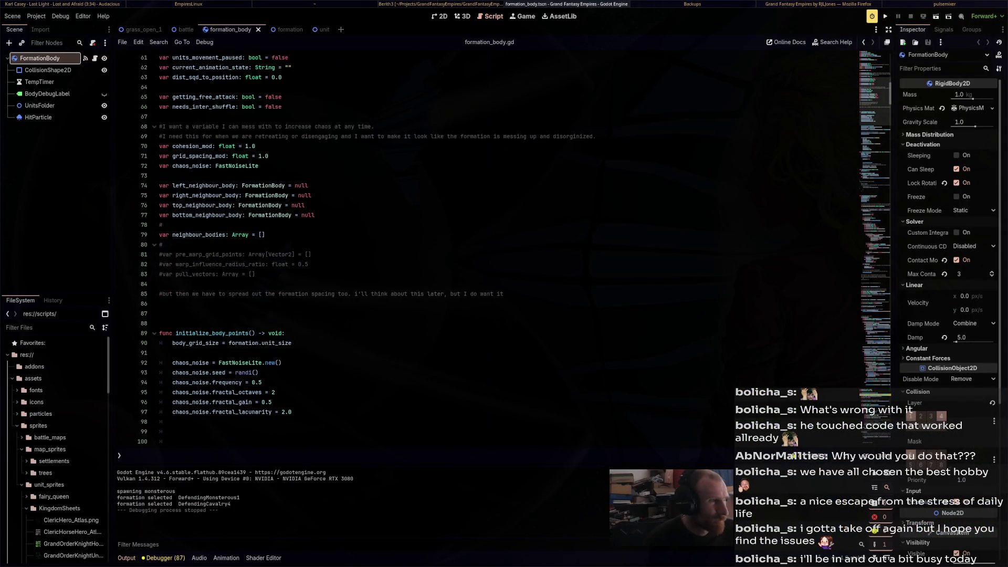
{"action": "scroll", "coordinate": [473, 247], "scroll_direction": "down", "scroll_amount": 15}
{"action": "scroll", "coordinate": [488, 246], "scroll_direction": "down", "scroll_amount": 20}
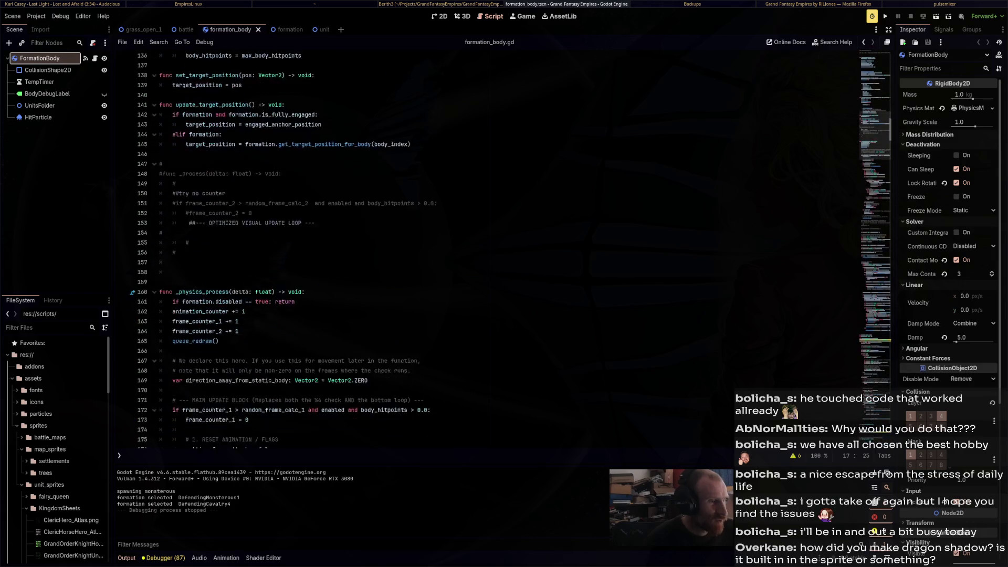
{"action": "scroll", "coordinate": [488, 246], "scroll_direction": "down", "scroll_amount": 4}
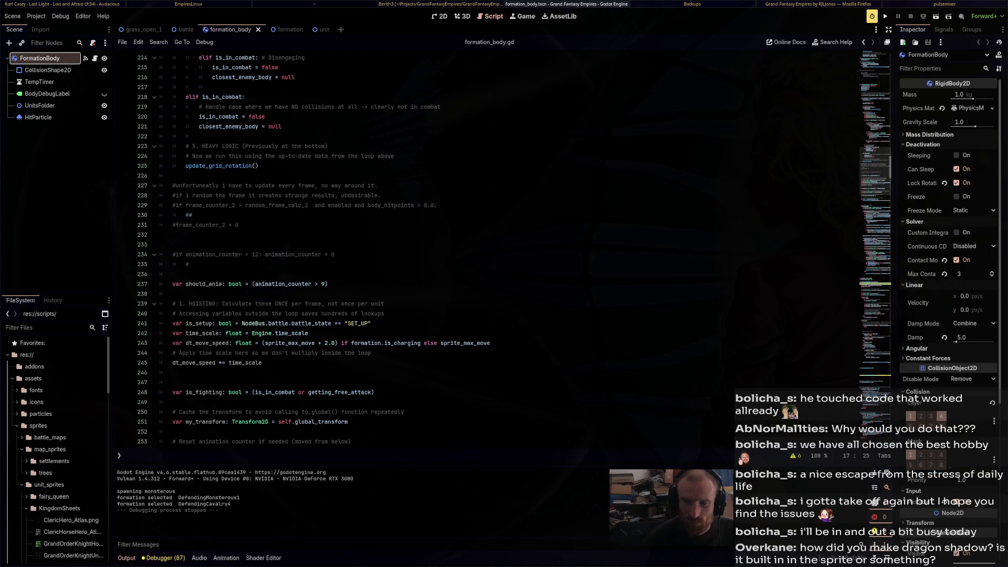
{"action": "scroll", "coordinate": [489, 246], "scroll_direction": "down", "scroll_amount": 10}
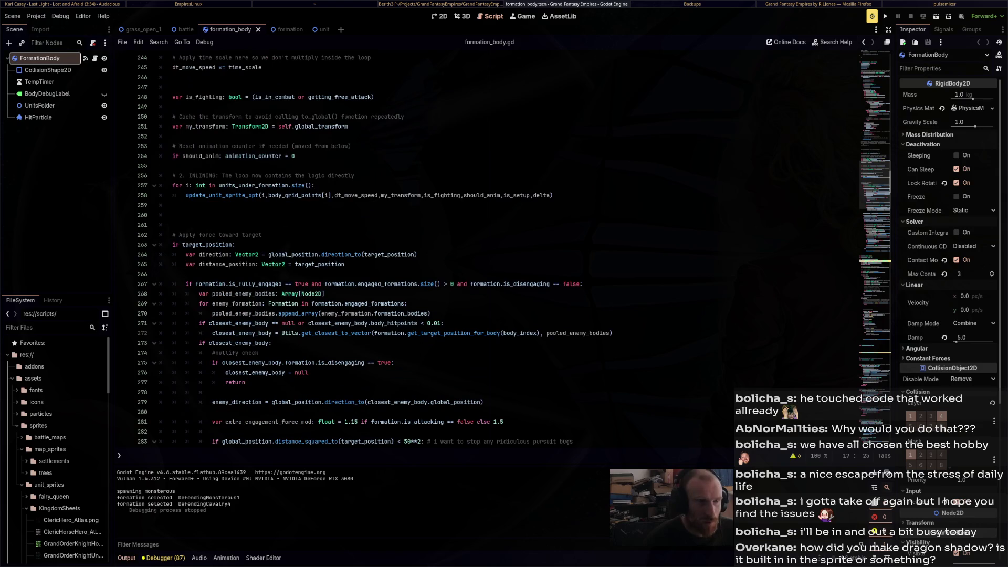
{"action": "scroll", "coordinate": [488, 247], "scroll_direction": "down", "scroll_amount": 19}
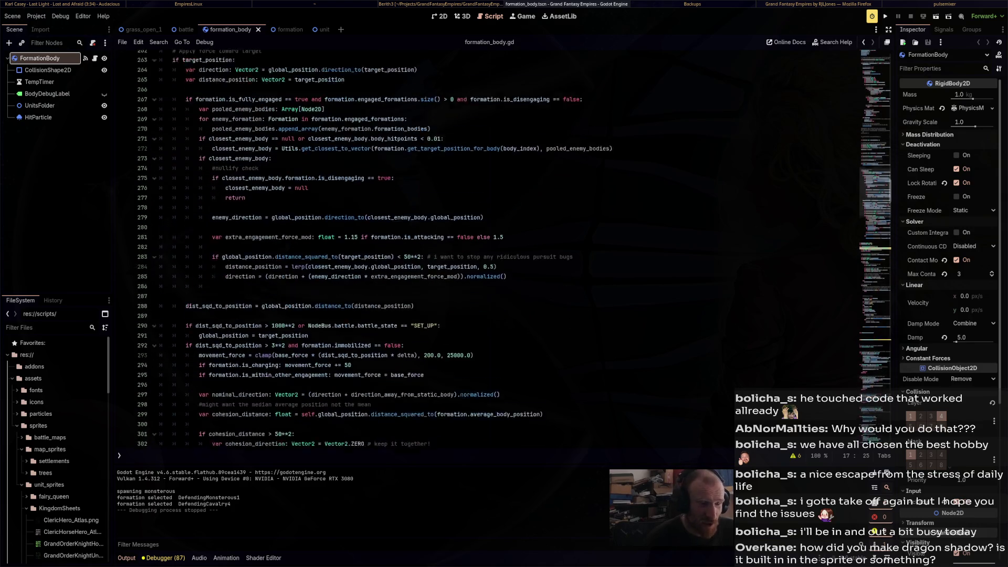
{"action": "scroll", "coordinate": [488, 247], "scroll_direction": "down", "scroll_amount": 1}
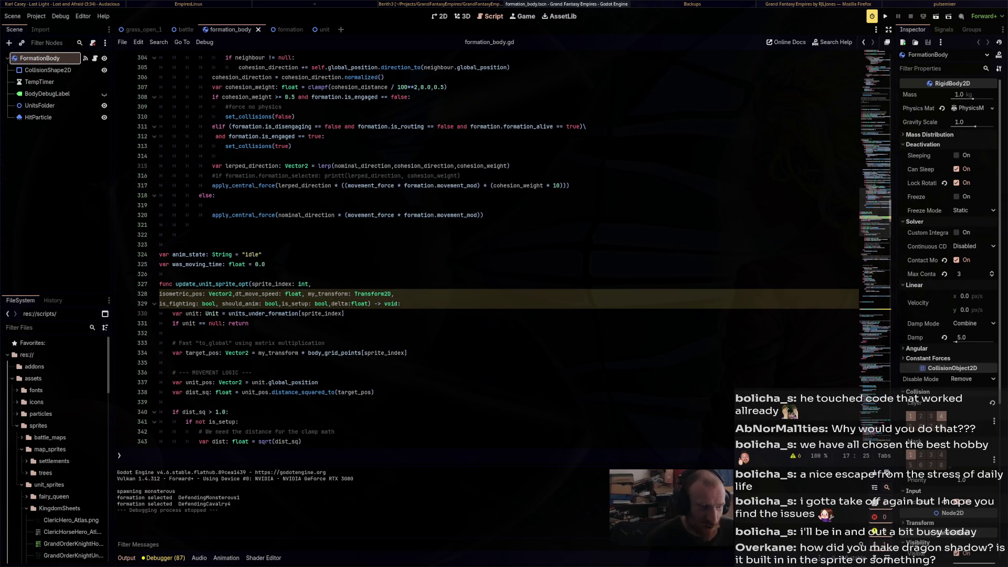
{"action": "scroll", "coordinate": [488, 247], "scroll_direction": "down", "scroll_amount": 5}
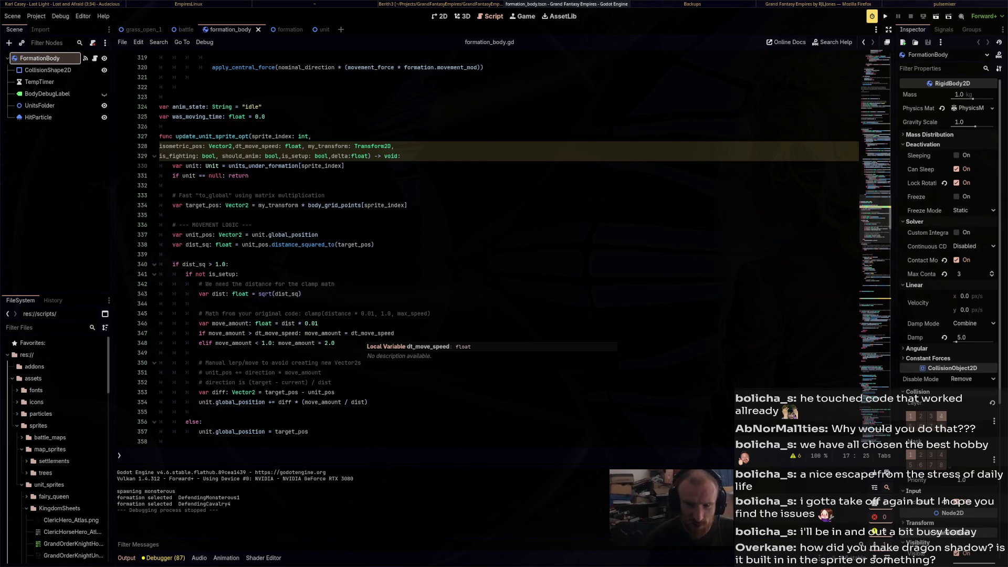
{"action": "scroll", "coordinate": [489, 247], "scroll_direction": "down", "scroll_amount": 10}
{"action": "scroll", "coordinate": [488, 247], "scroll_direction": "down", "scroll_amount": 20}
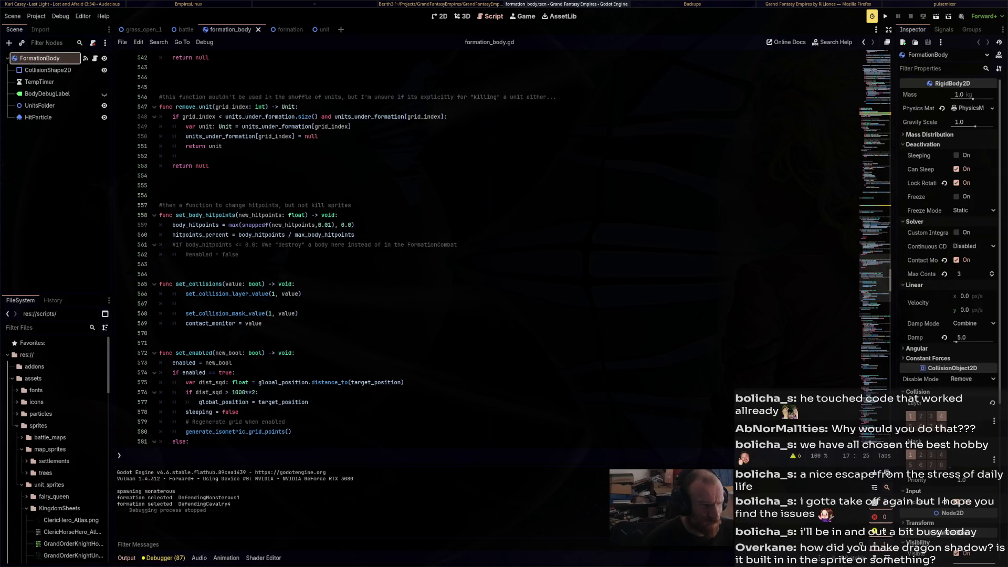
{"action": "scroll", "coordinate": [488, 247], "scroll_direction": "down", "scroll_amount": 3}
{"action": "scroll", "coordinate": [489, 246], "scroll_direction": "down", "scroll_amount": 4}
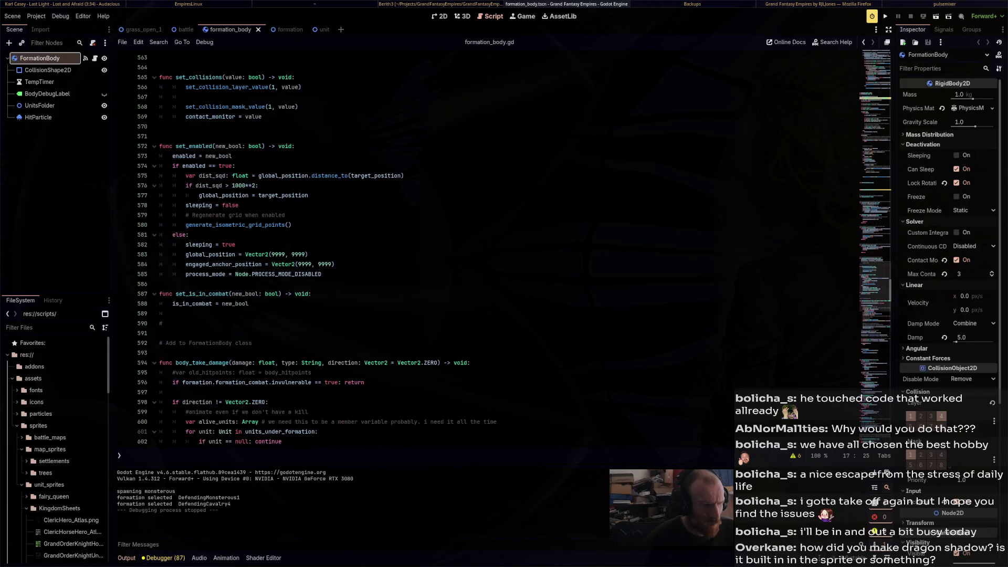
{"action": "scroll", "coordinate": [488, 247], "scroll_direction": "up", "scroll_amount": 12}
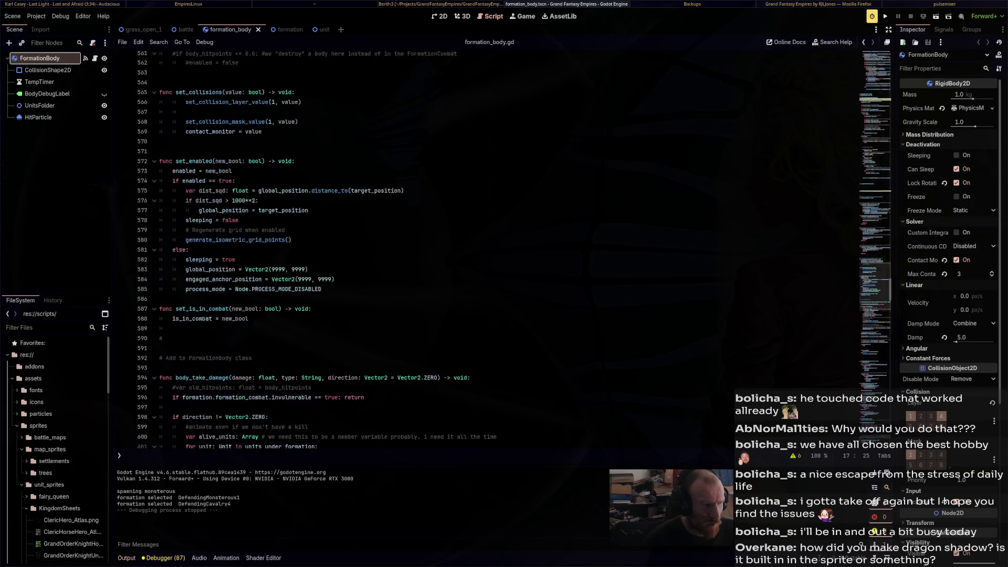
{"action": "scroll", "coordinate": [488, 247], "scroll_direction": "up", "scroll_amount": 14}
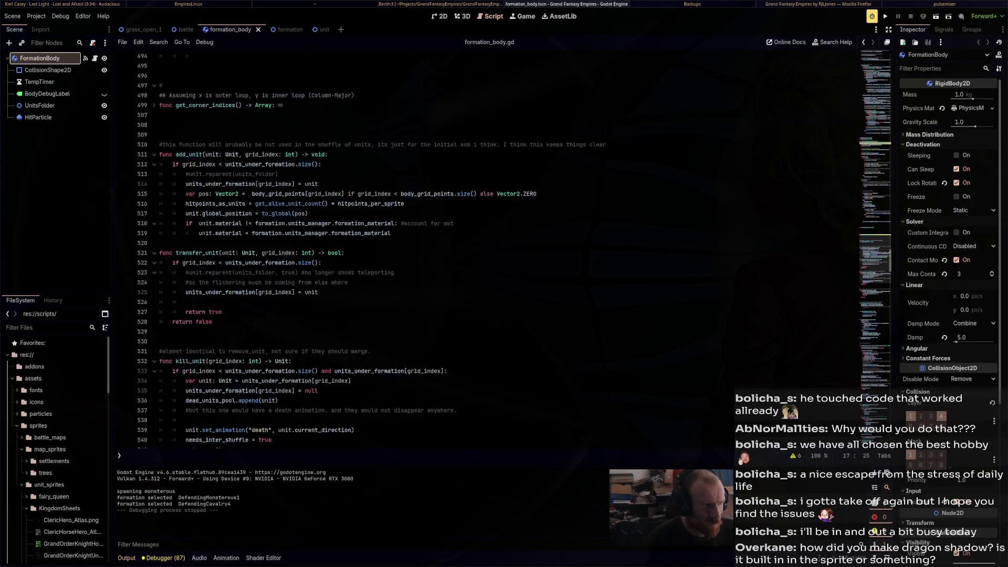
{"action": "scroll", "coordinate": [515, 250], "scroll_direction": "up", "scroll_amount": 11}
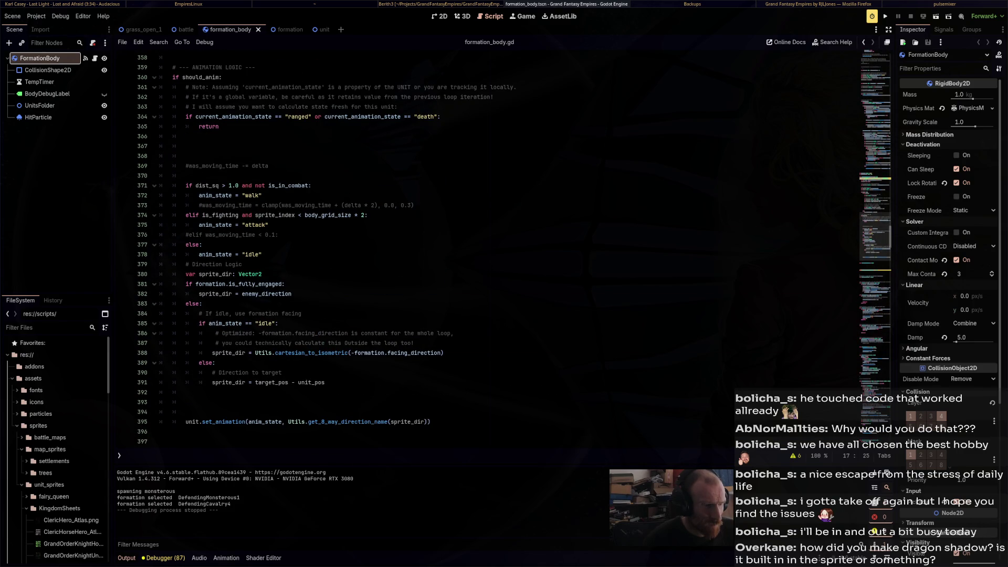
{"action": "scroll", "coordinate": [489, 246], "scroll_direction": "up", "scroll_amount": 13}
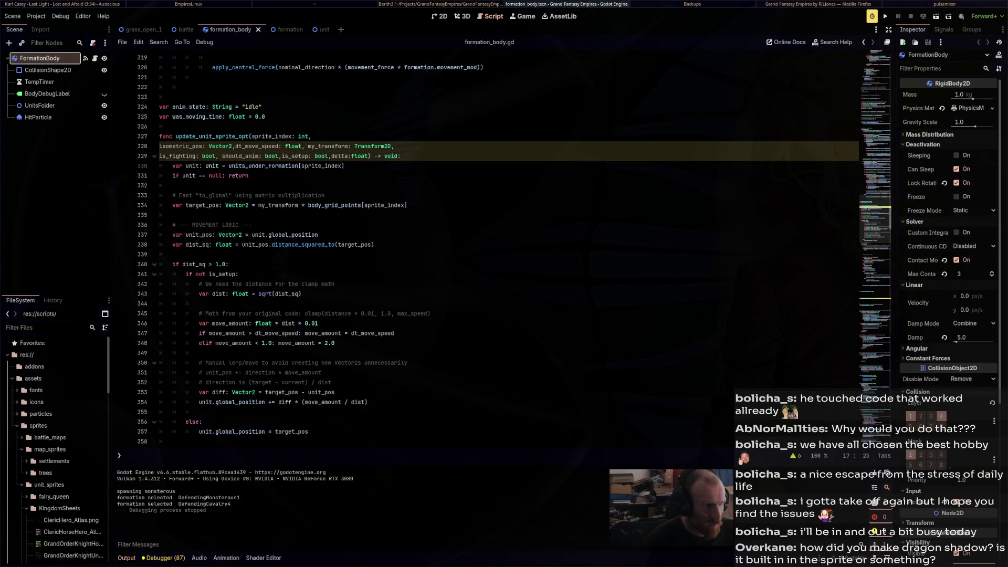
{"action": "scroll", "coordinate": [488, 247], "scroll_direction": "down", "scroll_amount": 3}
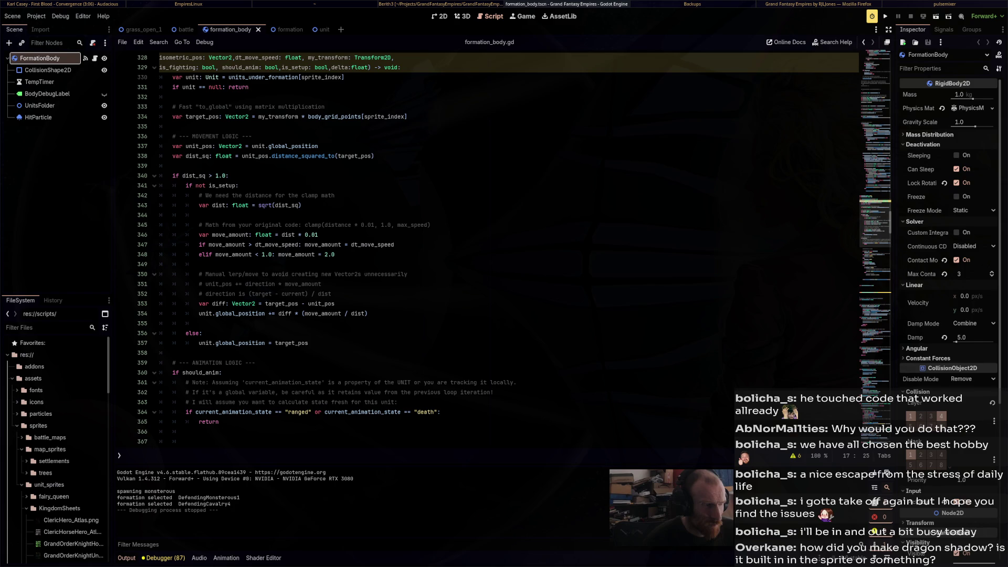
{"action": "left_click", "coordinate": [325, 254]}
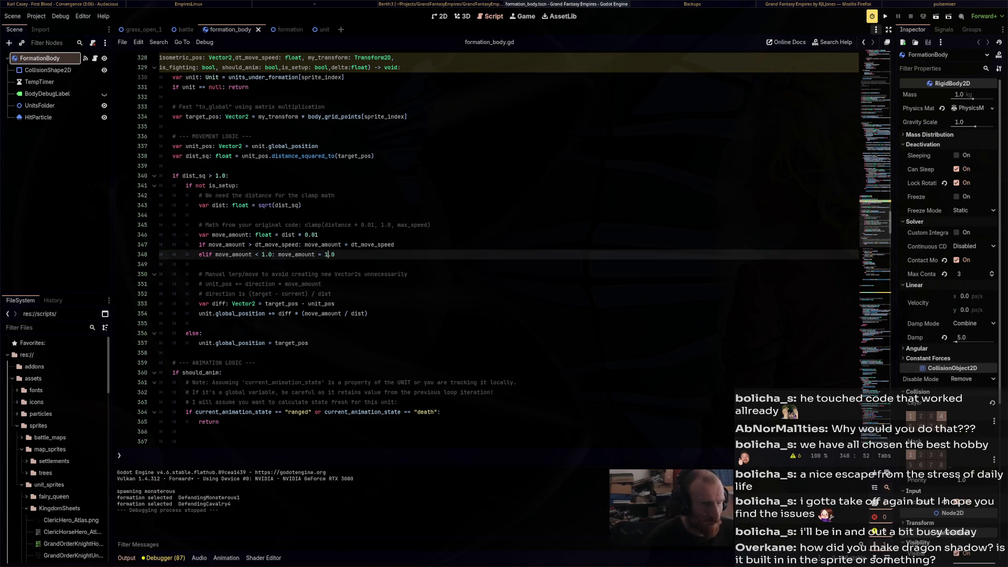
{"action": "key", "text": "F5"}
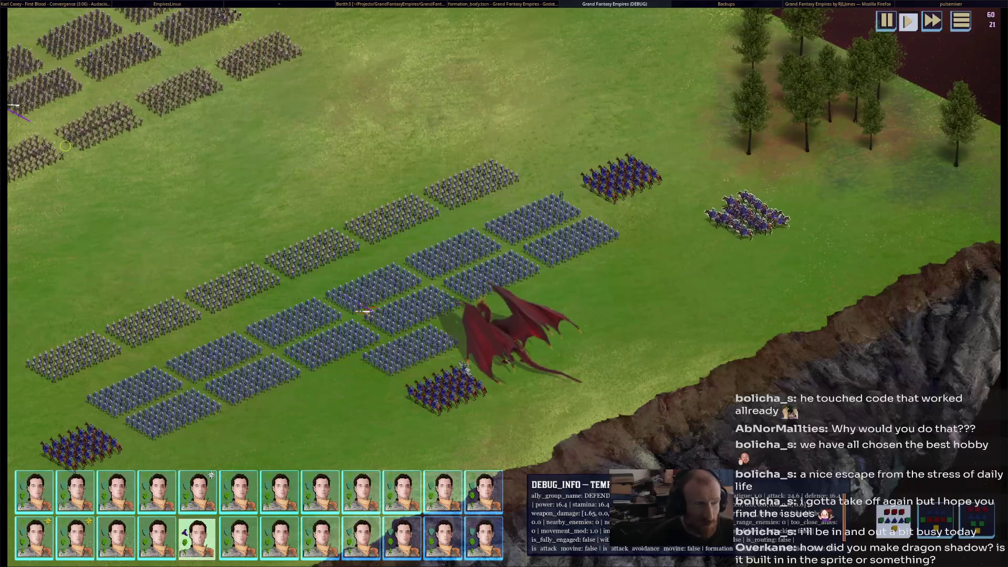
Stop the retest run with F8 once the battle has loaded and the formations have moved
{"action": "key", "text": "F8"}
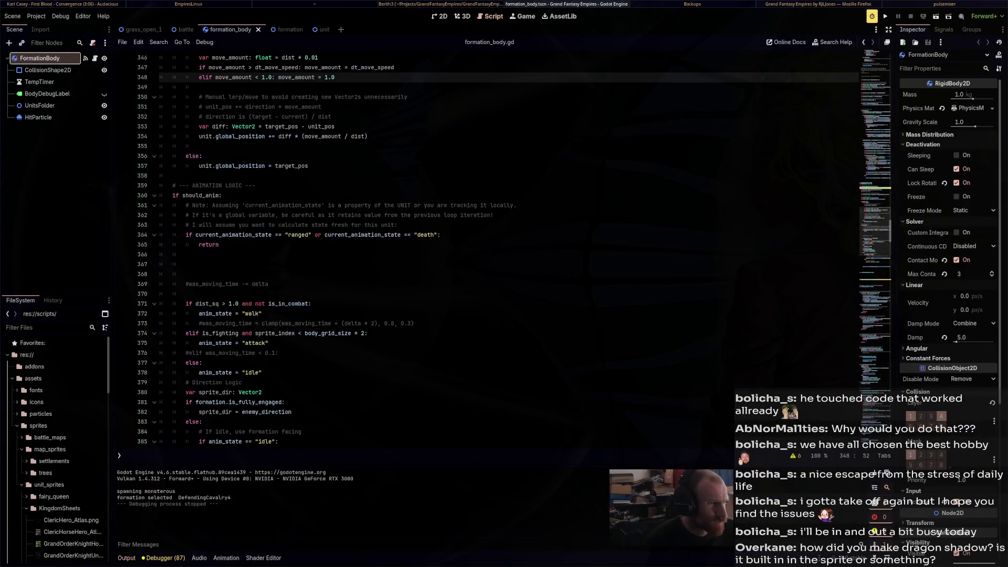
Remove the # from the was_moving_time lines 369–376 in the animation logic
{"action": "scroll", "coordinate": [515, 247], "scroll_direction": "down", "scroll_amount": 4}
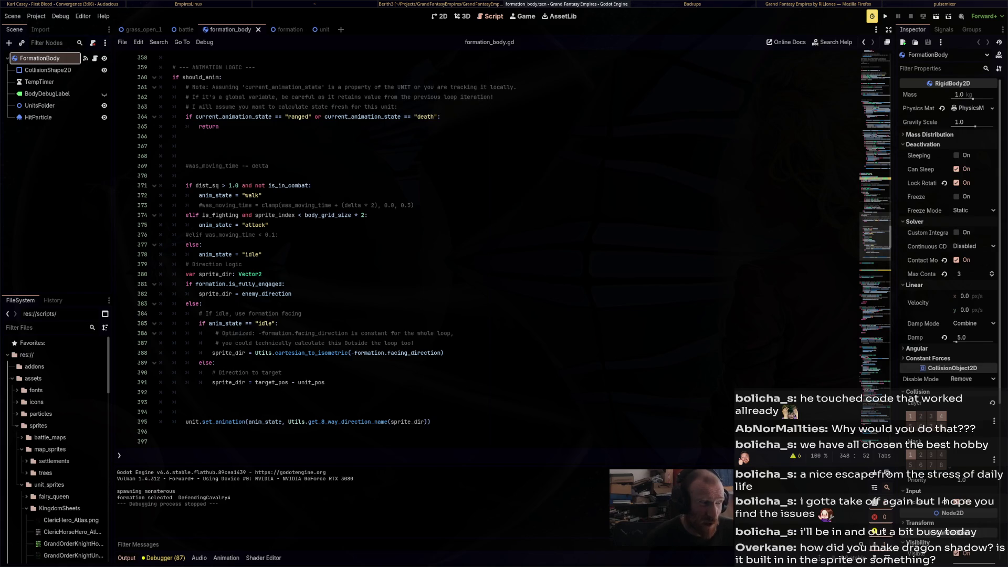
{"action": "left_click", "coordinate": [200, 205]}
{"action": "left_click", "coordinate": [186, 166]}
{"action": "key", "text": "Delete"}
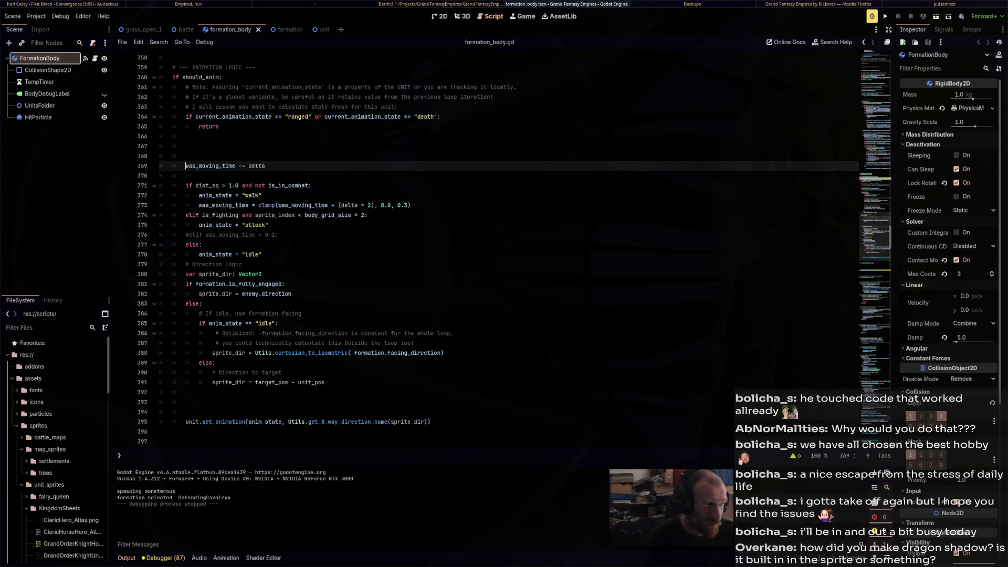
{"action": "left_click", "coordinate": [188, 235]}
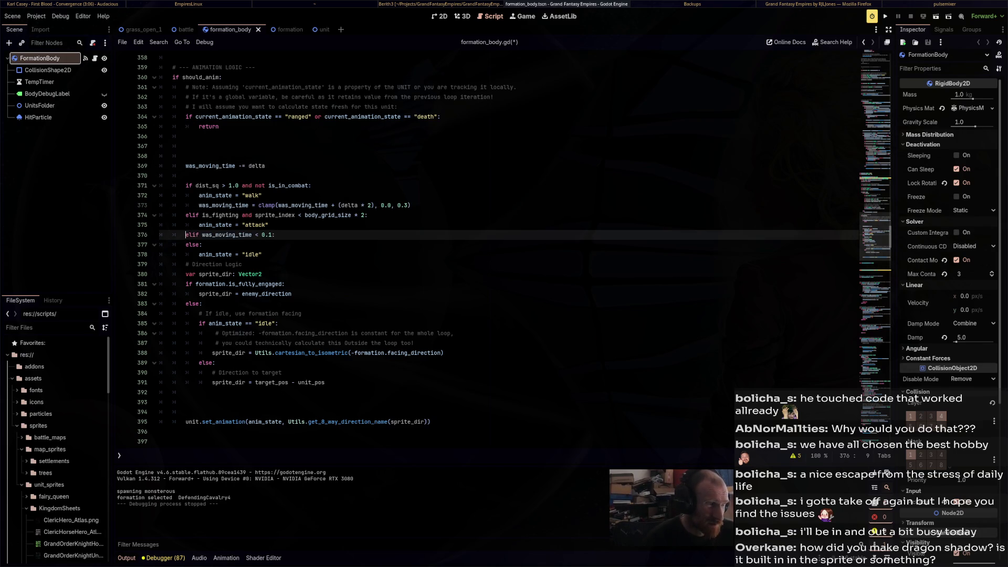
{"action": "left_click", "coordinate": [186, 244]}
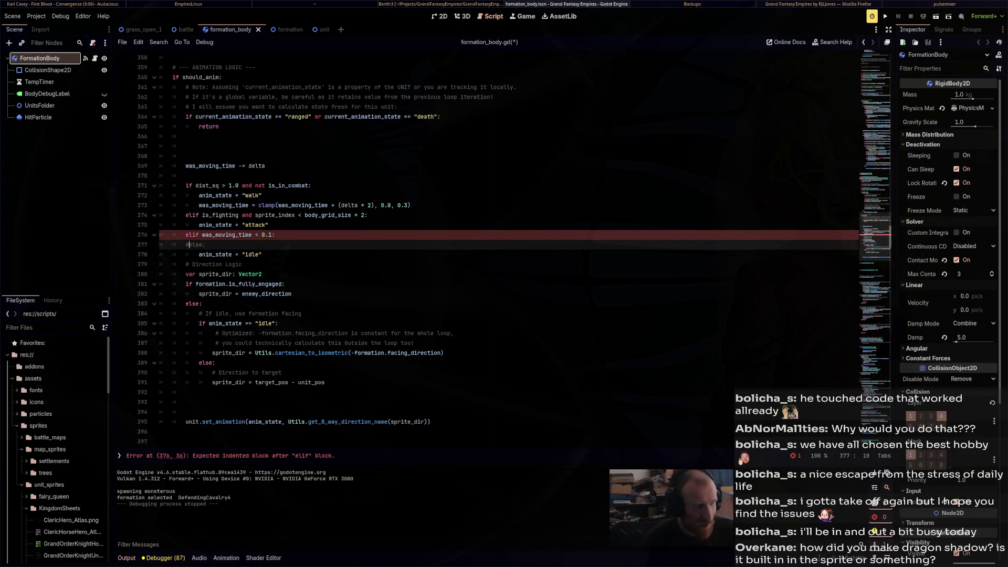
Save formation_body.gd and run the project again
{"action": "scroll", "coordinate": [489, 247], "scroll_direction": "up", "scroll_amount": 14}
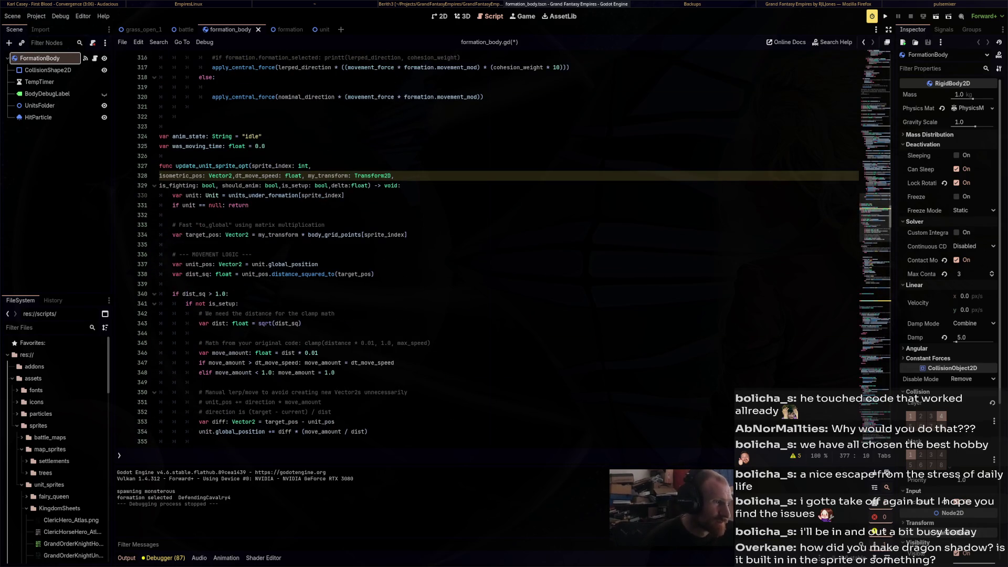
{"action": "scroll", "coordinate": [489, 247], "scroll_direction": "down", "scroll_amount": 8}
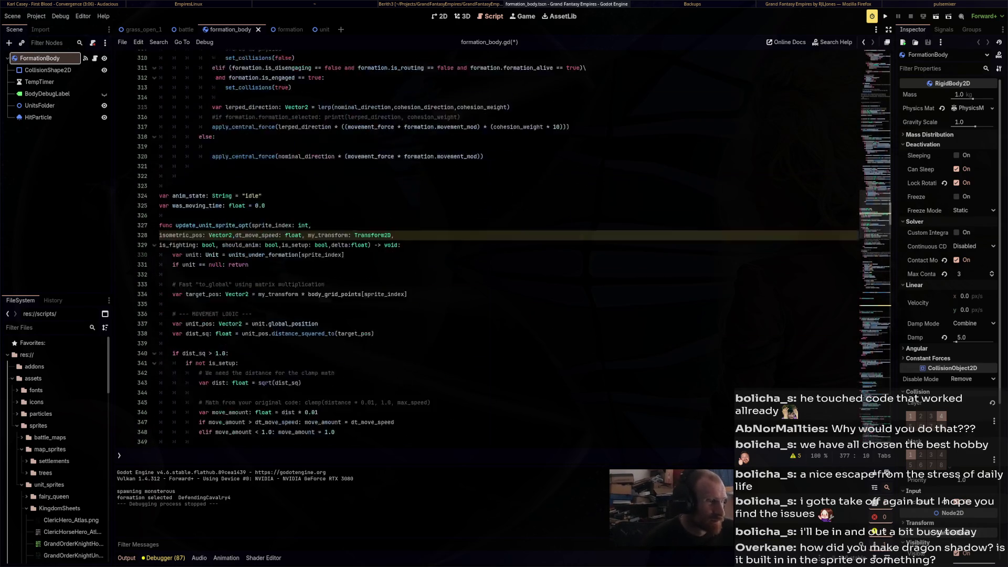
{"action": "key", "text": "ctrl+s"}
{"action": "scroll", "coordinate": [488, 246], "scroll_direction": "up", "scroll_amount": 16}
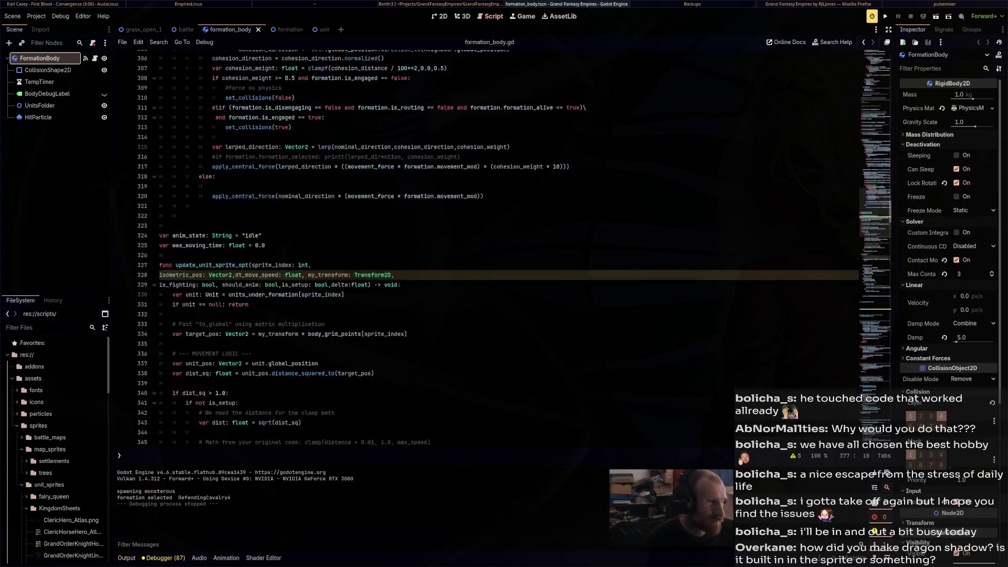
{"action": "left_click", "coordinate": [885, 17]}
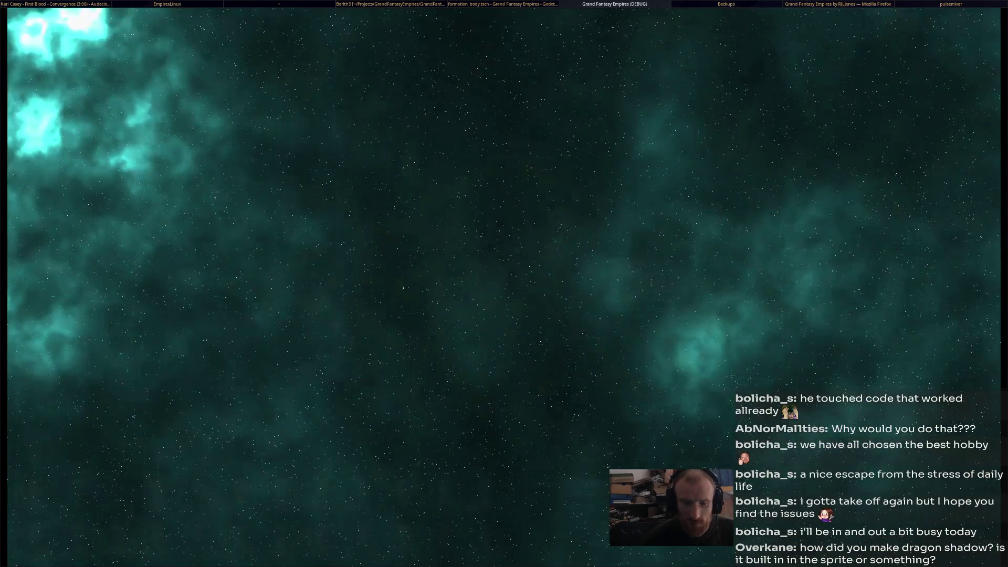
Select a cavalry unit to view its DEBUG_INFO panel, then stop the game with F8
{"action": "scroll", "coordinate": [621, 256], "scroll_direction": "down", "scroll_amount": 2}
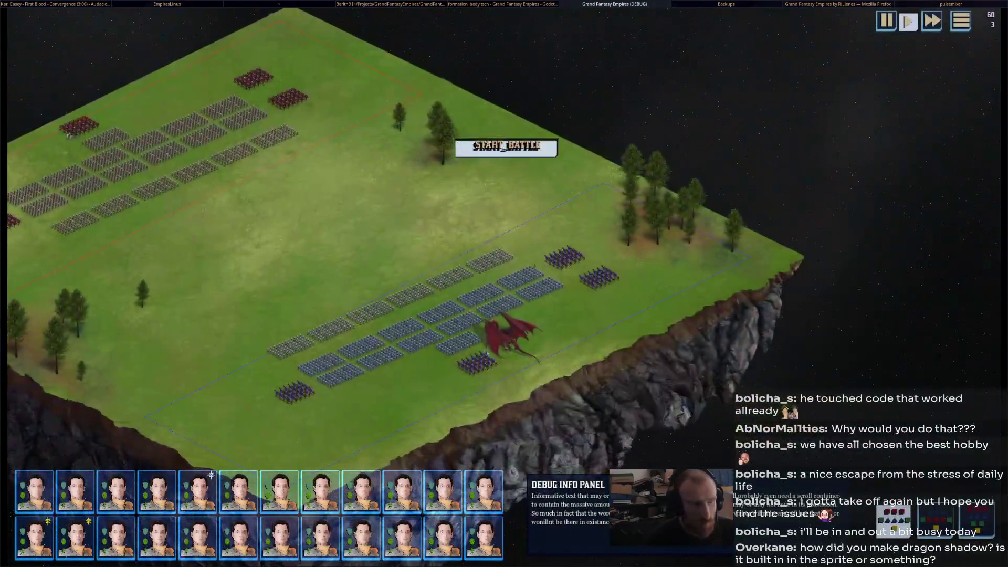
{"action": "scroll", "coordinate": [620, 257], "scroll_direction": "up", "scroll_amount": 5}
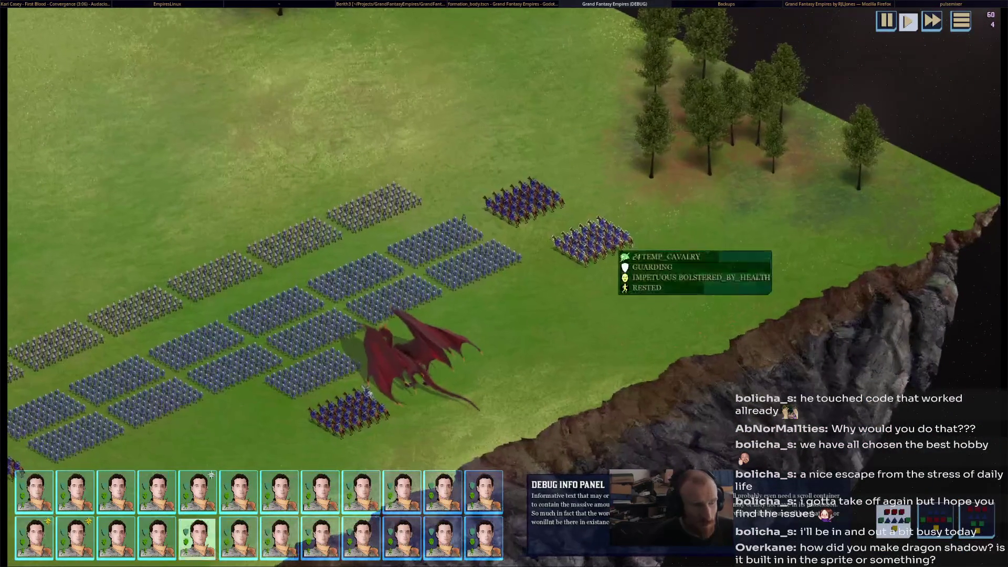
{"action": "left_click", "coordinate": [619, 253]}
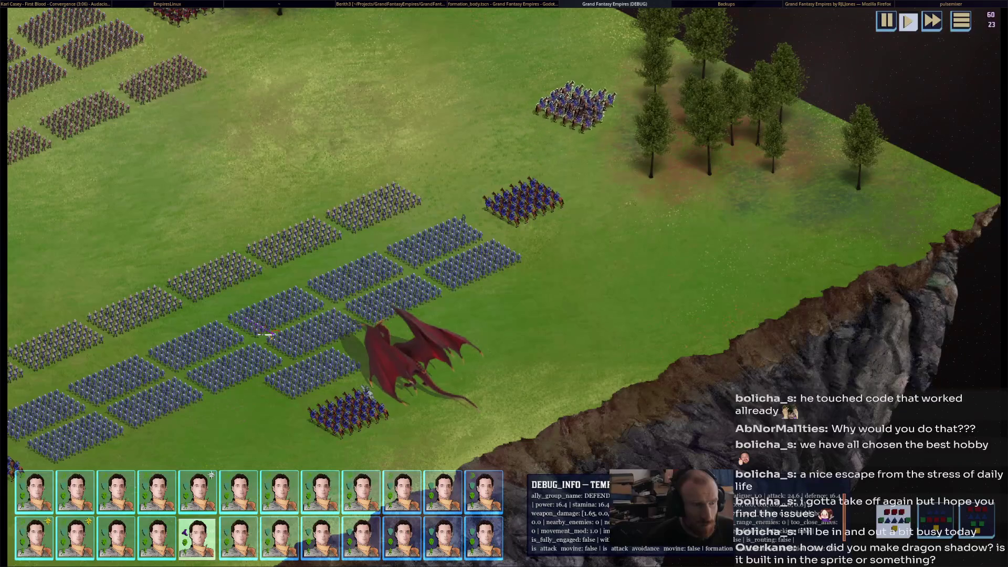
{"action": "key", "text": "F8"}
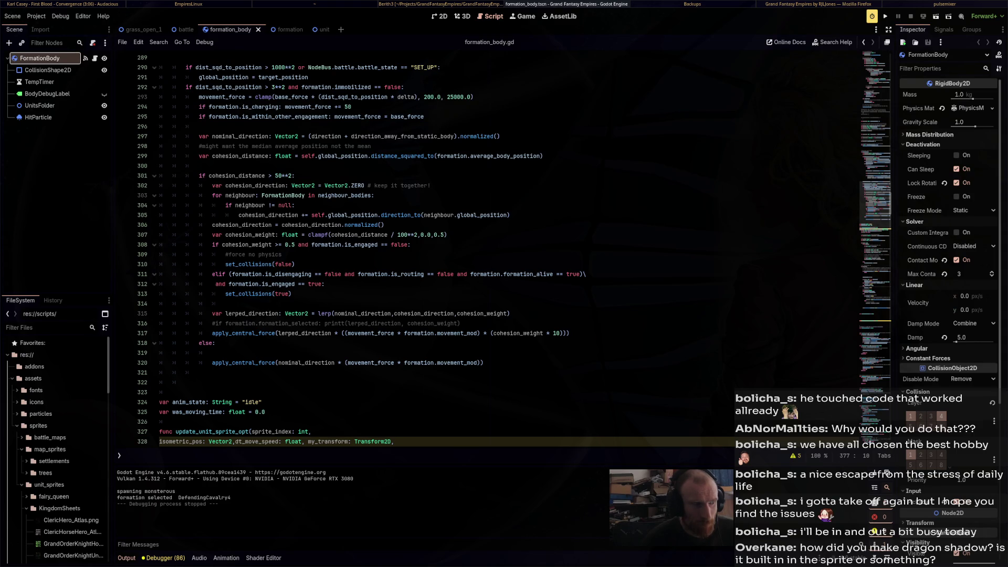
Try wrapping the dist_sq > 1.0 check on line 371 with an 'or moving' clause, then remove it
{"action": "scroll", "coordinate": [504, 247], "scroll_direction": "down", "scroll_amount": 10}
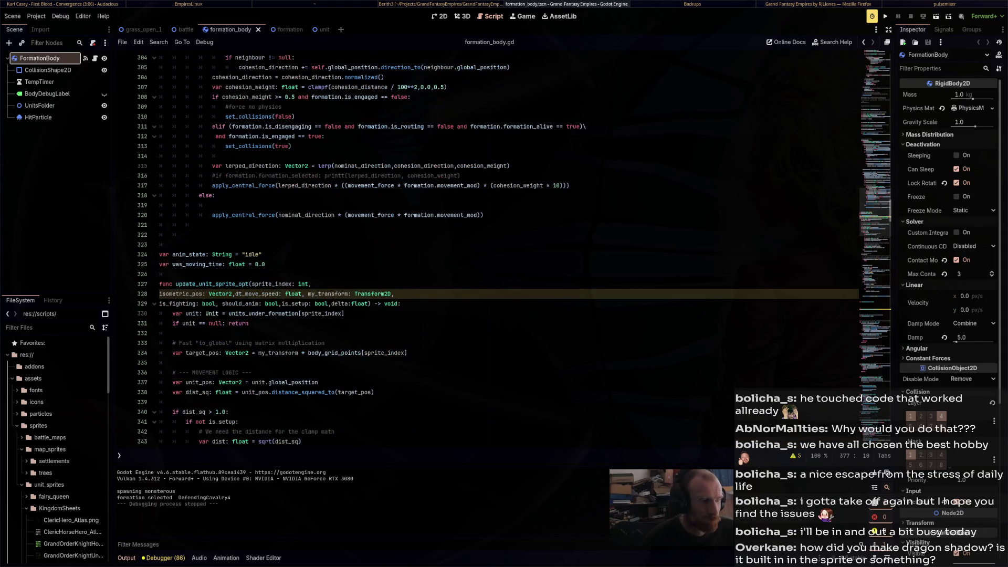
{"action": "scroll", "coordinate": [504, 247], "scroll_direction": "down", "scroll_amount": 4}
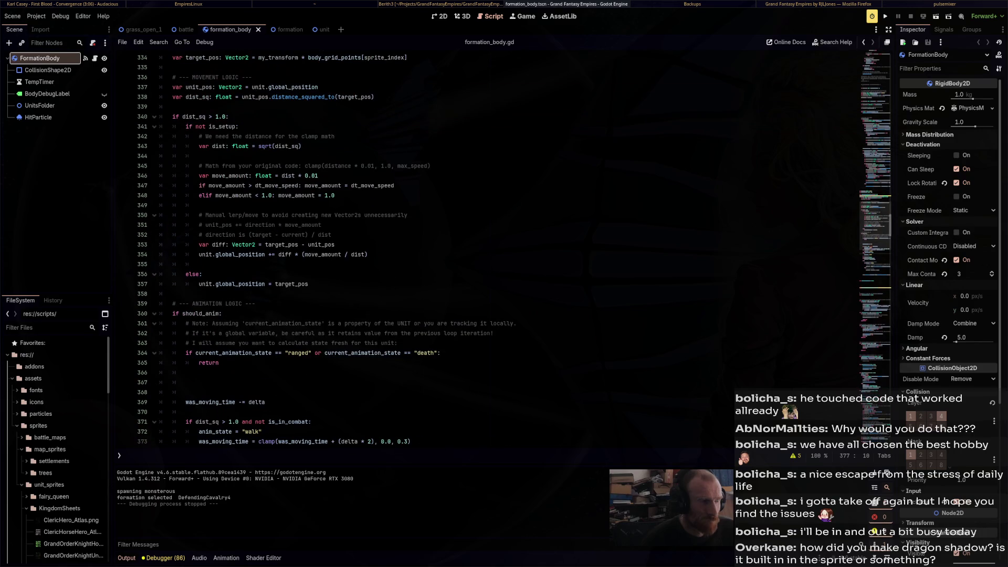
{"action": "scroll", "coordinate": [504, 247], "scroll_direction": "down", "scroll_amount": 6}
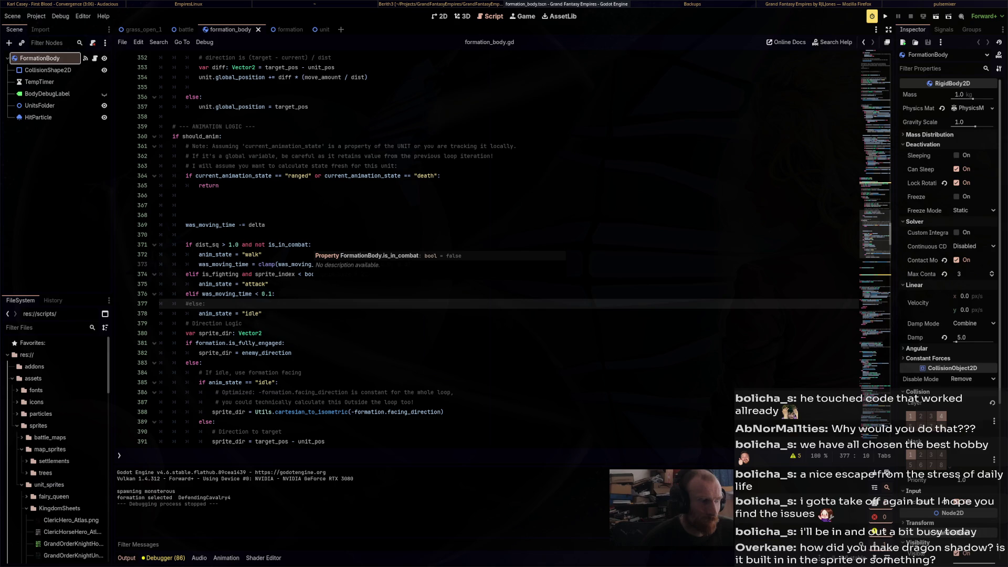
{"action": "left_click_drag", "start_coordinate": [239, 245], "coordinate": [199, 245]}
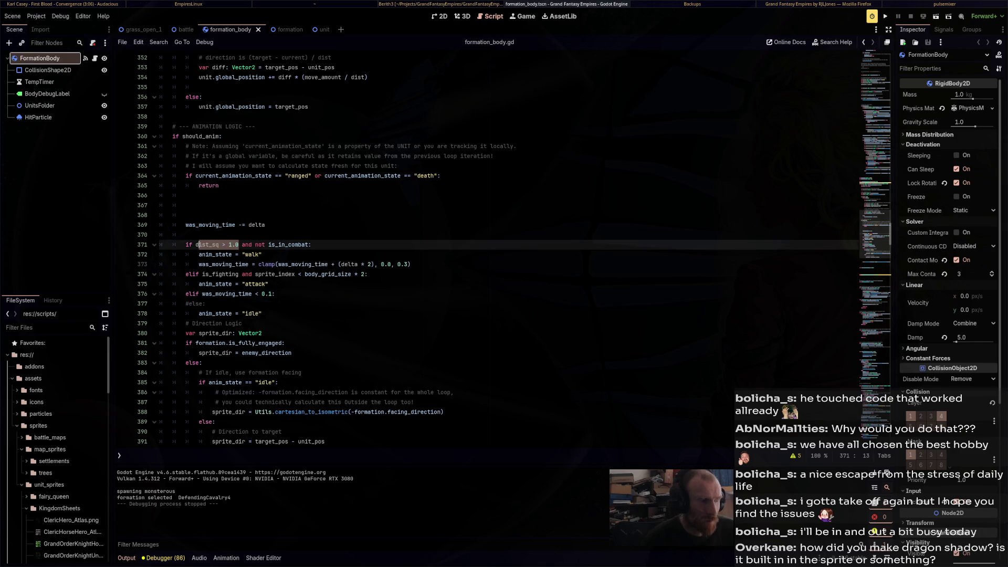
{"action": "type", "text": "("}
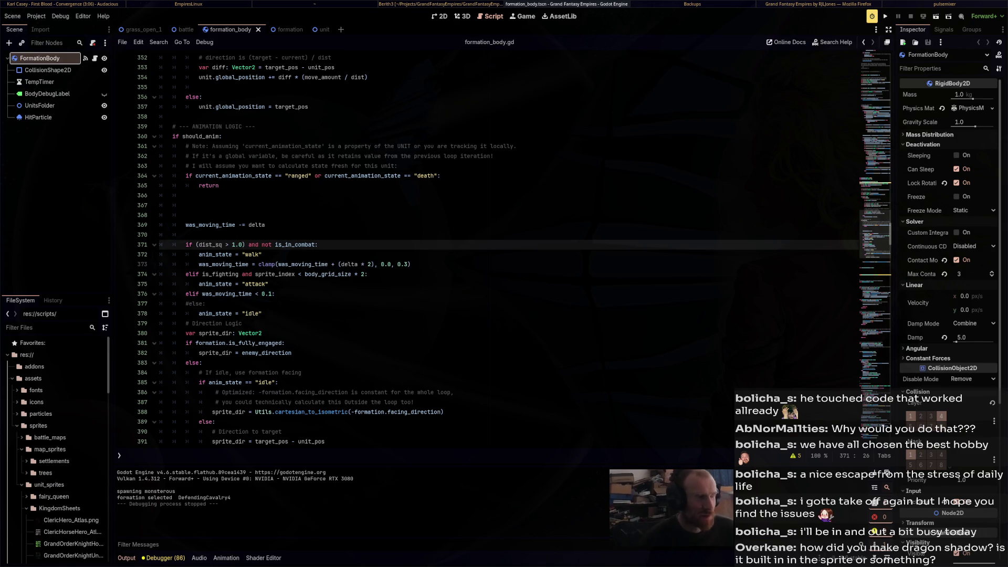
{"action": "type", "text": "or movin"}
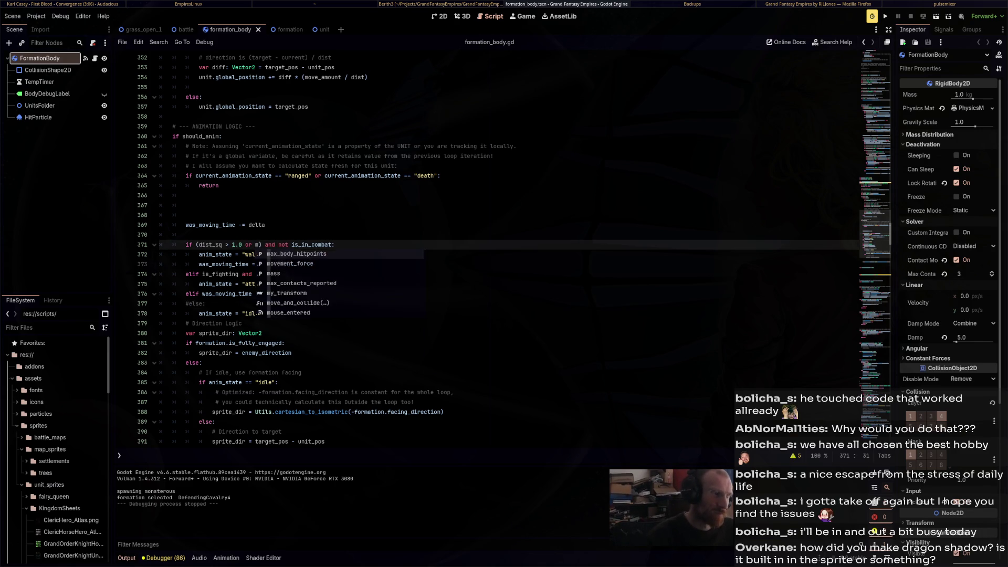
{"action": "type", "text": "g"}
{"action": "key", "text": "BackSpace"}
{"action": "key", "text": "BackSpace"}
{"action": "key", "text": "BackSpace"}
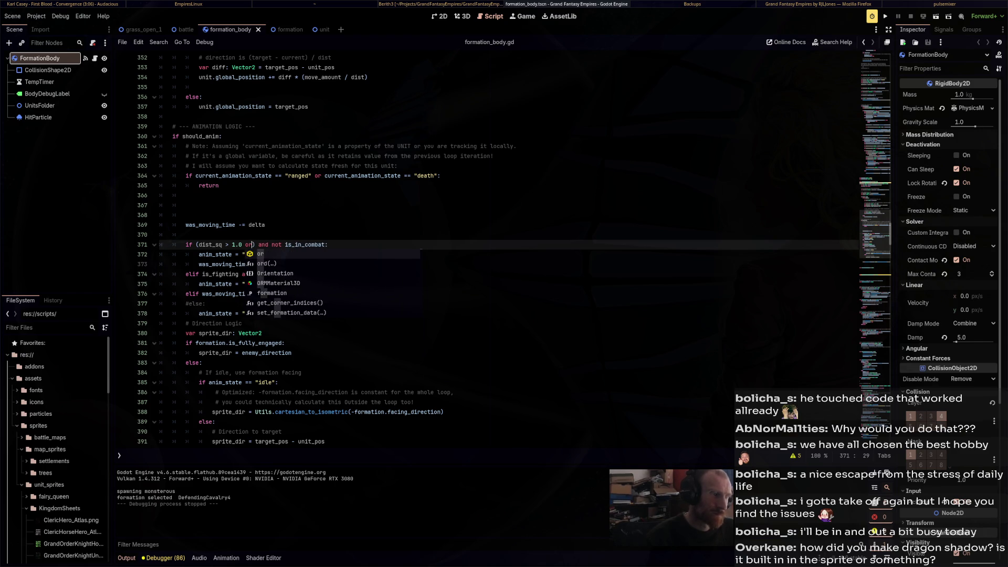
{"action": "key", "text": "BackSpace"}
{"action": "scroll", "coordinate": [488, 247], "scroll_direction": "up", "scroll_amount": 9}
{"action": "scroll", "coordinate": [488, 246], "scroll_direction": "up", "scroll_amount": 20}
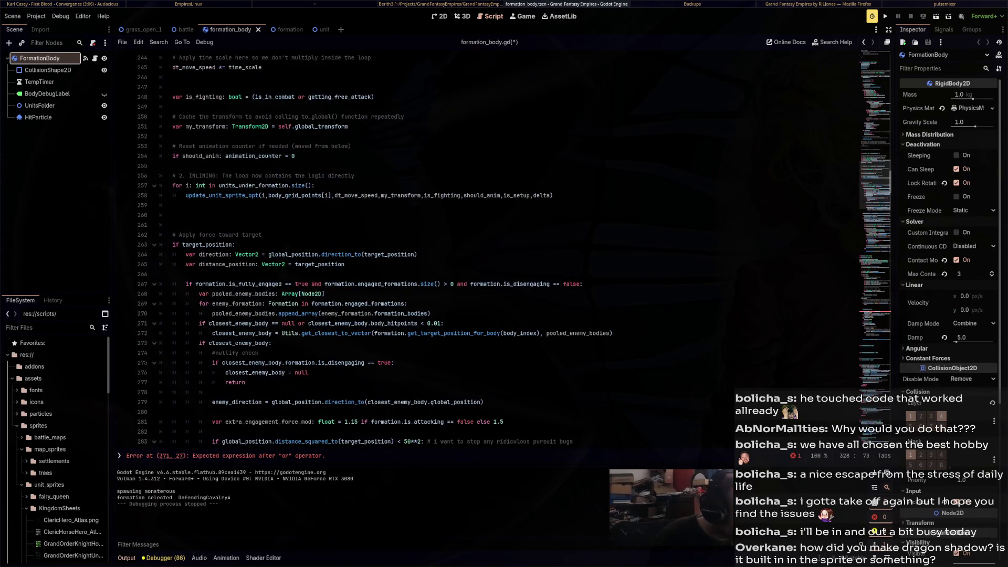
Review the target_position and distance_position code near line 263, then delete the stray 'or' on line 371
{"action": "left_click", "coordinate": [233, 244]}
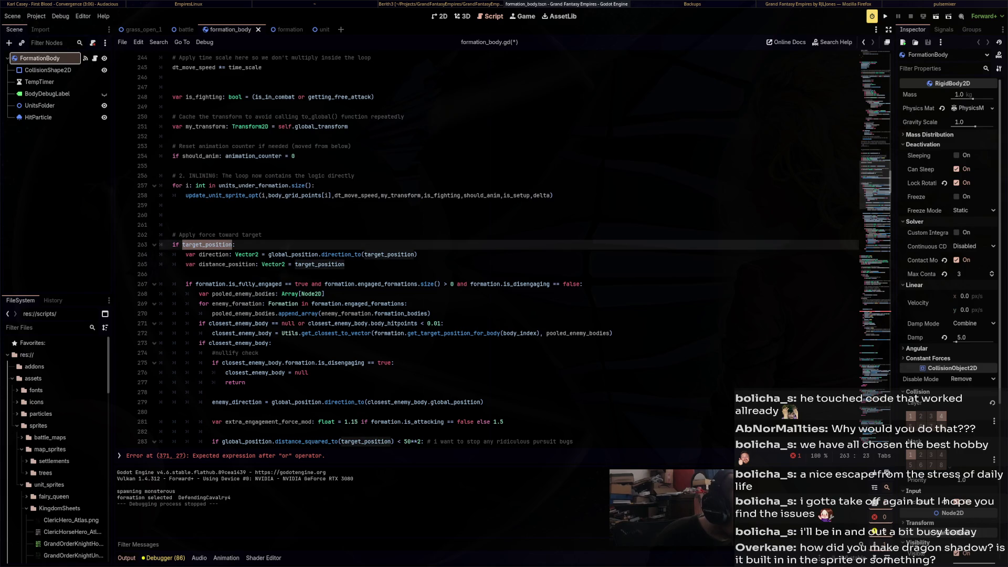
{"action": "left_click", "coordinate": [255, 264]}
{"action": "scroll", "coordinate": [255, 264], "scroll_direction": "down", "scroll_amount": 3}
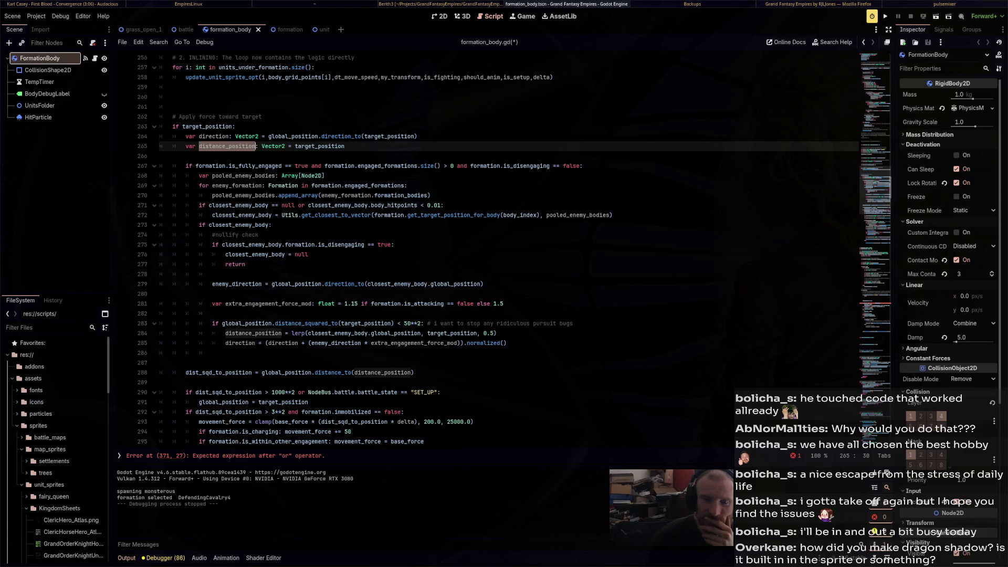
{"action": "scroll", "coordinate": [499, 250], "scroll_direction": "down", "scroll_amount": 15}
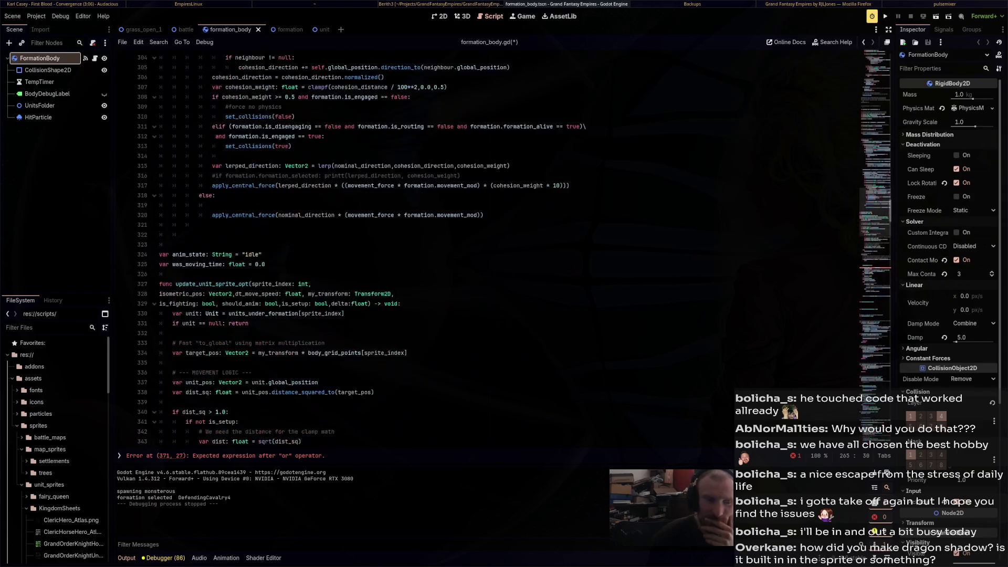
{"action": "scroll", "coordinate": [499, 250], "scroll_direction": "down", "scroll_amount": 4}
{"action": "scroll", "coordinate": [499, 249], "scroll_direction": "down", "scroll_amount": 6}
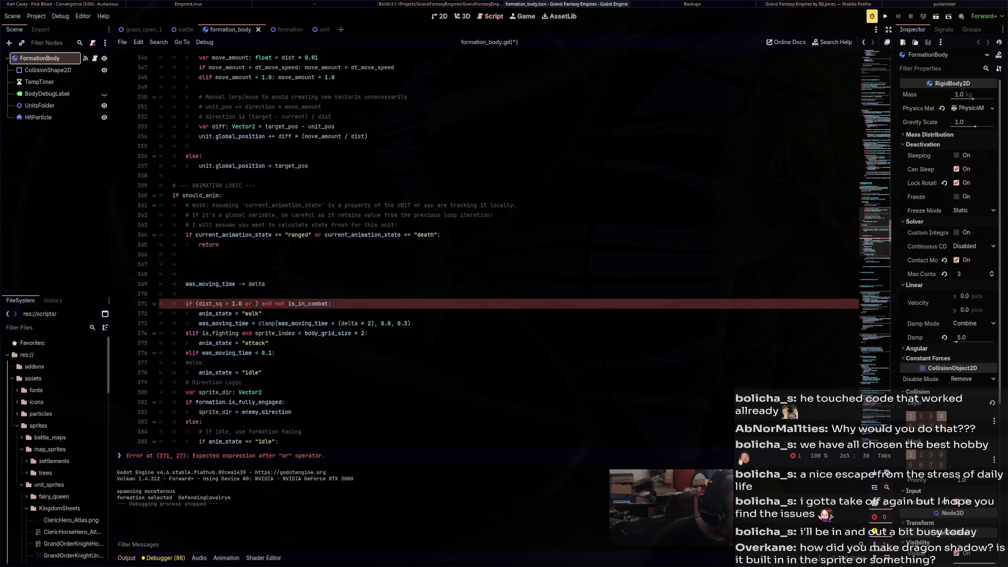
{"action": "left_click", "coordinate": [250, 304]}
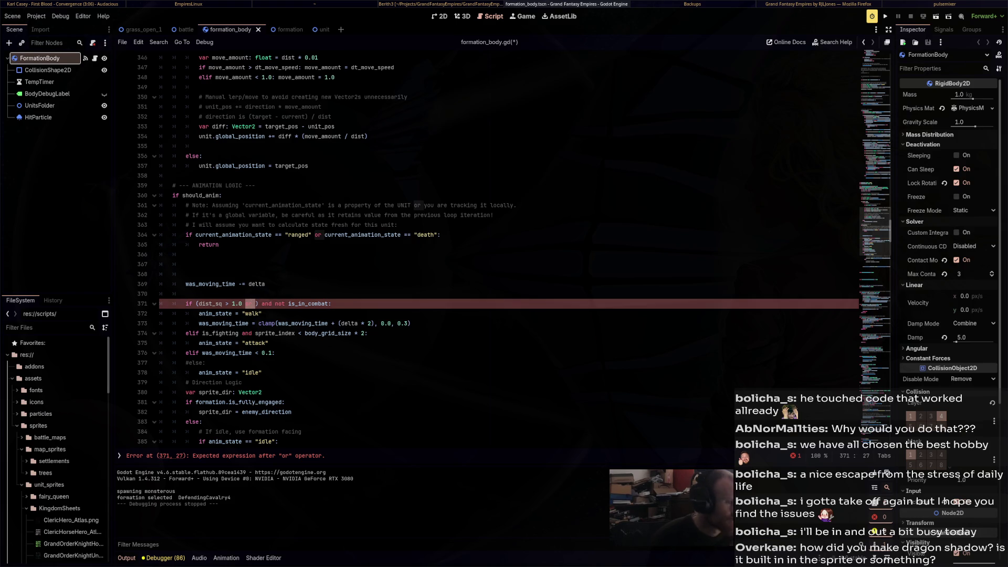
{"action": "key", "text": "Delete"}
{"action": "key", "text": "Delete"}
{"action": "key", "text": "BackSpace"}
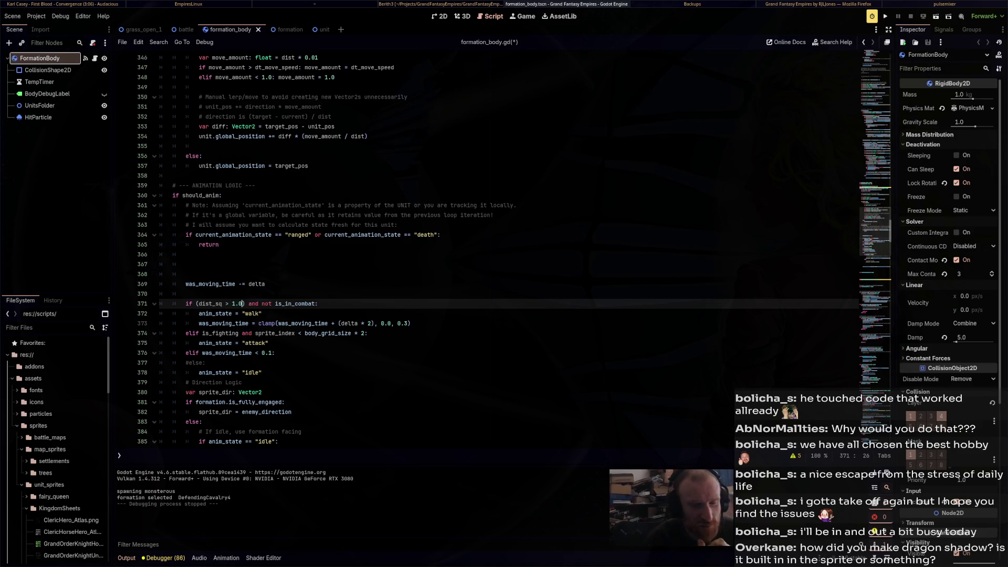
Paste line 229's frame-counter condition at line 236, indent the animation block under it, and save
{"action": "scroll", "coordinate": [489, 247], "scroll_direction": "up", "scroll_amount": 6}
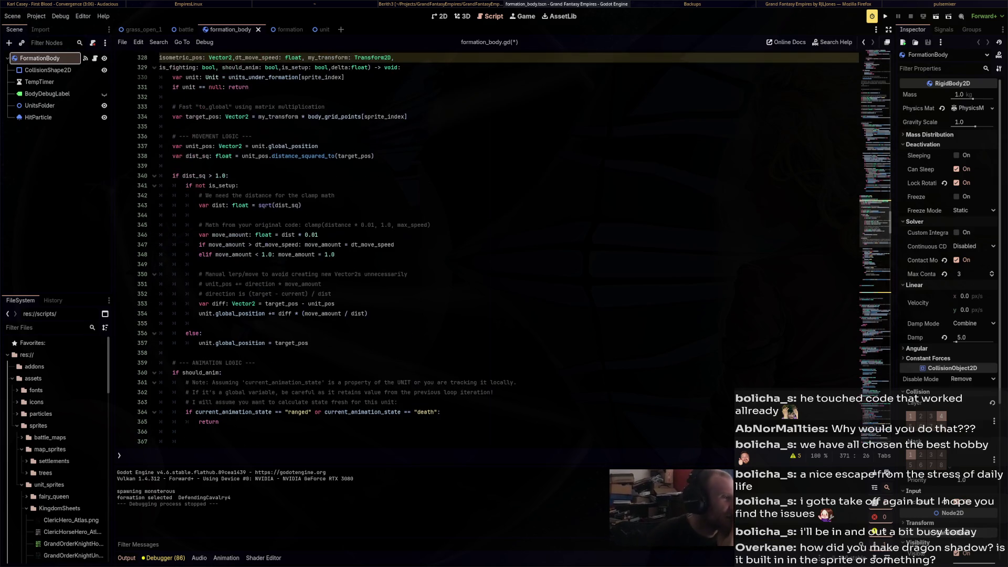
{"action": "scroll", "coordinate": [489, 246], "scroll_direction": "up", "scroll_amount": 15}
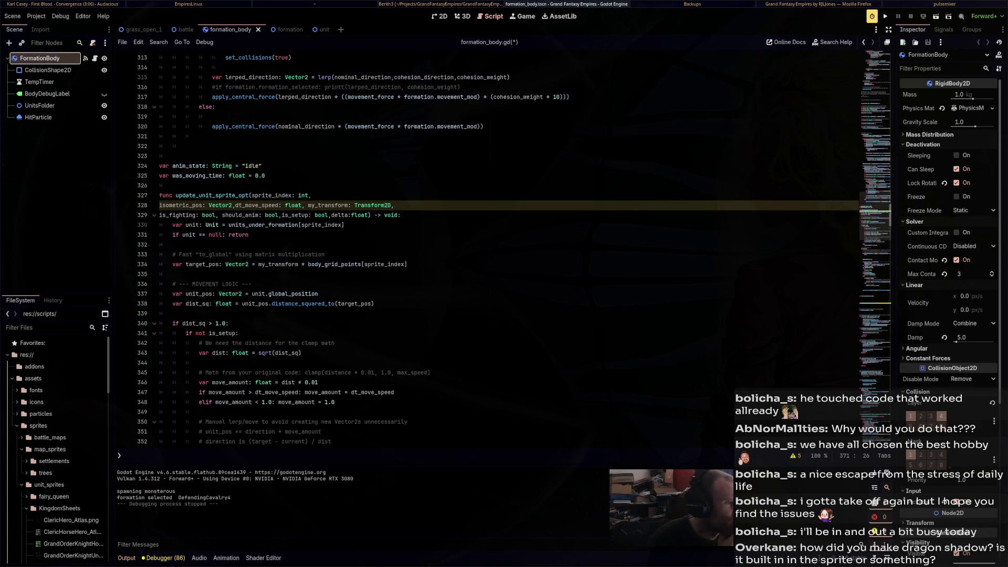
{"action": "scroll", "coordinate": [489, 247], "scroll_direction": "up", "scroll_amount": 19}
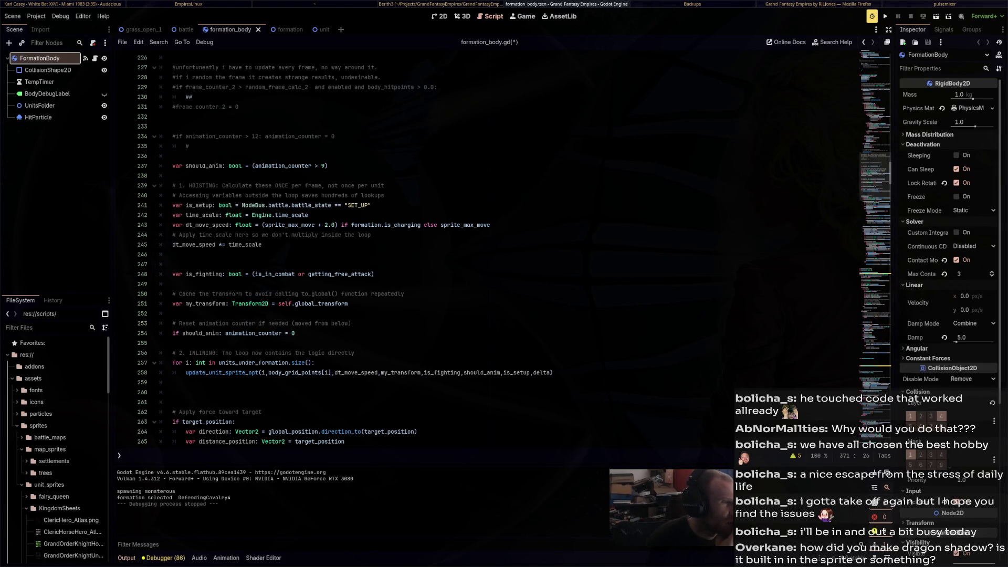
{"action": "mouse_move", "coordinate": [437, 88]}
{"action": "left_mouse_down"}
{"action": "mouse_move", "coordinate": [159, 87]}
{"action": "mouse_move", "coordinate": [173, 87]}
{"action": "left_mouse_up"}
{"action": "key", "text": "ctrl+c"}
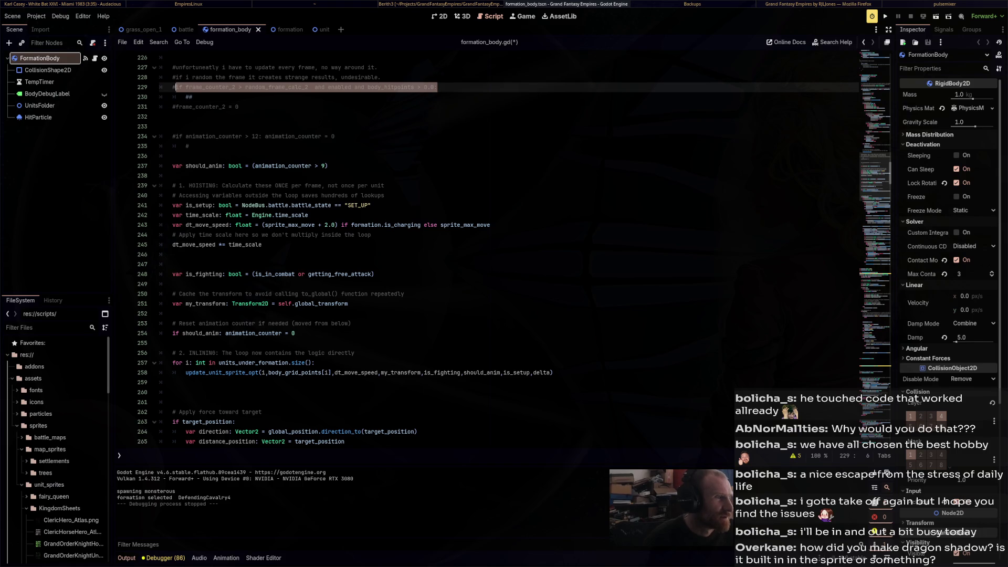
{"action": "left_click", "coordinate": [172, 176]}
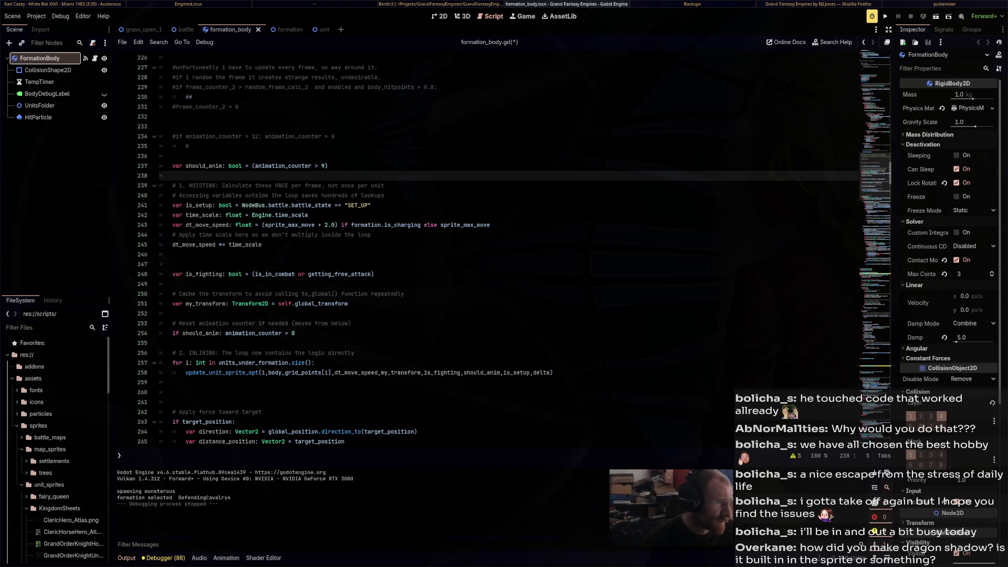
{"action": "left_click", "coordinate": [173, 156]}
{"action": "key", "text": "ctrl+v"}
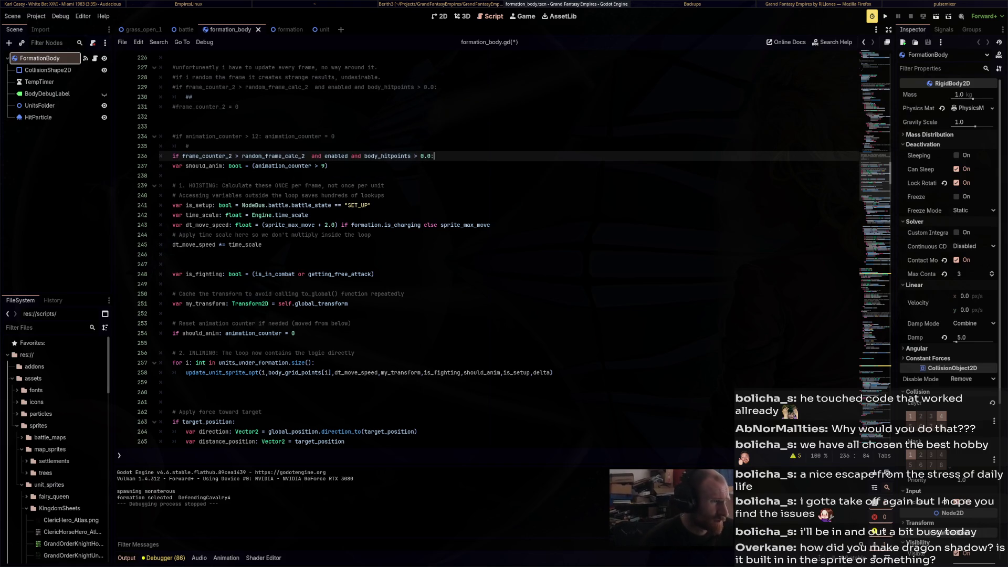
{"action": "left_click_drag", "start_coordinate": [172, 392], "coordinate": [172, 165]}
{"action": "key", "text": "Tab"}
{"action": "left_click", "coordinate": [385, 205]}
{"action": "key", "text": "ctrl+s"}
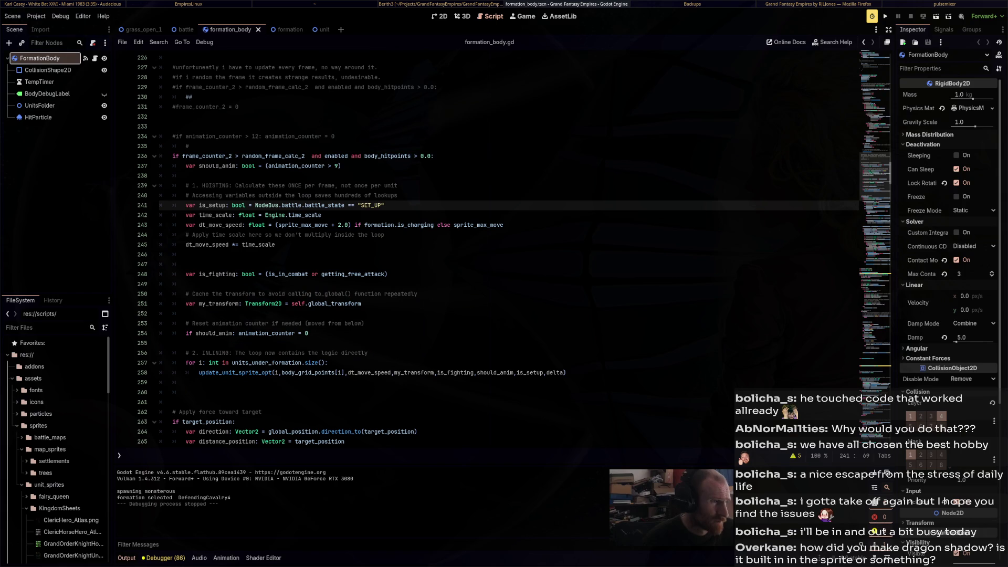
Add a frame_counter_2 reset line inside the new condition and run the game
{"action": "left_click", "coordinate": [434, 156]}
{"action": "key", "text": "Return"}
{"action": "type", "text": "frame"}
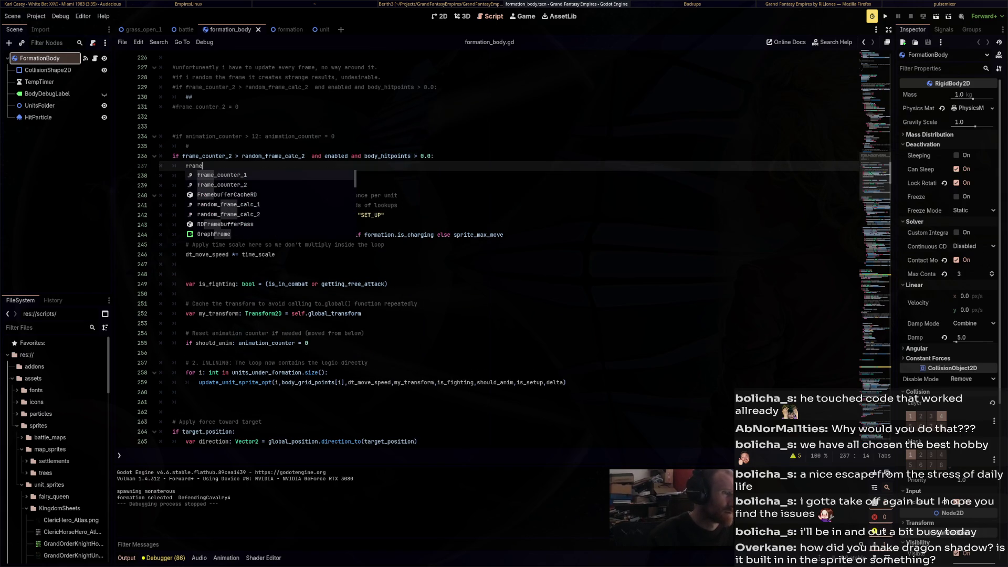
{"action": "key", "text": "Down"}
{"action": "key", "text": "Return"}
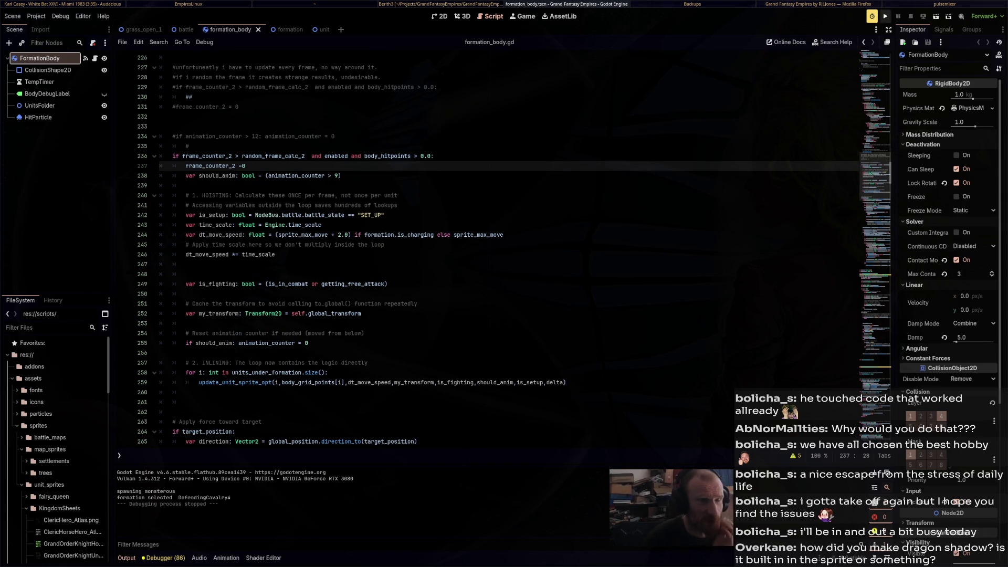
{"action": "key", "text": "F5"}
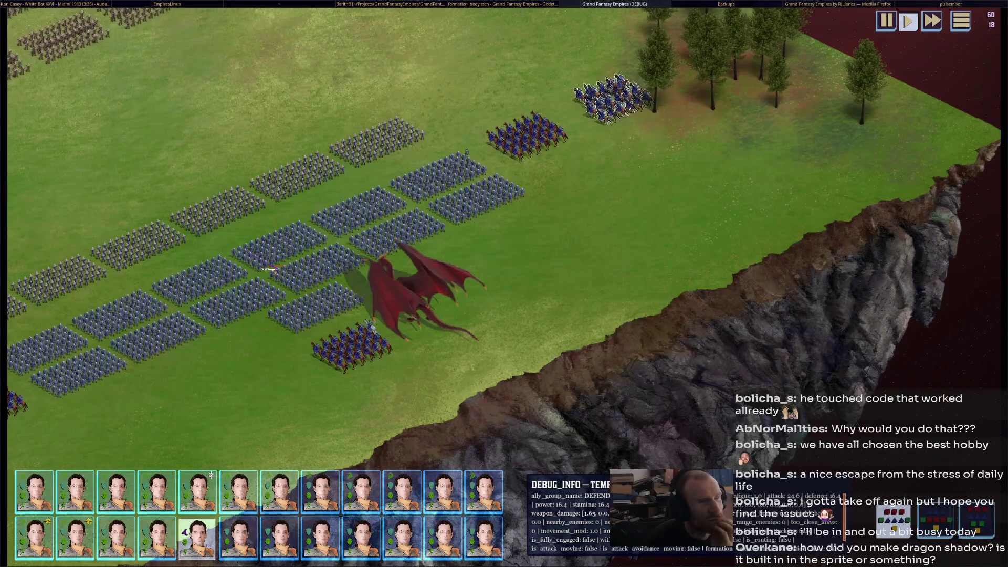
Pan the camera across the battlefield toward the enemy lines, then stop the game
{"action": "key", "text": "Up"}
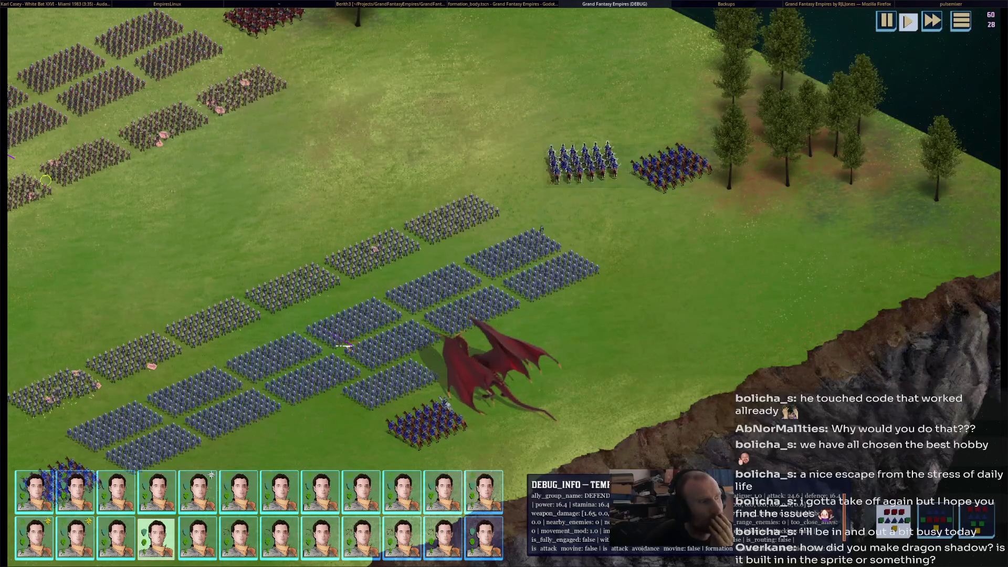
{"action": "key", "text": "Up"}
{"action": "key", "text": "Left"}
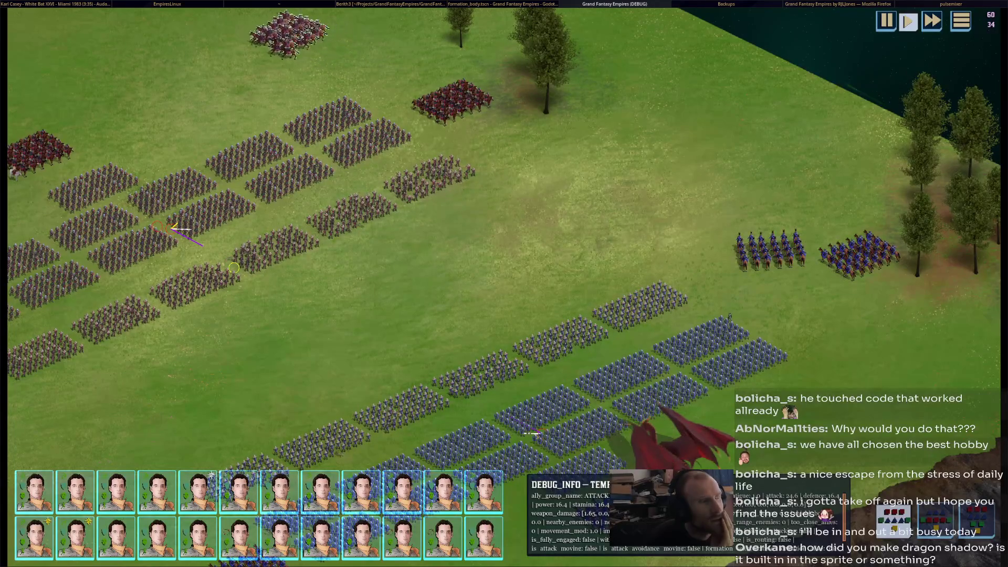
{"action": "key", "text": "F8"}
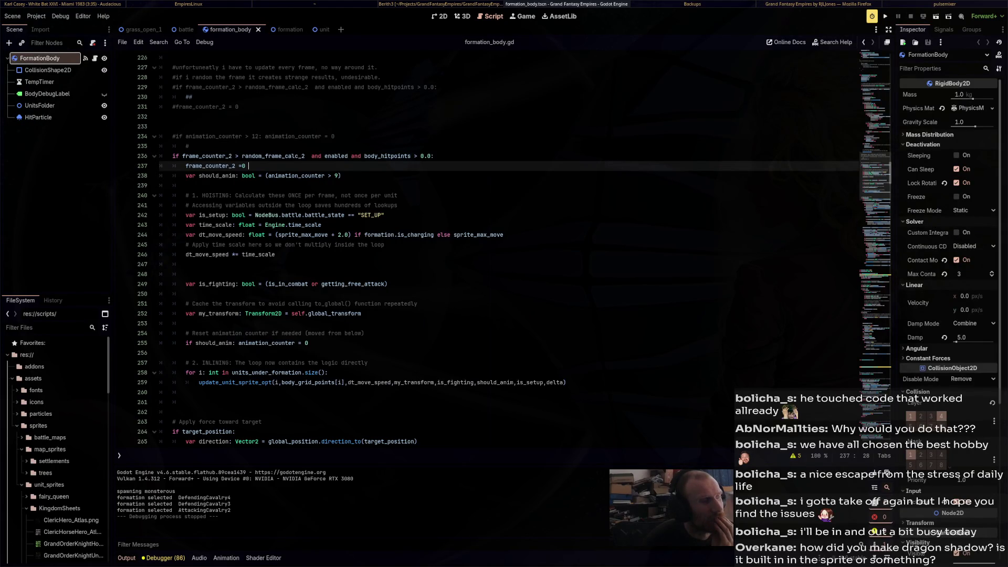
Locate the target_pos - unit_pos sprite direction expression on line 392 near the set_animation call
{"action": "scroll", "coordinate": [504, 249], "scroll_direction": "down", "scroll_amount": 10}
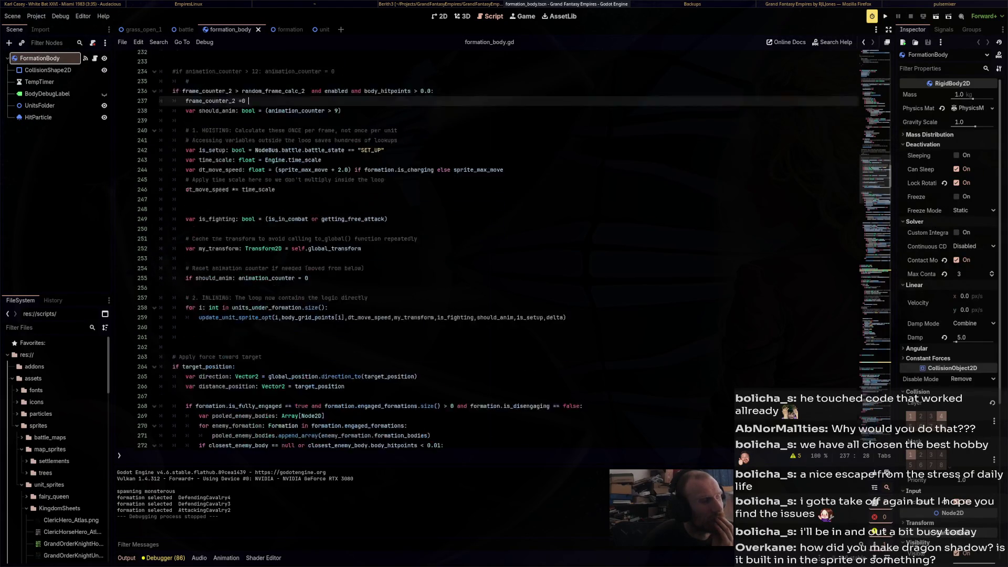
{"action": "scroll", "coordinate": [504, 250], "scroll_direction": "down", "scroll_amount": 19}
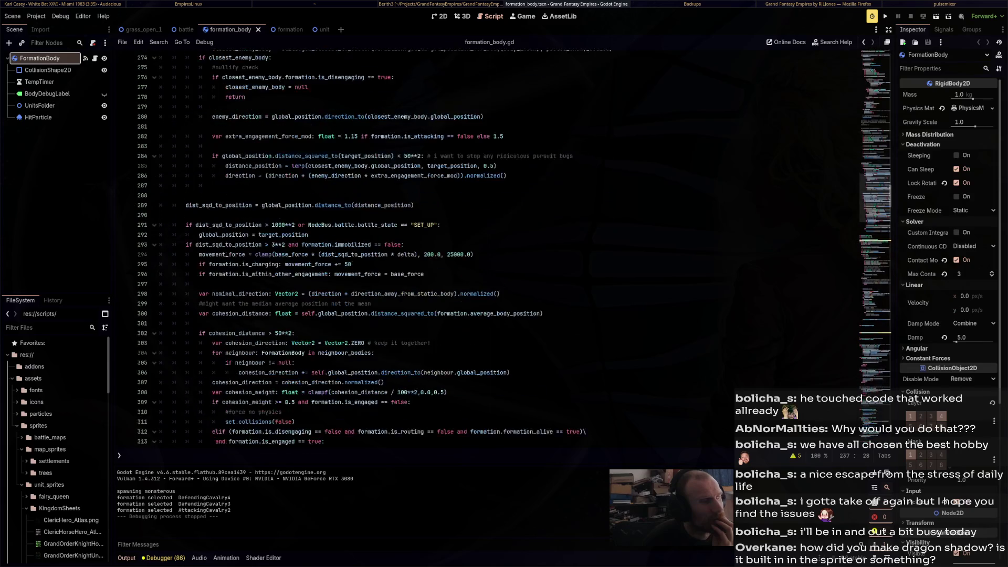
{"action": "scroll", "coordinate": [504, 250], "scroll_direction": "down", "scroll_amount": 5}
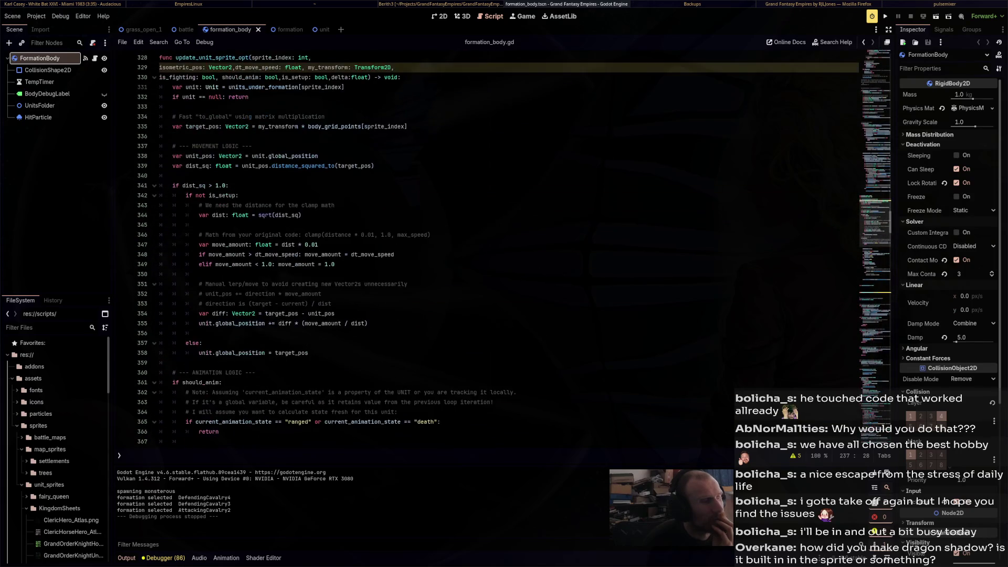
{"action": "scroll", "coordinate": [504, 250], "scroll_direction": "down", "scroll_amount": 4}
{"action": "scroll", "coordinate": [504, 249], "scroll_direction": "down", "scroll_amount": 8}
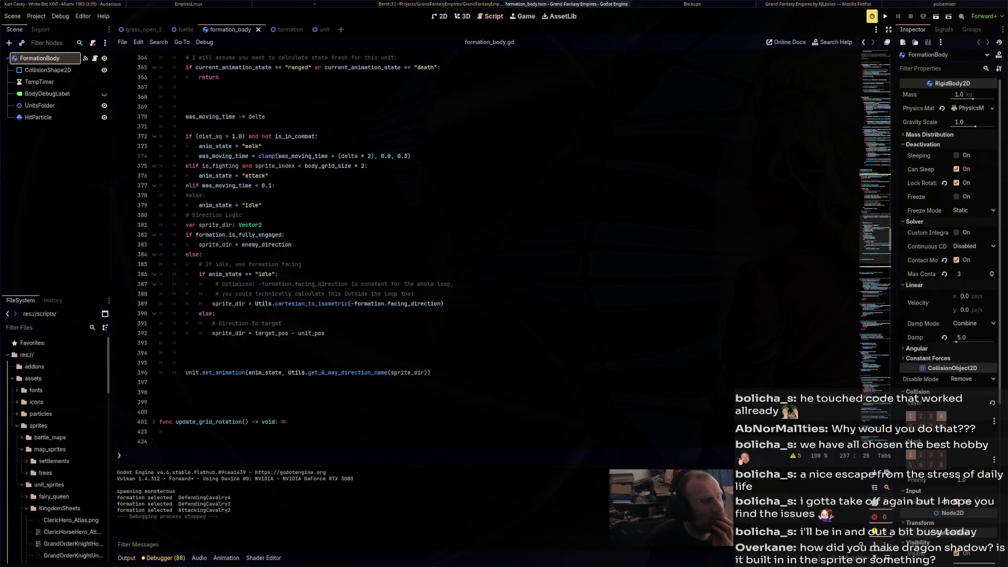
{"action": "left_click", "coordinate": [391, 372]}
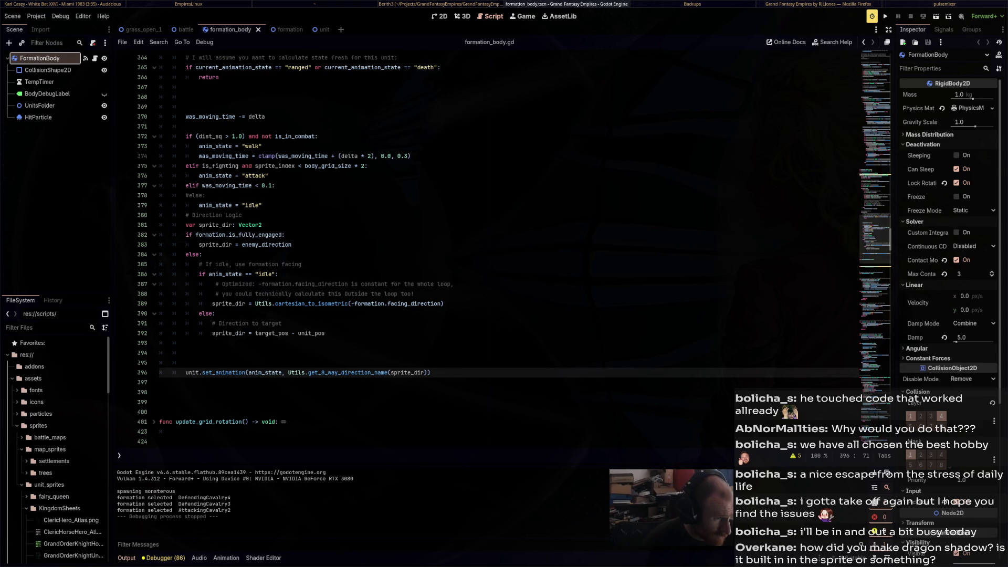
{"action": "left_click_drag", "start_coordinate": [325, 333], "coordinate": [255, 333]}
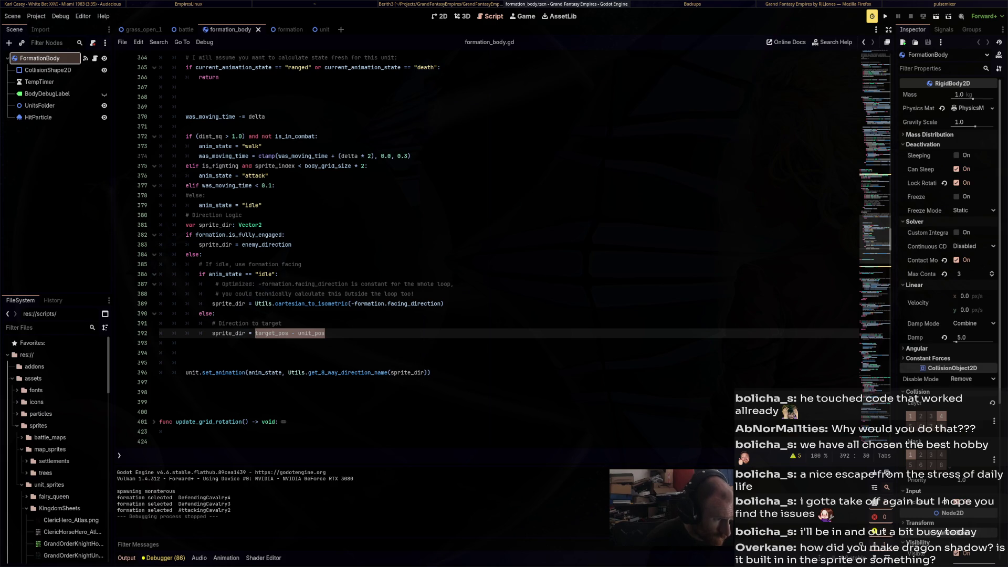
Rewrite line 392 as sprite_dir = unit_pos - target_position, save, and run the game
{"action": "left_click", "coordinate": [265, 333]}
{"action": "key", "text": "ctrl+Left"}
{"action": "key", "text": "ctrl+shift+Right"}
{"action": "key", "text": "Delete"}
{"action": "key", "text": "Delete"}
{"action": "key", "text": "Delete"}
{"action": "key", "text": "End"}
{"action": "type", "text": "- t"}
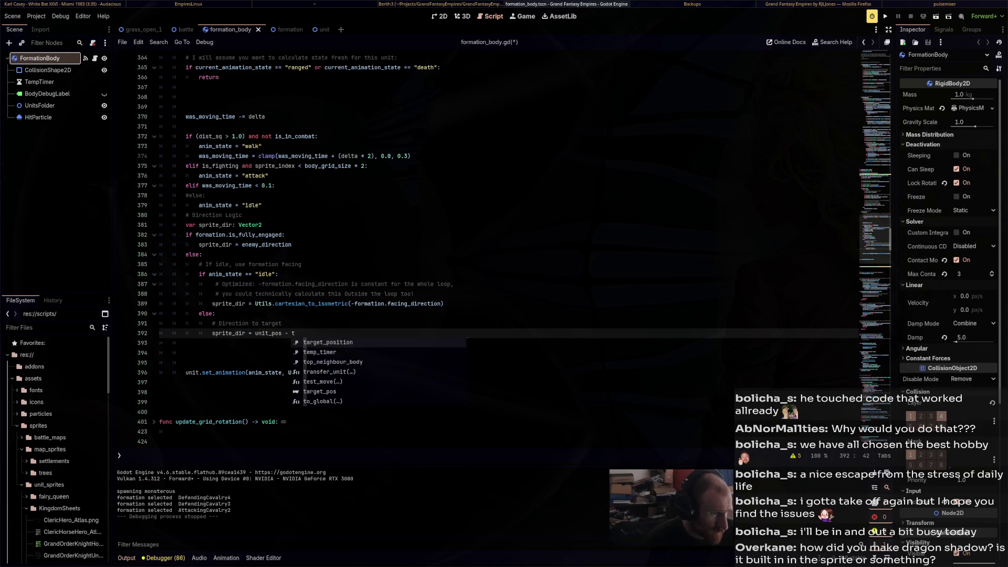
{"action": "key", "text": "Return"}
{"action": "key", "text": "ctrl+s"}
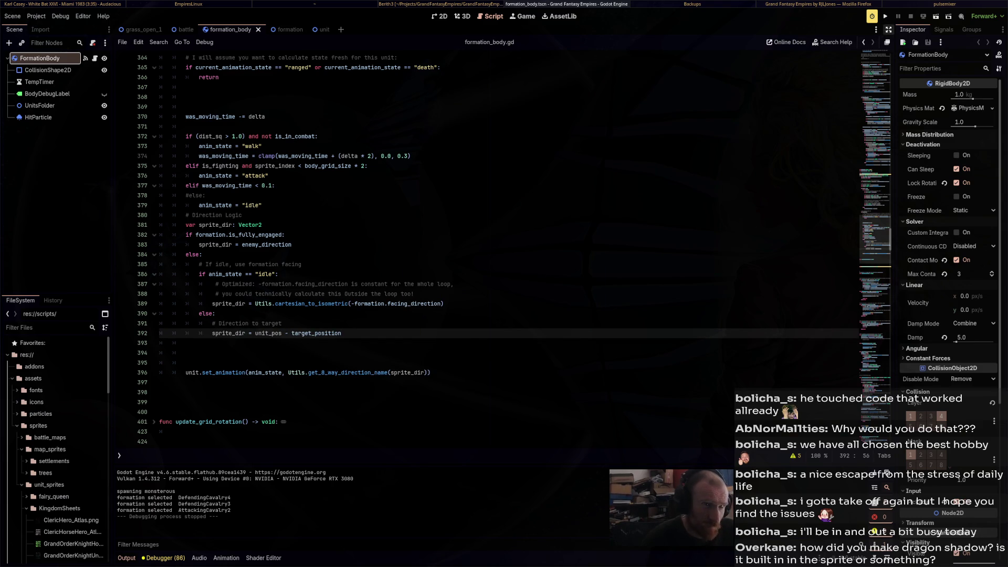
{"action": "key", "text": "F5"}
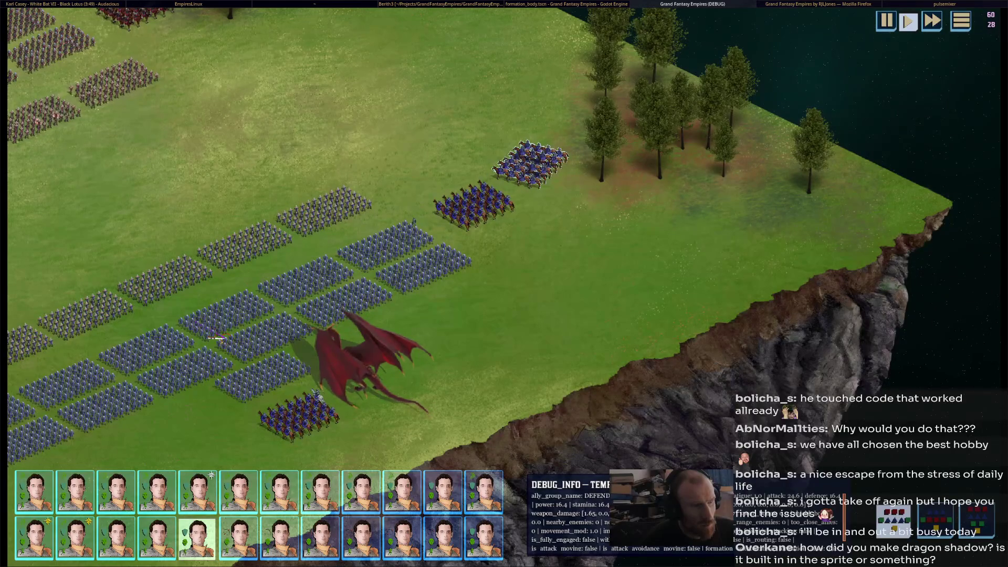
Stop the reversed-direction test run and scroll down through formation_body.gd
{"action": "key", "text": "F8"}
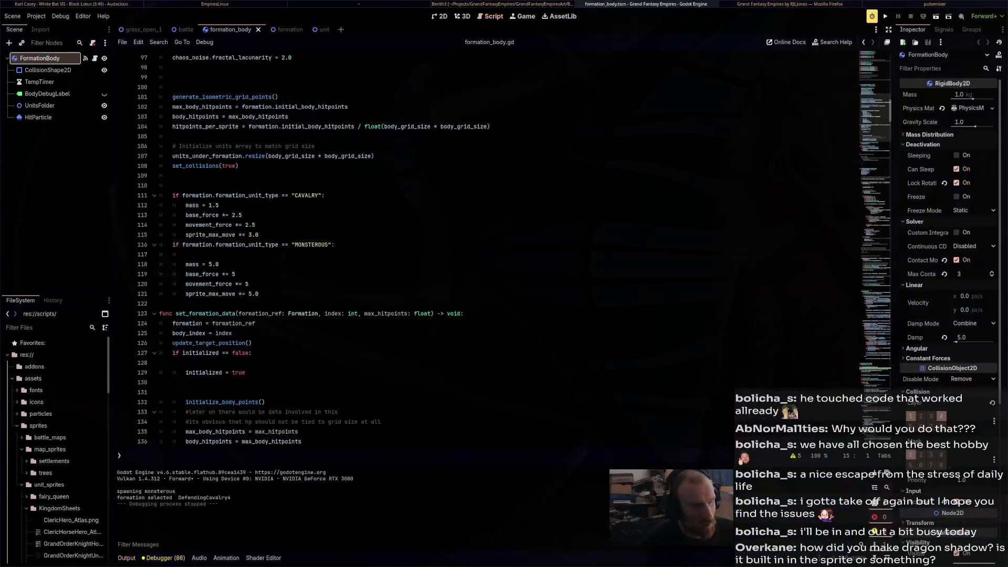
{"action": "scroll", "coordinate": [472, 247], "scroll_direction": "down", "scroll_amount": 6}
{"action": "scroll", "coordinate": [489, 247], "scroll_direction": "down", "scroll_amount": 5}
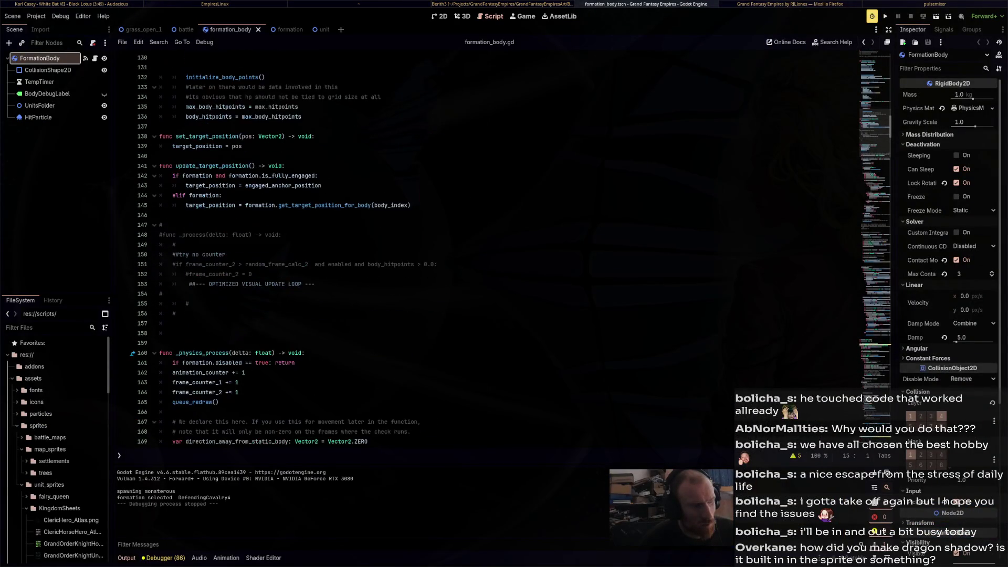
{"action": "scroll", "coordinate": [488, 247], "scroll_direction": "down", "scroll_amount": 4}
{"action": "scroll", "coordinate": [488, 247], "scroll_direction": "down", "scroll_amount": 5}
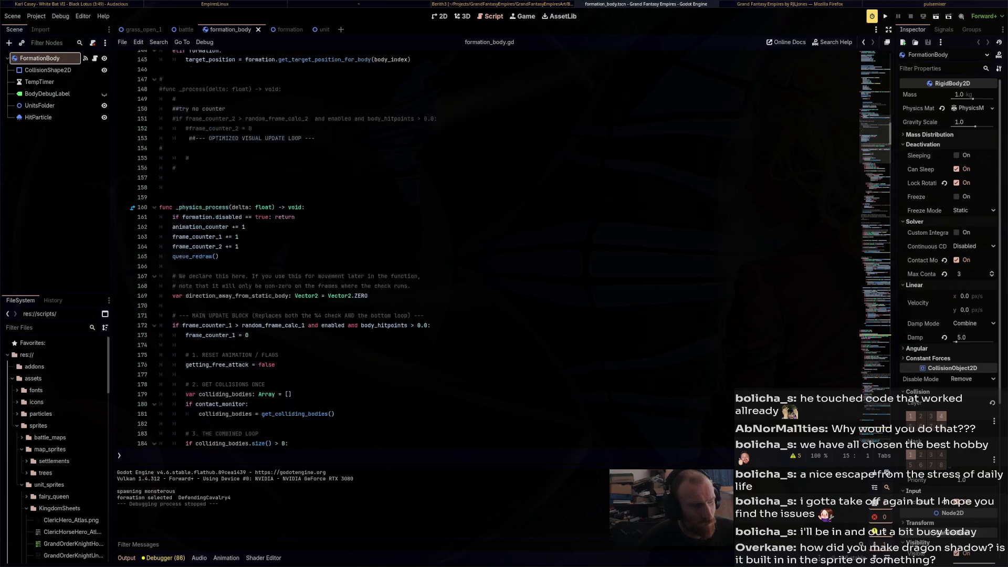
{"action": "scroll", "coordinate": [488, 247], "scroll_direction": "down", "scroll_amount": 5}
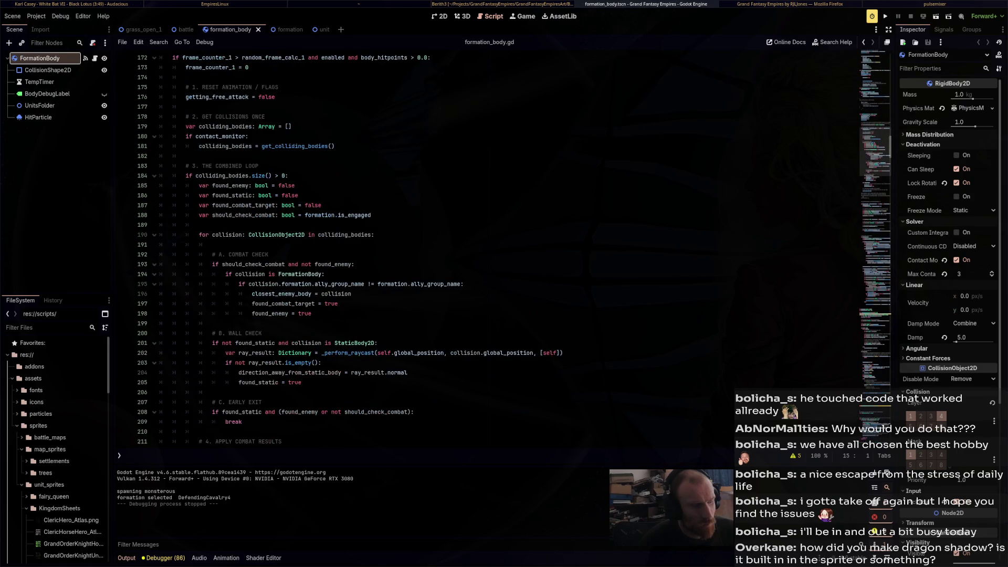
{"action": "scroll", "coordinate": [489, 247], "scroll_direction": "down", "scroll_amount": 5}
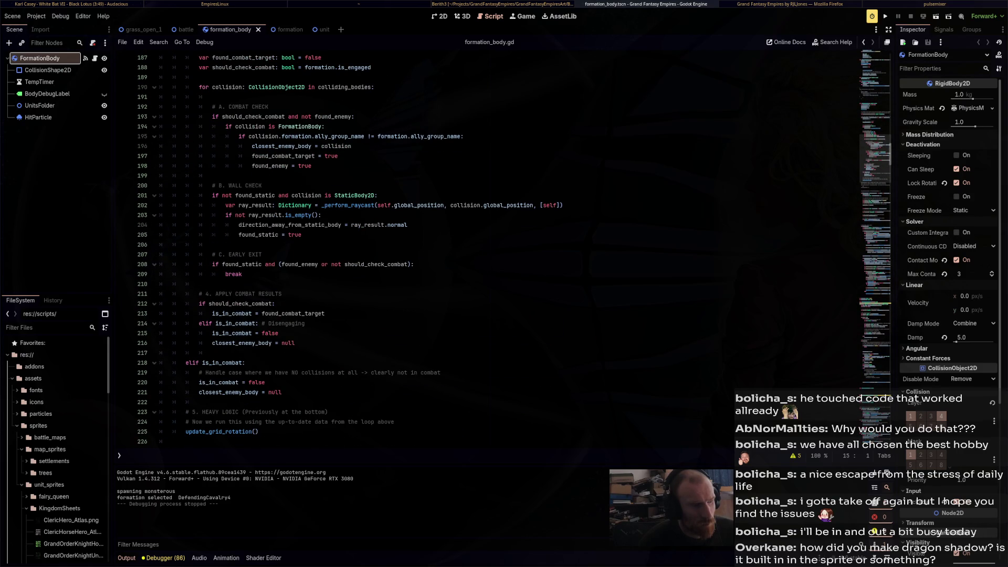
{"action": "scroll", "coordinate": [489, 246], "scroll_direction": "down", "scroll_amount": 5}
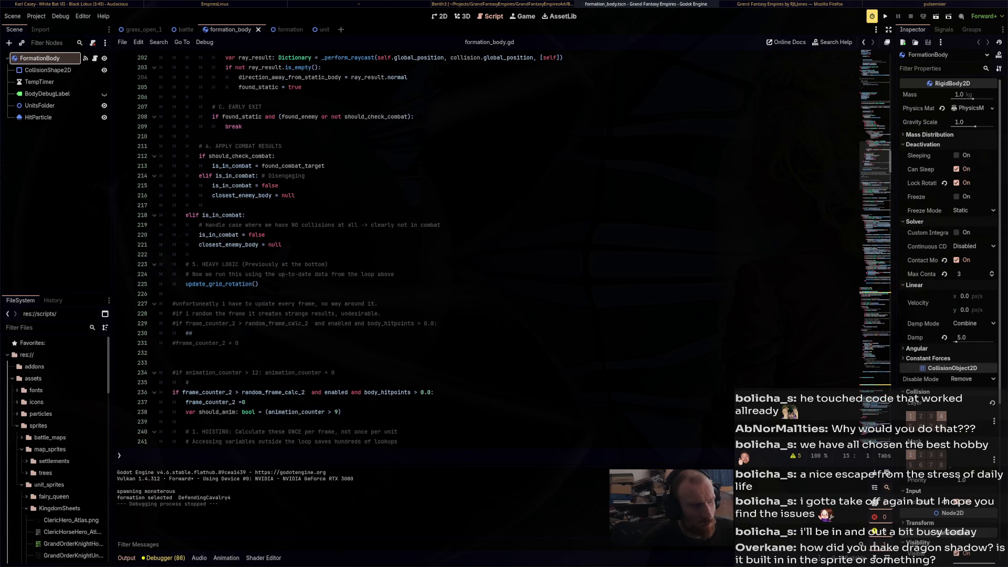
{"action": "scroll", "coordinate": [489, 249], "scroll_direction": "down", "scroll_amount": 8}
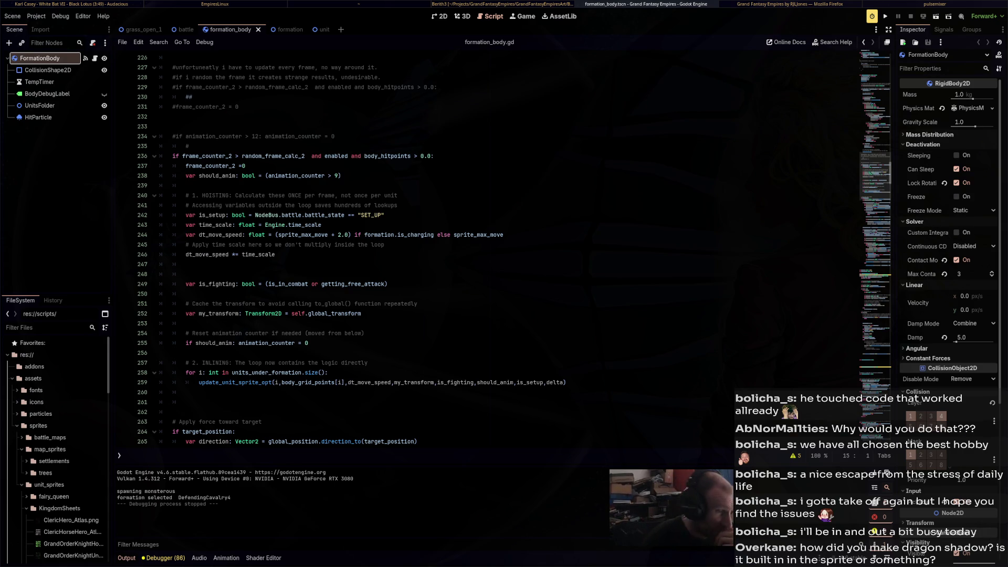
Review the apply-force-toward-target code in formation_body.gd
{"action": "scroll", "coordinate": [472, 252], "scroll_direction": "down", "scroll_amount": 5}
{"action": "left_click", "coordinate": [273, 274]}
{"action": "scroll", "coordinate": [473, 252], "scroll_direction": "down", "scroll_amount": 4}
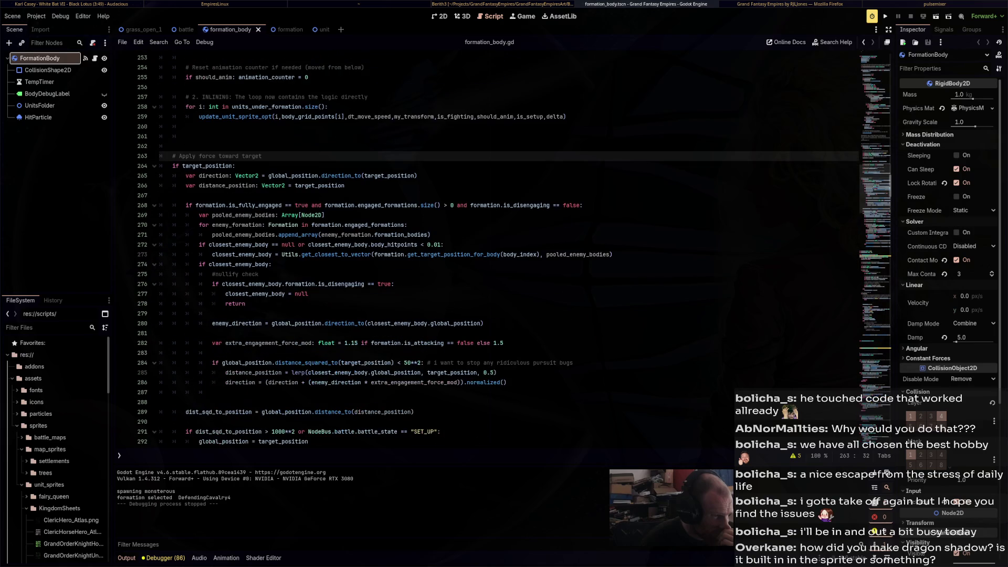
{"action": "scroll", "coordinate": [505, 252], "scroll_direction": "down", "scroll_amount": 12}
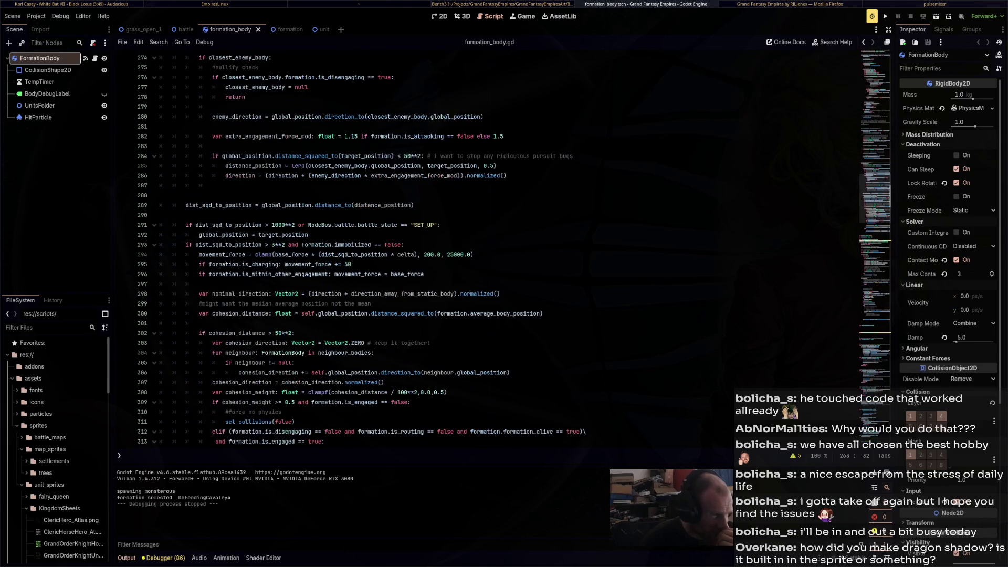
{"action": "scroll", "coordinate": [504, 252], "scroll_direction": "up", "scroll_amount": 20}
{"action": "scroll", "coordinate": [505, 252], "scroll_direction": "up", "scroll_amount": 5}
{"action": "scroll", "coordinate": [505, 252], "scroll_direction": "down", "scroll_amount": 6}
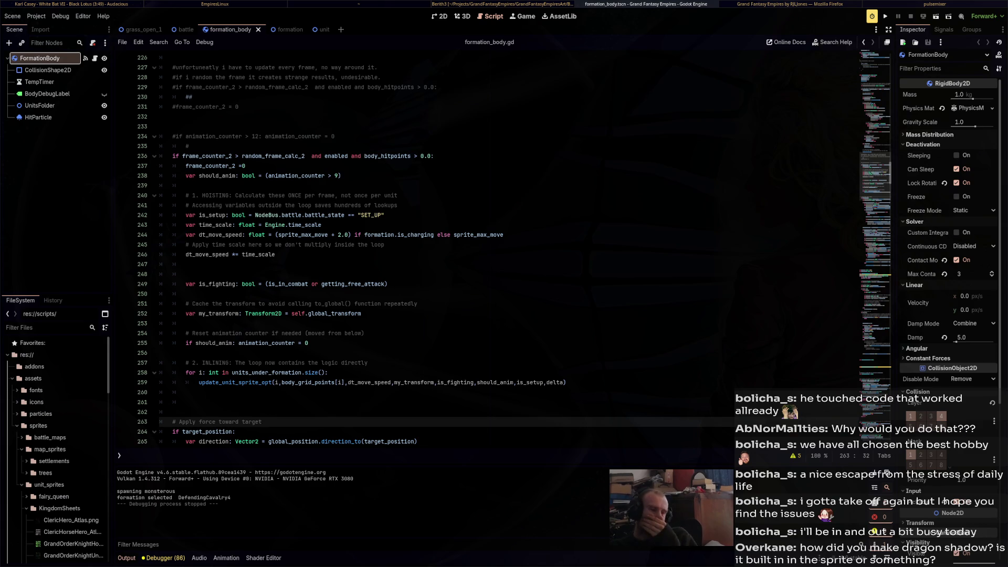
Correct line 237 to read frame_counter_2 = 0 and save the script
{"action": "scroll", "coordinate": [488, 250], "scroll_direction": "down", "scroll_amount": 6}
{"action": "scroll", "coordinate": [489, 250], "scroll_direction": "down", "scroll_amount": 11}
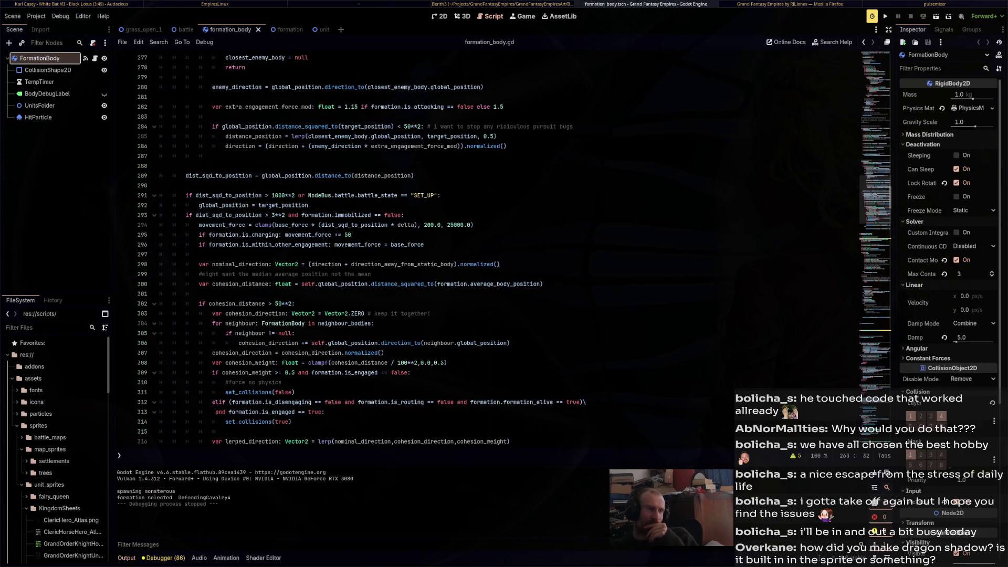
{"action": "scroll", "coordinate": [488, 250], "scroll_direction": "up", "scroll_amount": 4}
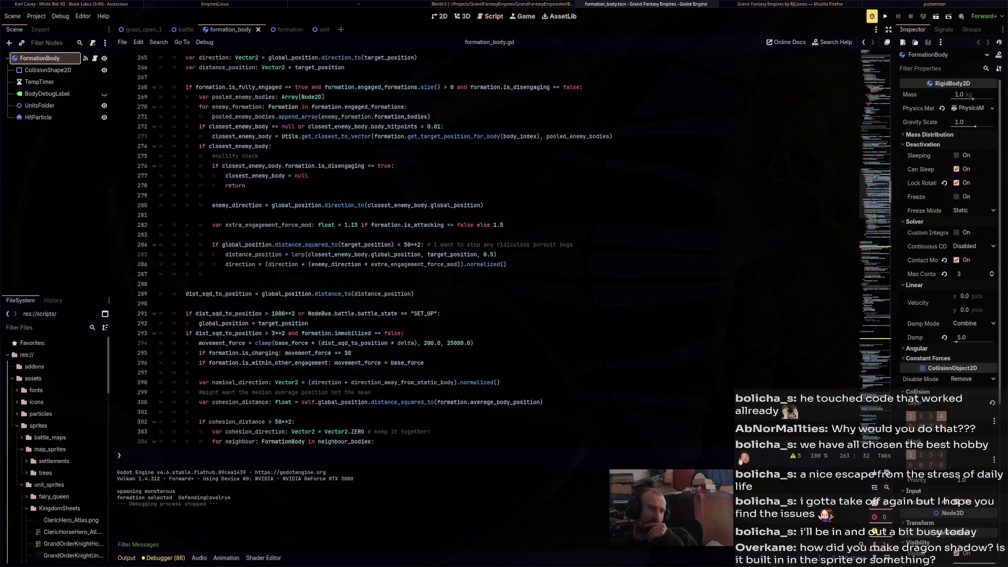
{"action": "scroll", "coordinate": [488, 250], "scroll_direction": "up", "scroll_amount": 5}
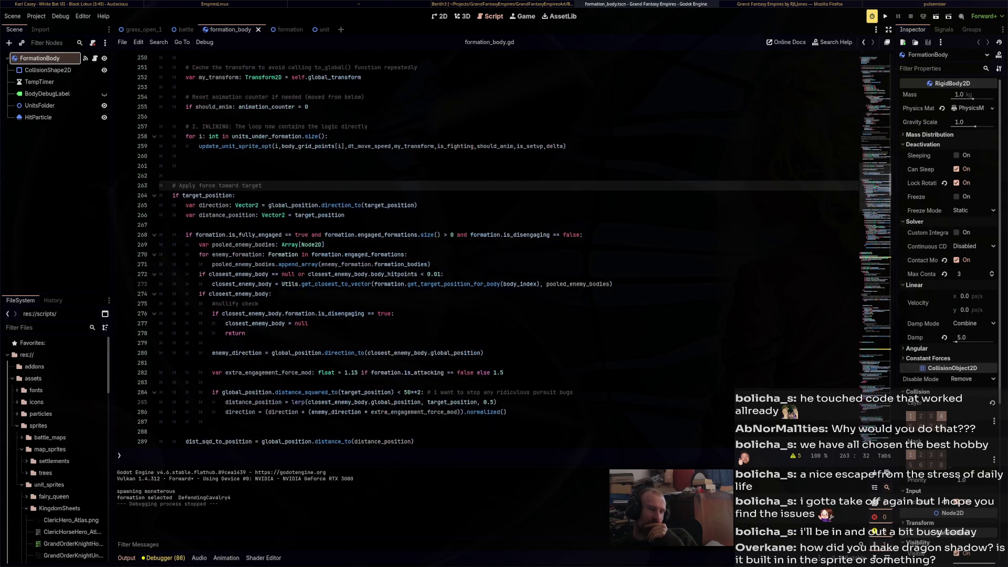
{"action": "scroll", "coordinate": [489, 249], "scroll_direction": "up", "scroll_amount": 4}
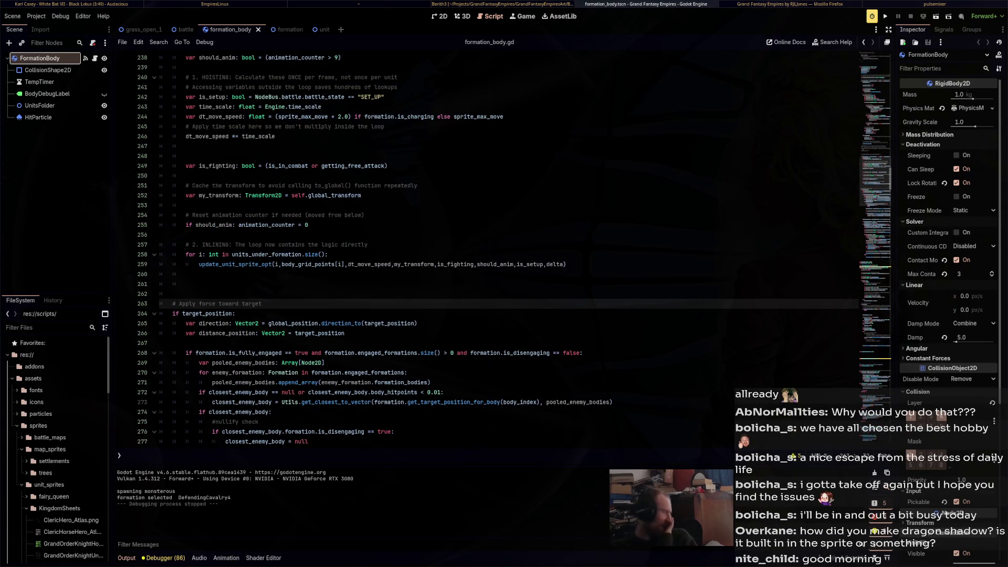
{"action": "scroll", "coordinate": [488, 250], "scroll_direction": "up", "scroll_amount": 3}
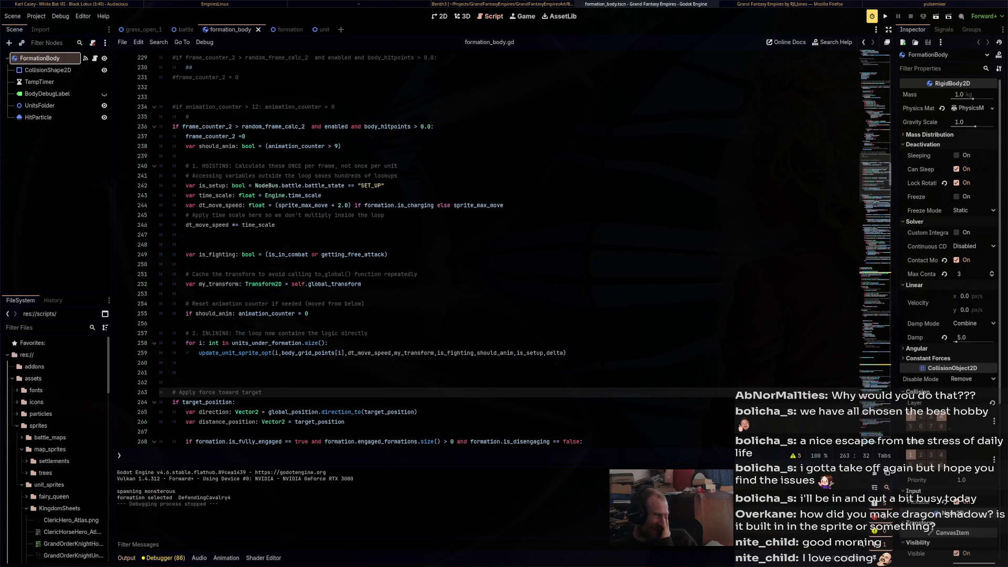
{"action": "left_click", "coordinate": [245, 136]}
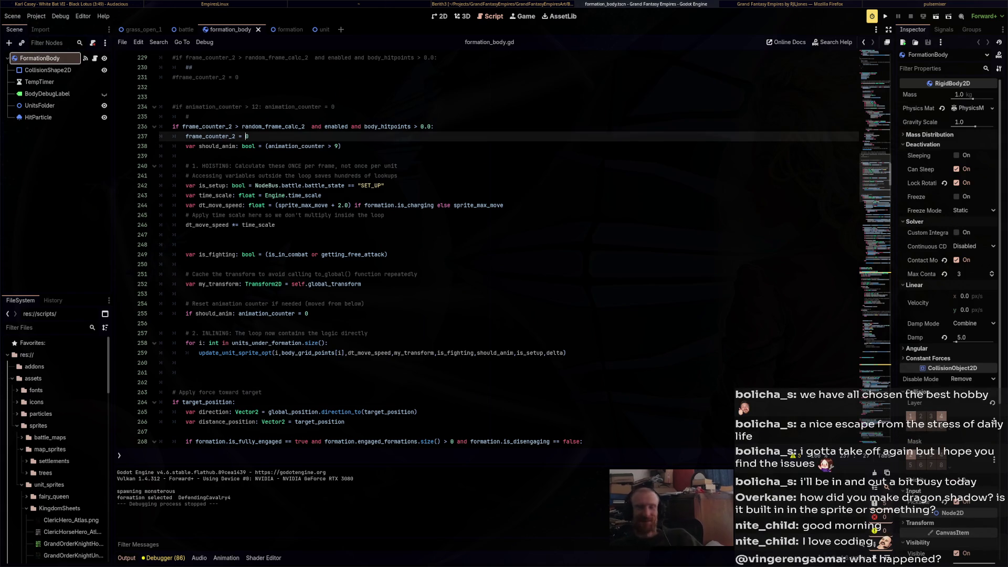
{"action": "key", "text": "Escape"}
{"action": "key", "text": "Up"}
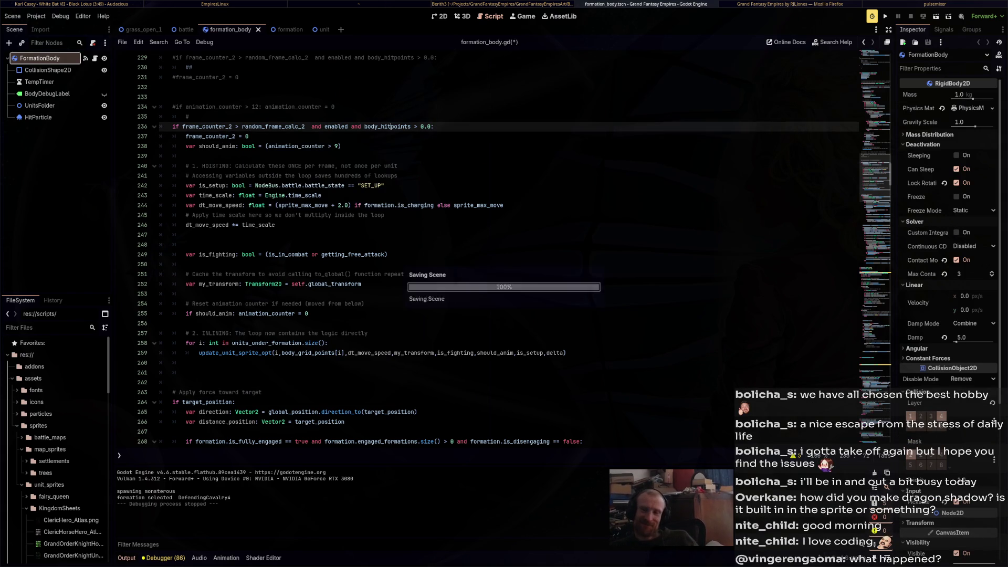
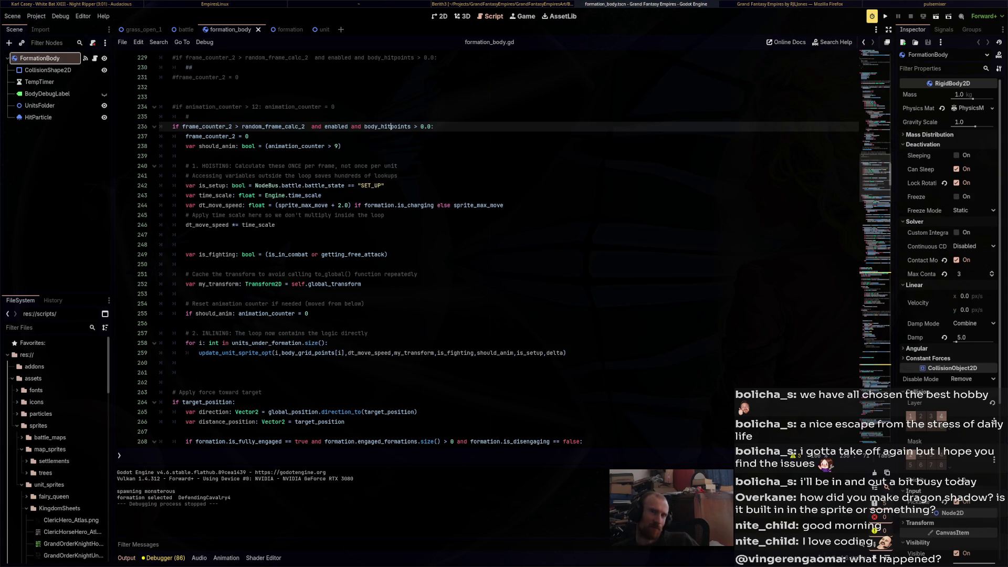
Launch a test run with F5, drag the cavalry formation into position and start the battle
{"action": "key", "text": "F5"}
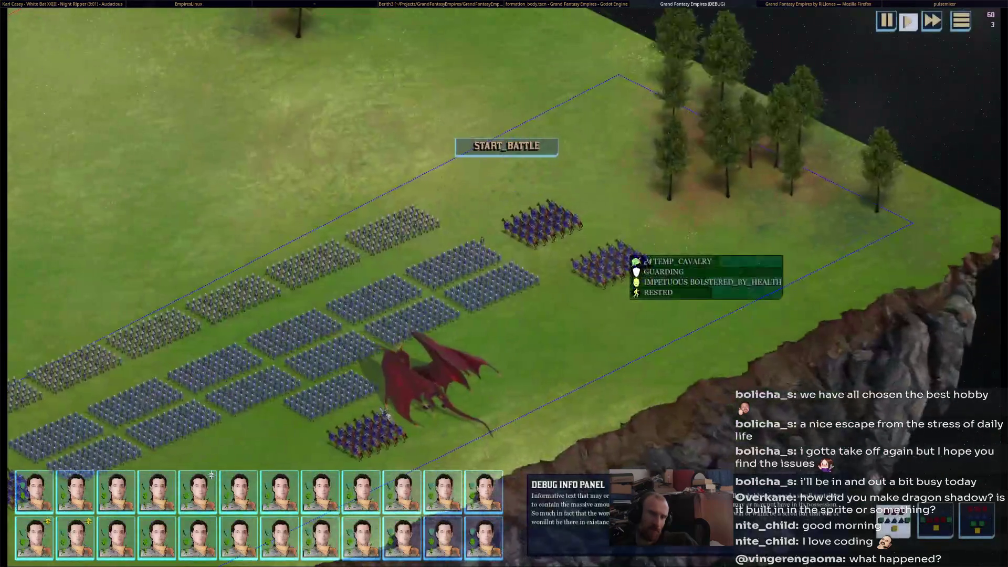
{"action": "left_click_drag", "start_coordinate": [628, 257], "coordinate": [698, 260]}
{"action": "left_click", "coordinate": [506, 146]}
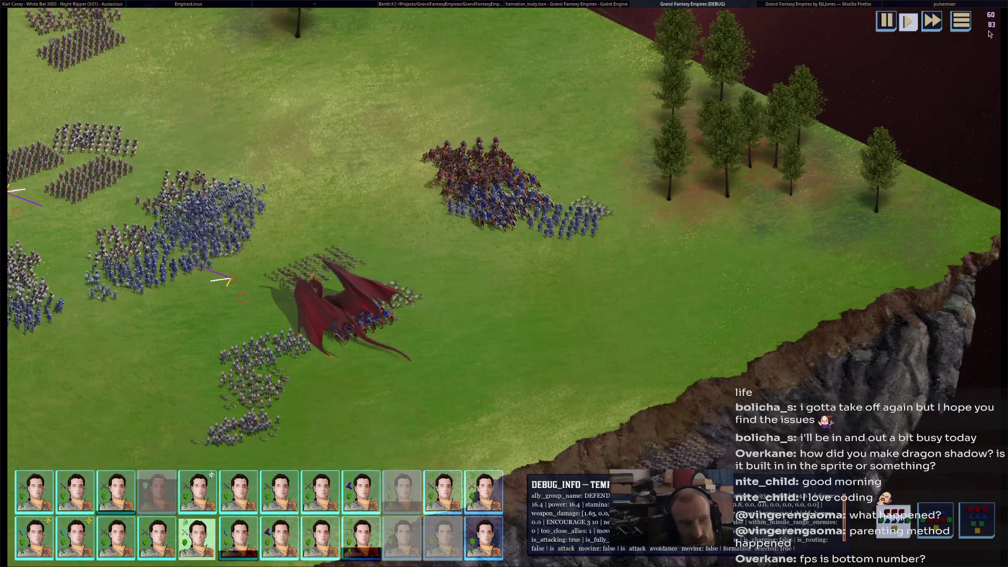
Pan around the battlefield, box-select a group of formations and read their status tooltips
{"action": "key", "text": "Left"}
{"action": "mouse_move", "coordinate": [649, 187]}
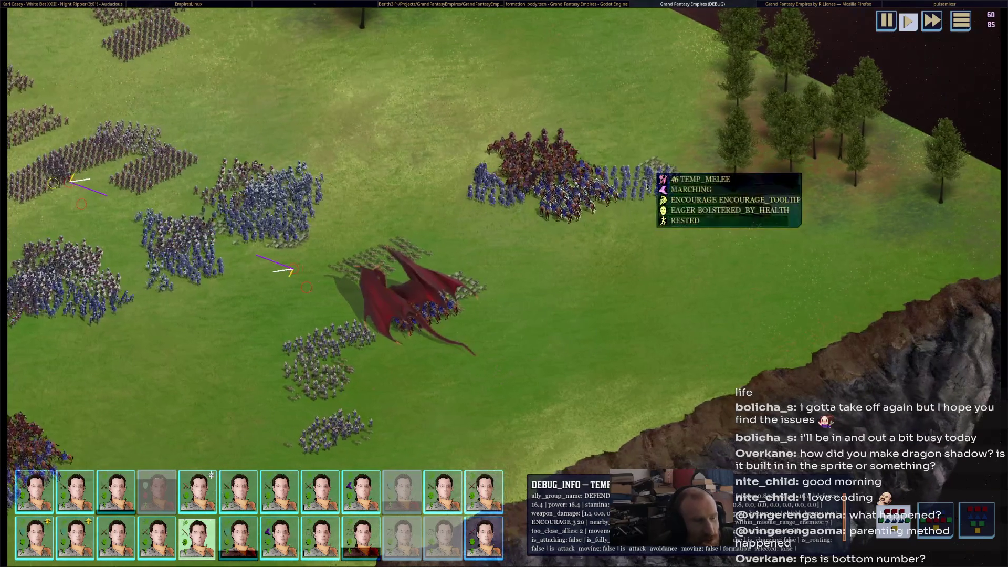
{"action": "left_click_drag", "start_coordinate": [629, 202], "coordinate": [698, 132]}
{"action": "mouse_move", "coordinate": [572, 153]}
{"action": "key", "text": "Left"}
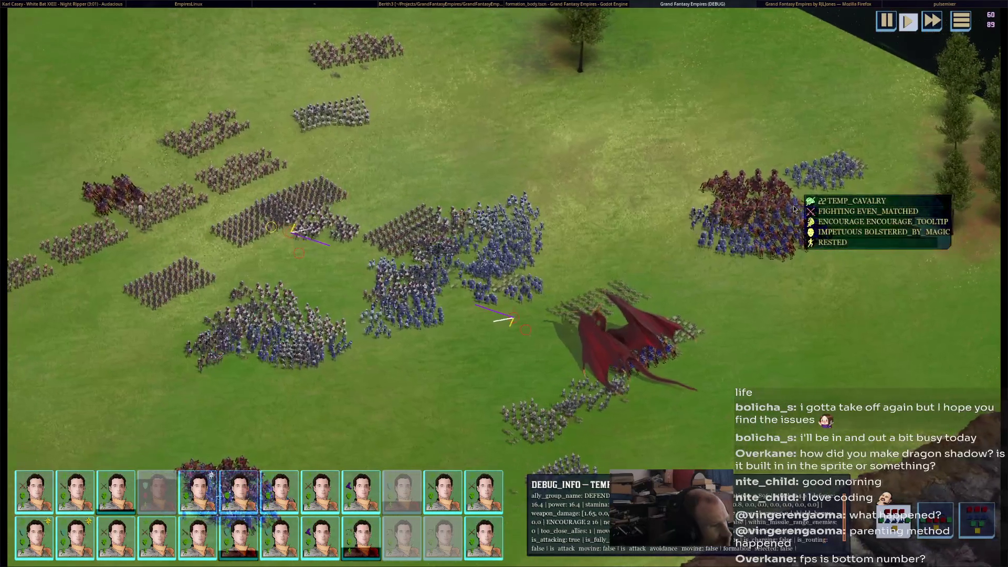
{"action": "key", "text": "Up"}
{"action": "key", "text": "Right"}
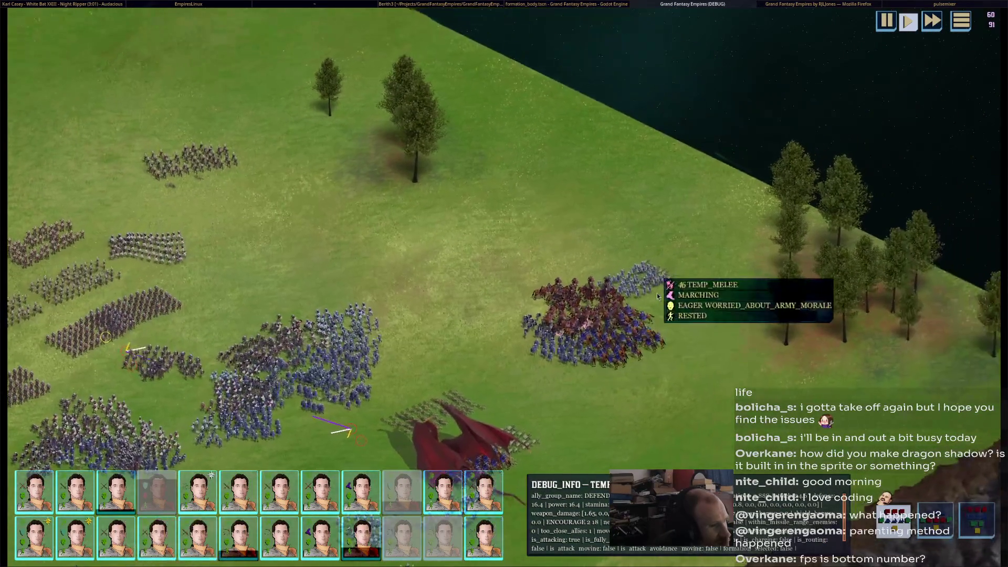
{"action": "key", "text": "Left"}
{"action": "key", "text": "Down"}
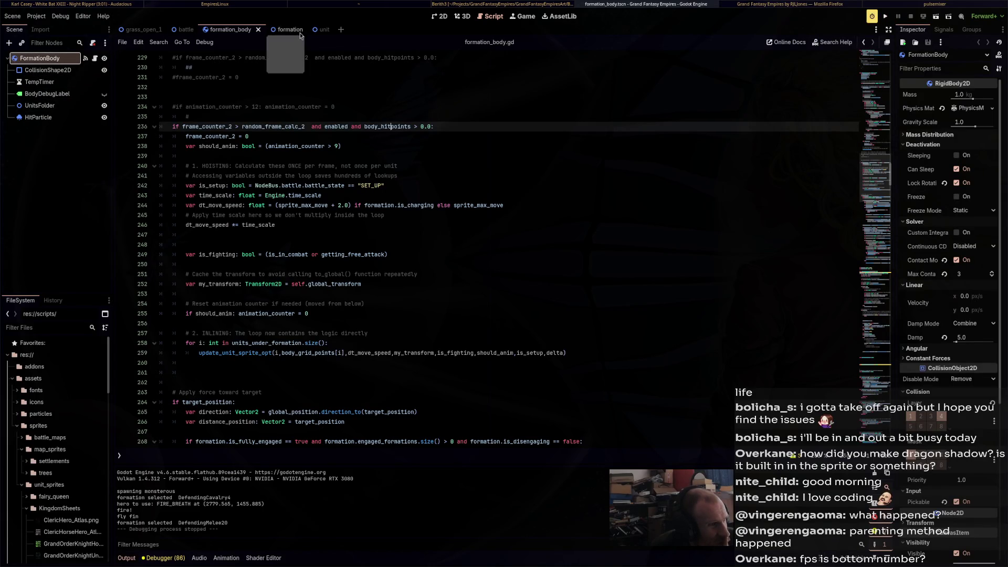
Open the unit scene and scroll unit.gd down to its set_animation function
{"action": "left_click", "coordinate": [320, 30]}
{"action": "scroll", "coordinate": [412, 324], "scroll_direction": "down", "scroll_amount": 17}
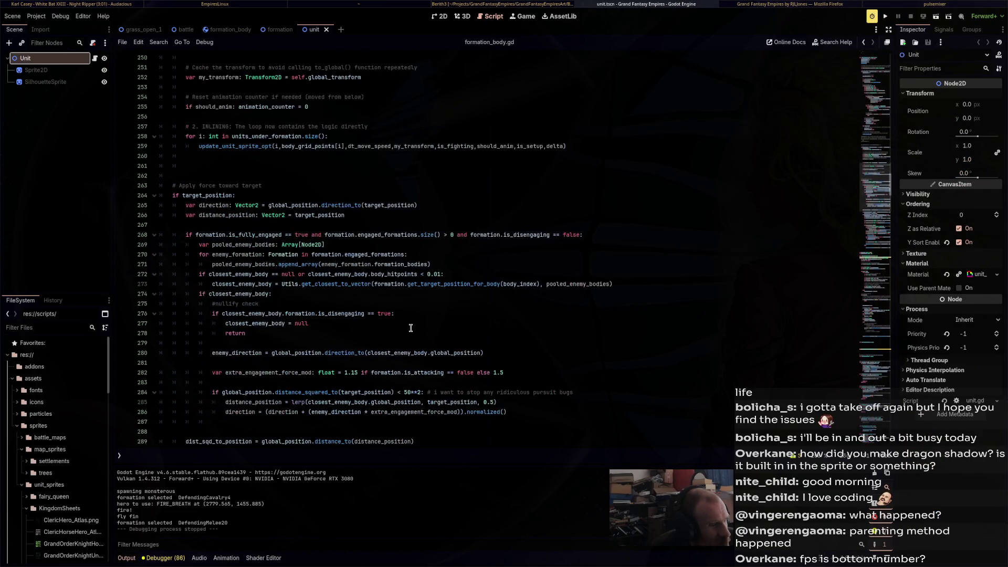
{"action": "scroll", "coordinate": [410, 331], "scroll_direction": "down", "scroll_amount": 2}
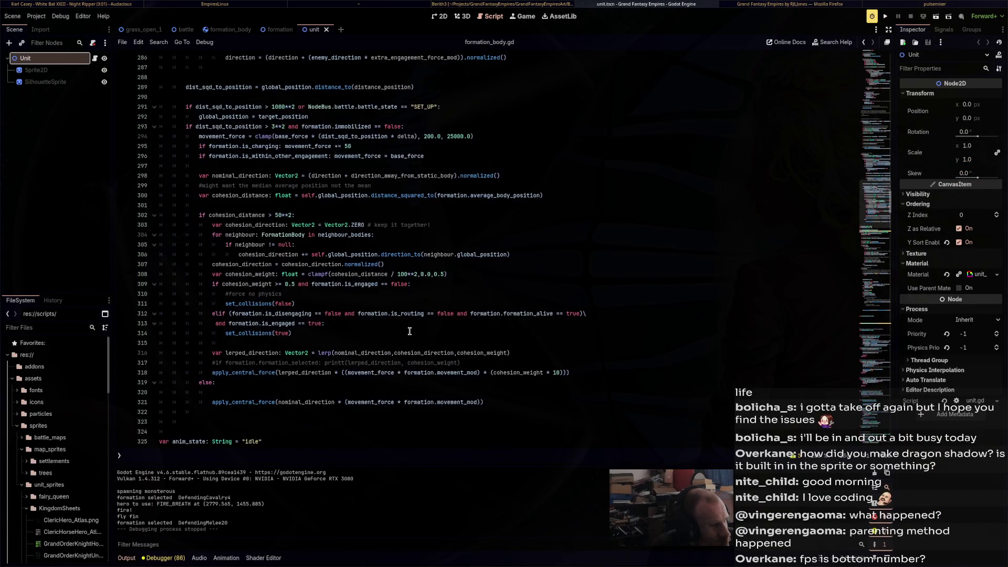
{"action": "scroll", "coordinate": [410, 331], "scroll_direction": "down", "scroll_amount": 6}
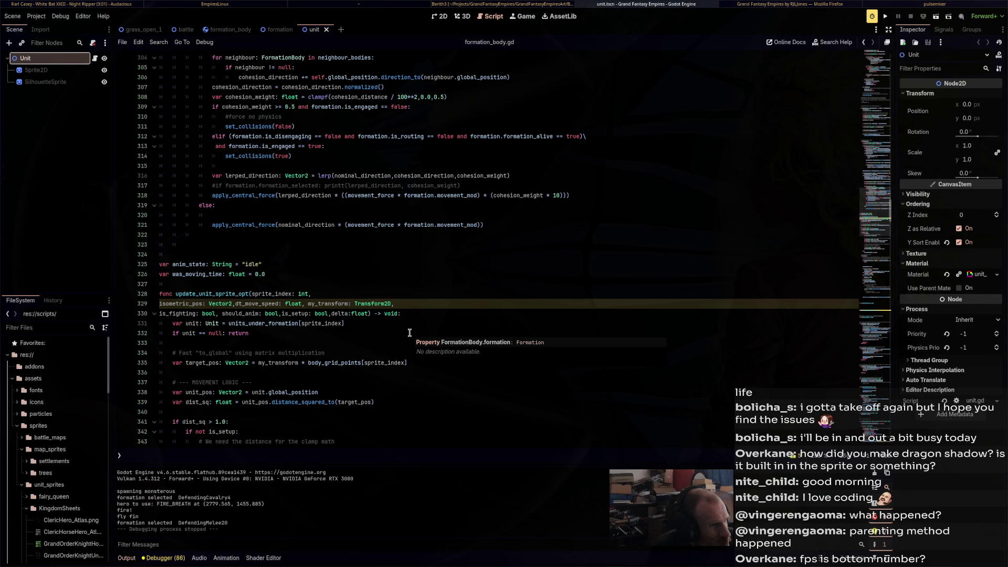
{"action": "scroll", "coordinate": [410, 333], "scroll_direction": "down", "scroll_amount": 15}
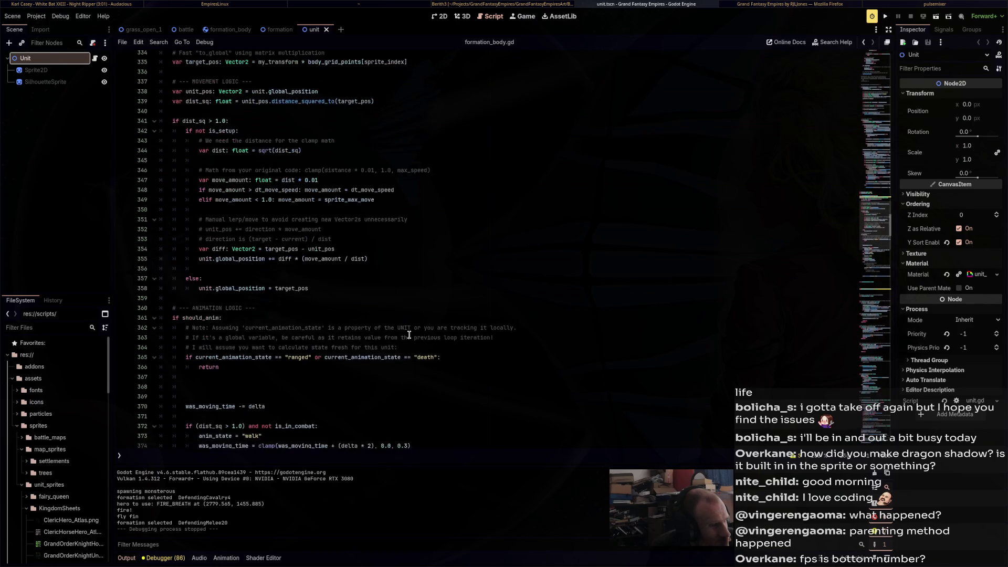
{"action": "scroll", "coordinate": [409, 334], "scroll_direction": "up", "scroll_amount": 5}
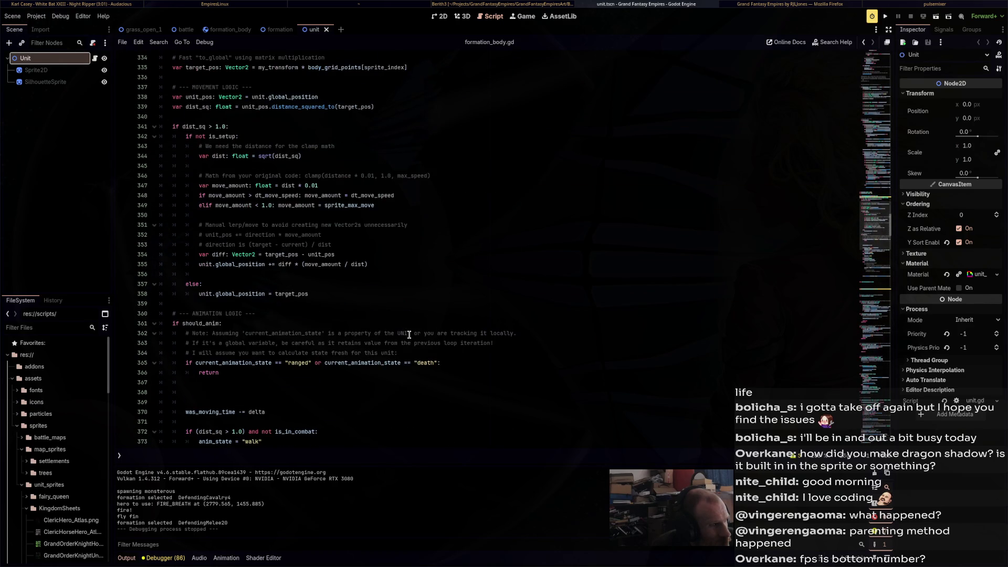
{"action": "key", "text": "alt+Left"}
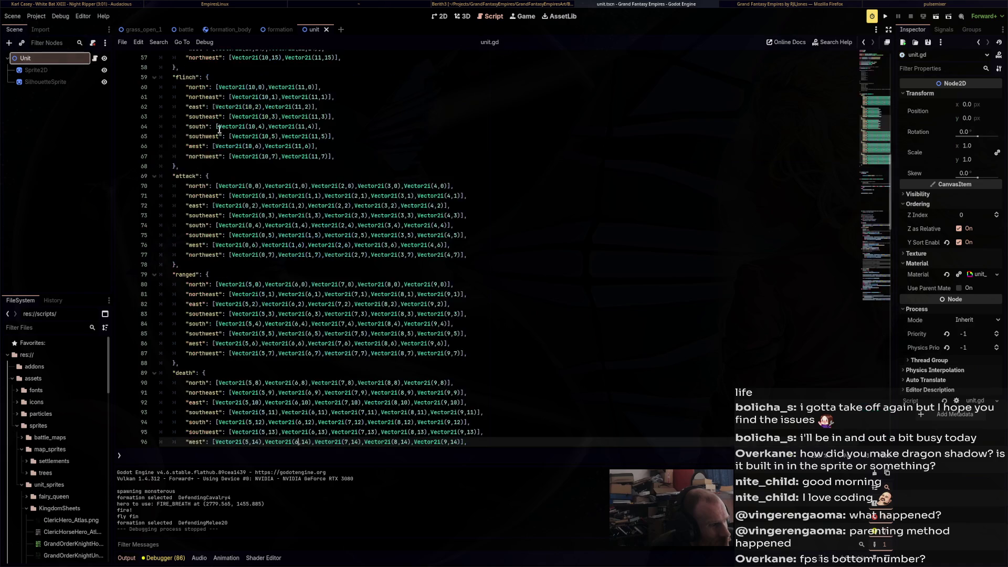
{"action": "scroll", "coordinate": [352, 279], "scroll_direction": "down", "scroll_amount": 17}
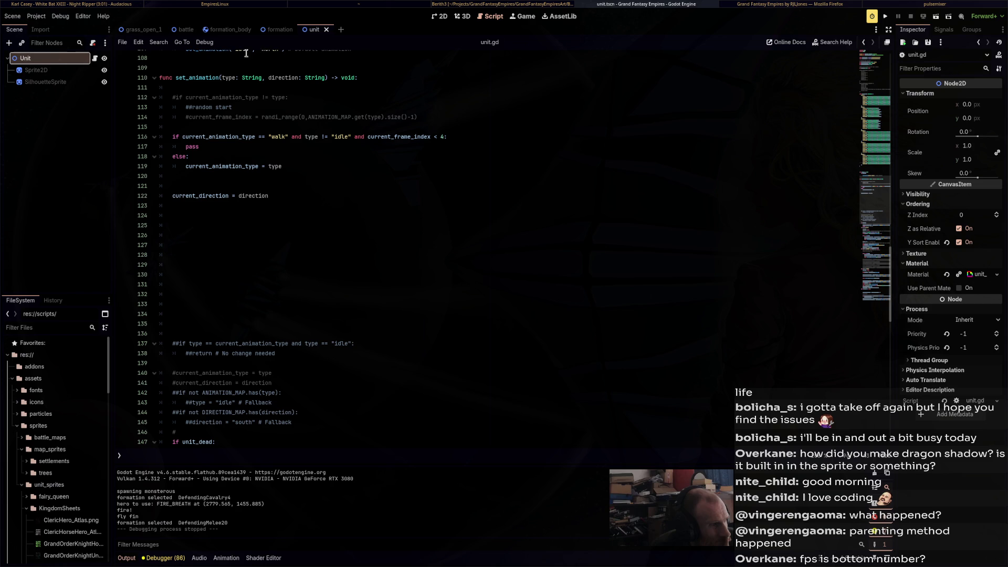
Return to formation_body.gd and place the cursor on blank line 539 inside kill_unit
{"action": "left_click", "coordinate": [227, 29]}
{"action": "left_click", "coordinate": [94, 58]}
{"action": "scroll", "coordinate": [348, 348], "scroll_direction": "down", "scroll_amount": 10}
{"action": "scroll", "coordinate": [348, 348], "scroll_direction": "down", "scroll_amount": 15}
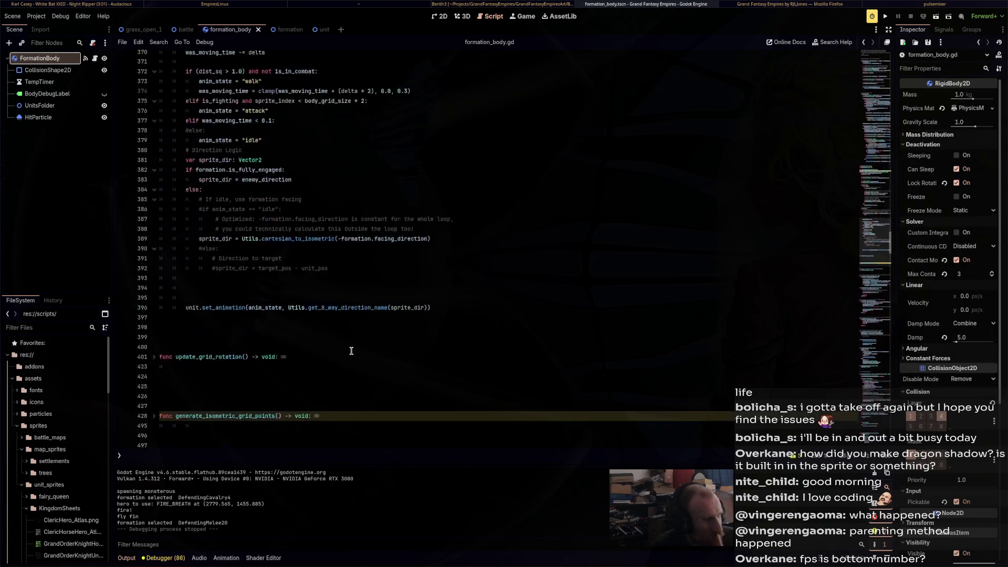
{"action": "scroll", "coordinate": [469, 336], "scroll_direction": "down", "scroll_amount": 5}
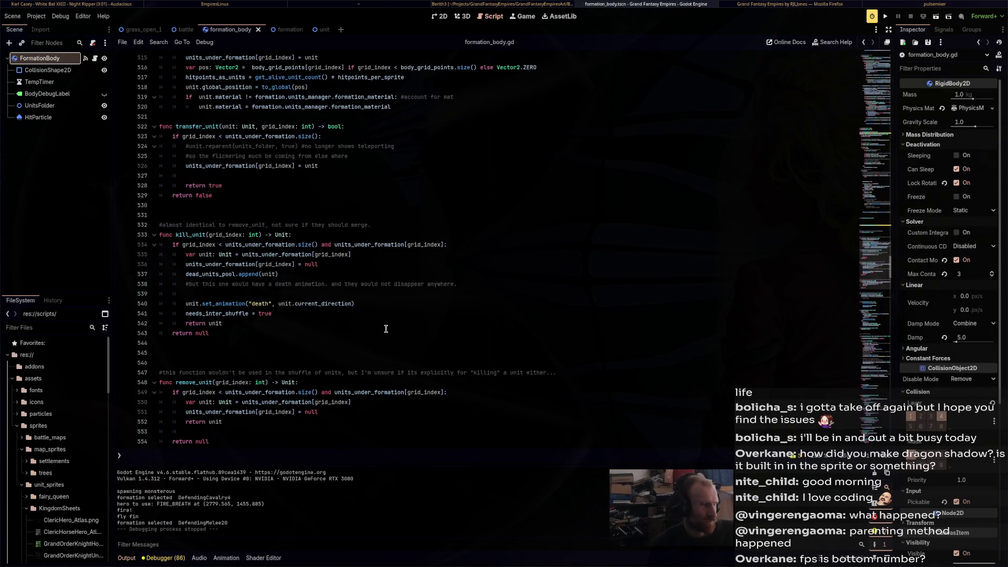
{"action": "left_click_drag", "start_coordinate": [210, 332], "coordinate": [66, 197]}
{"action": "scroll", "coordinate": [272, 299], "scroll_direction": "down", "scroll_amount": 4}
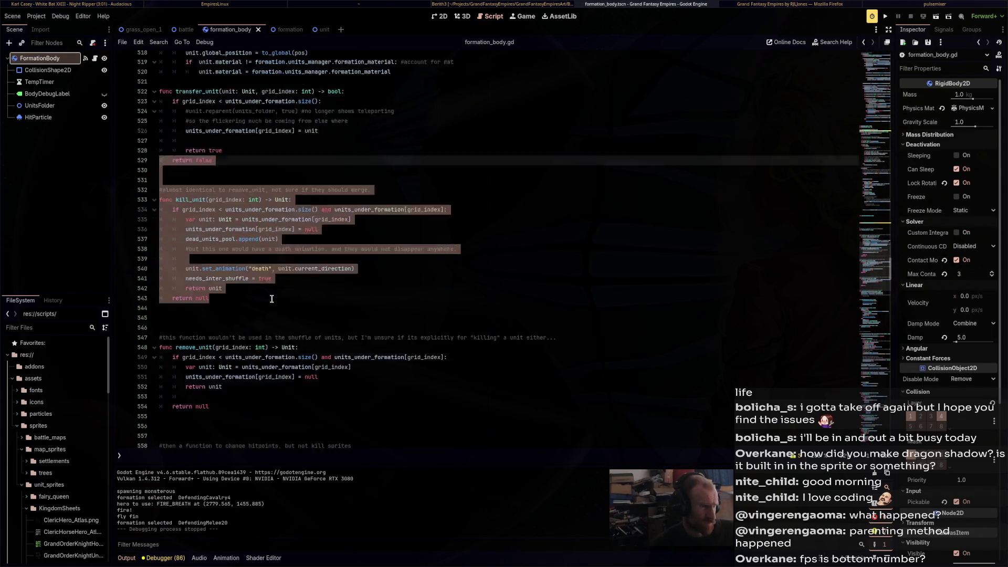
{"action": "scroll", "coordinate": [272, 299], "scroll_direction": "up", "scroll_amount": 1}
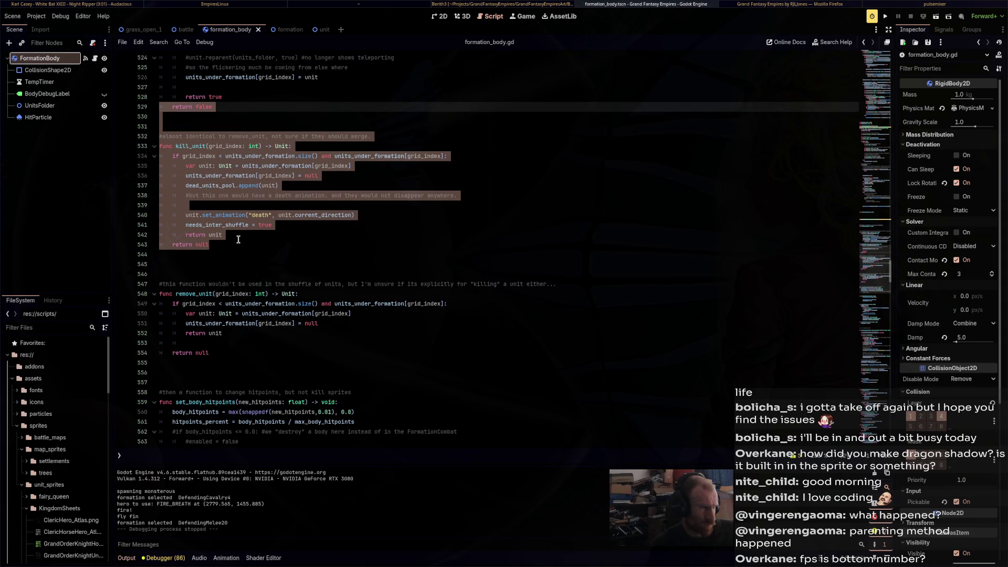
{"action": "left_click", "coordinate": [253, 206]}
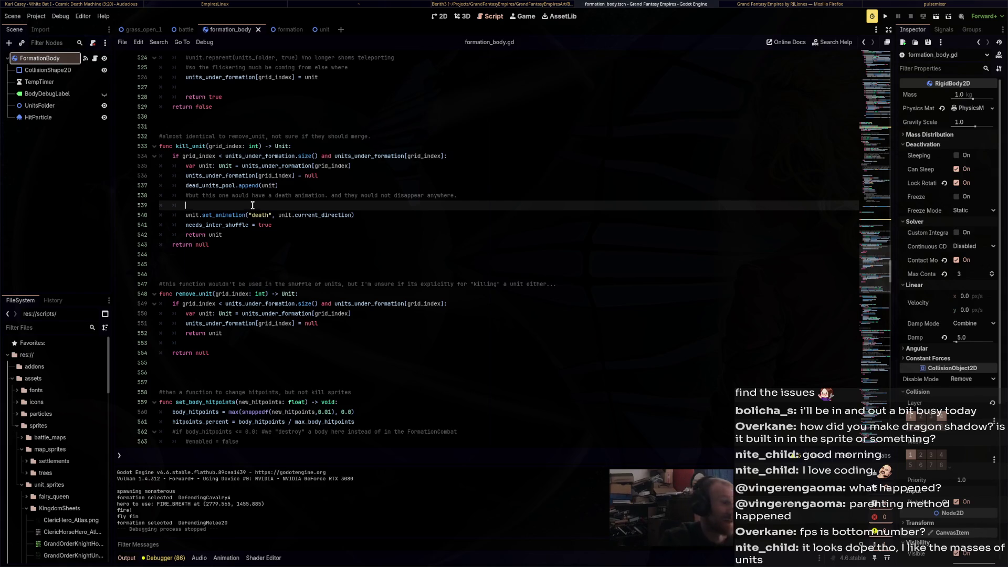
Write unit.reparent(NodeBus.units,true) on line 539 of kill_unit and save the script
{"action": "key", "text": "Menu"}
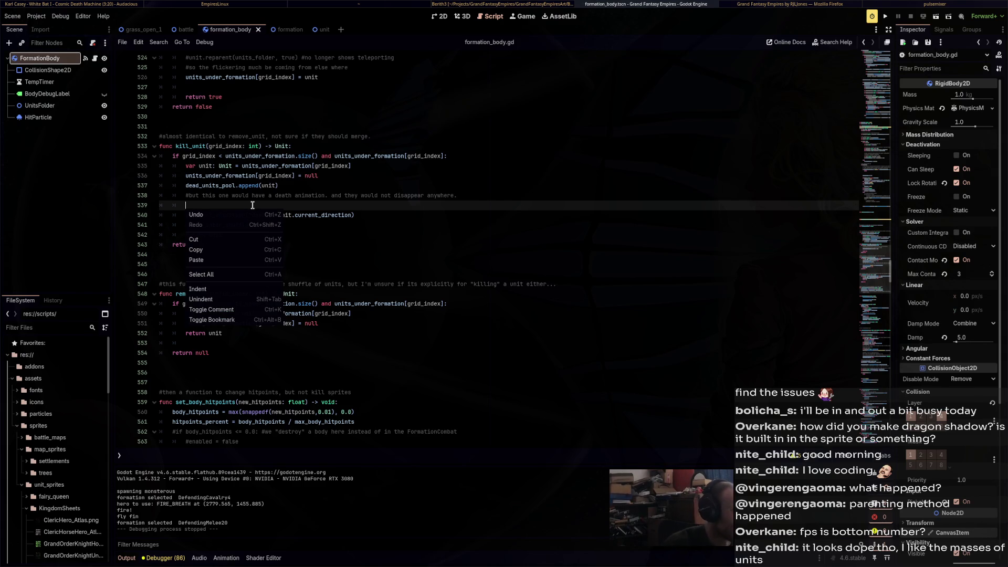
{"action": "key", "text": "Escape"}
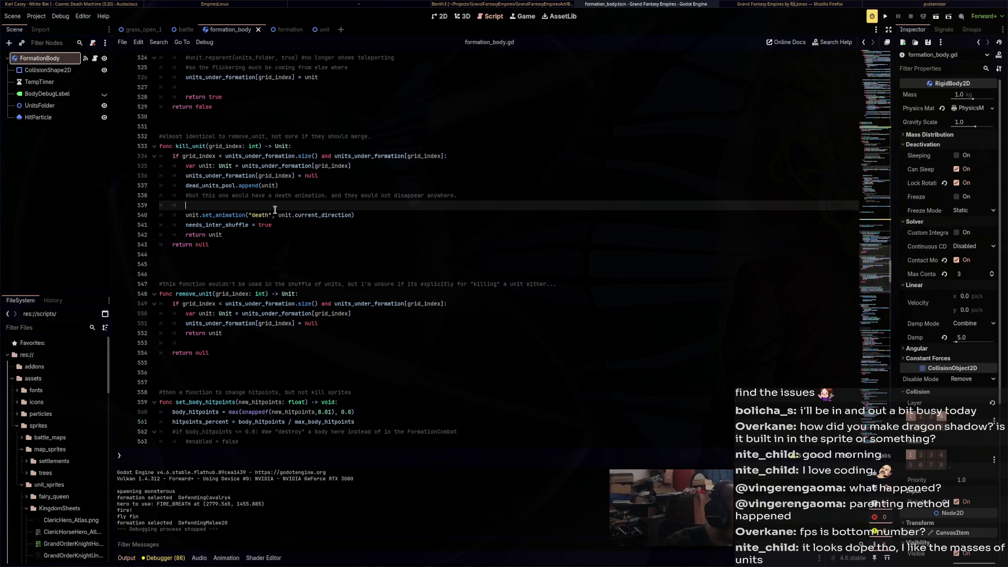
{"action": "type", "text": "unit"}
{"action": "key", "text": "BackSpace"}
{"action": "key", "text": "BackSpace"}
{"action": "key", "text": "BackSpace"}
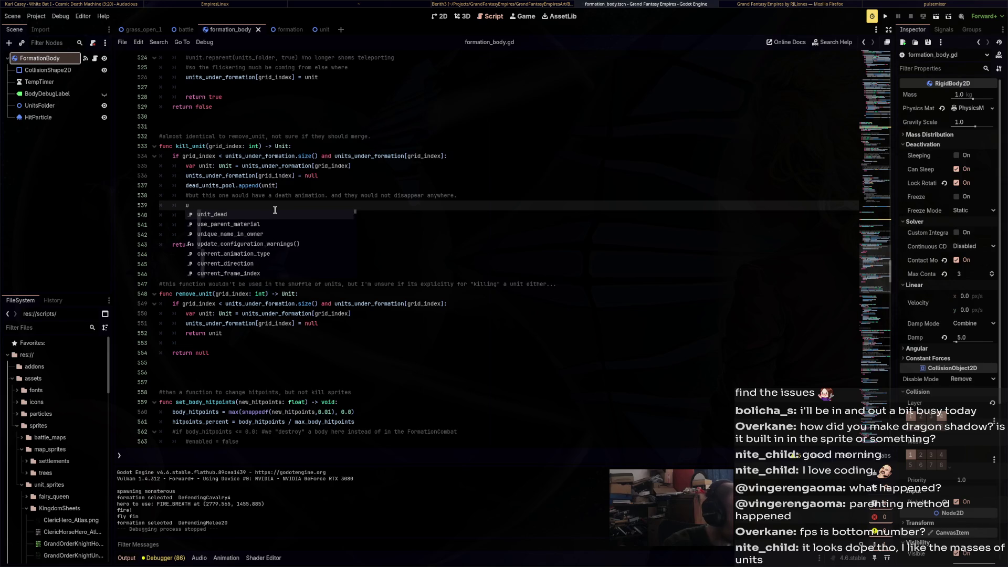
{"action": "type", "text": "reparent"}
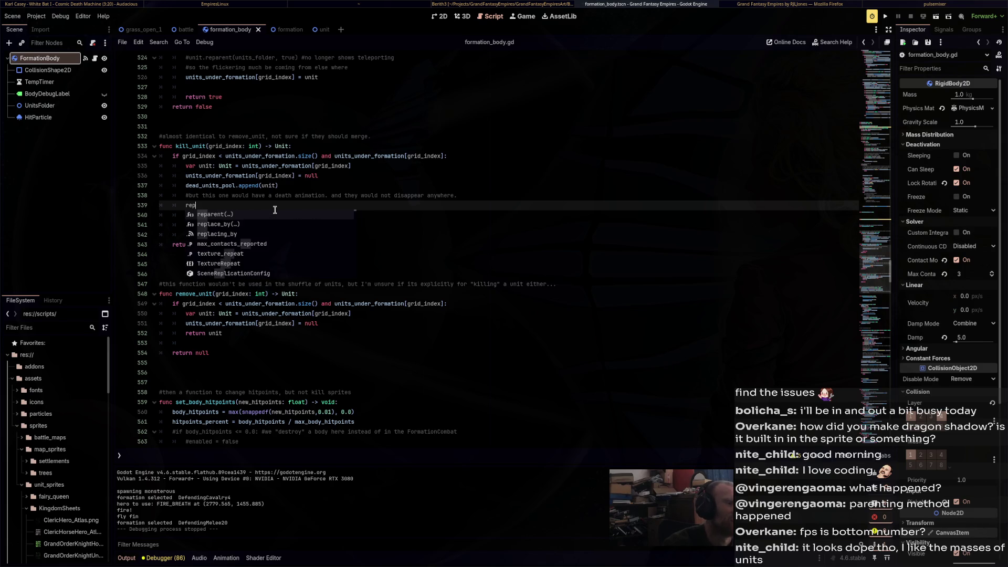
{"action": "key", "text": "Return"}
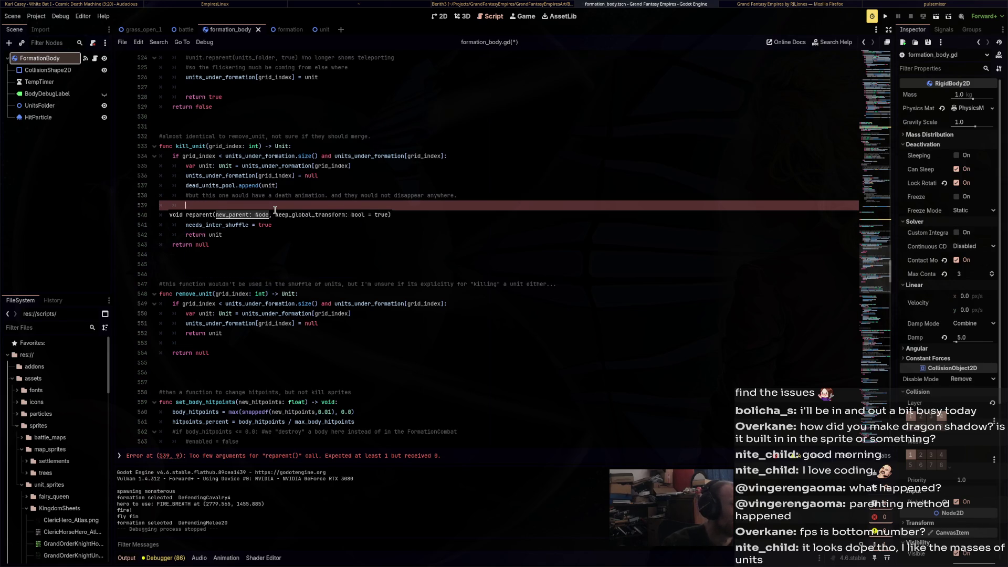
{"action": "type", "text": "unit.rep"}
{"action": "key", "text": "Return"}
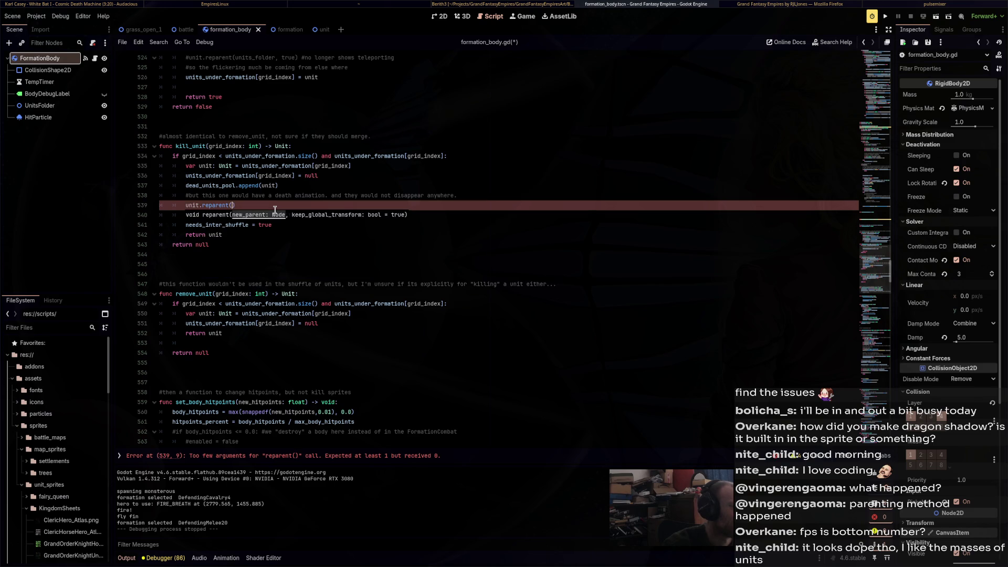
{"action": "type", "text": "NodeBus."}
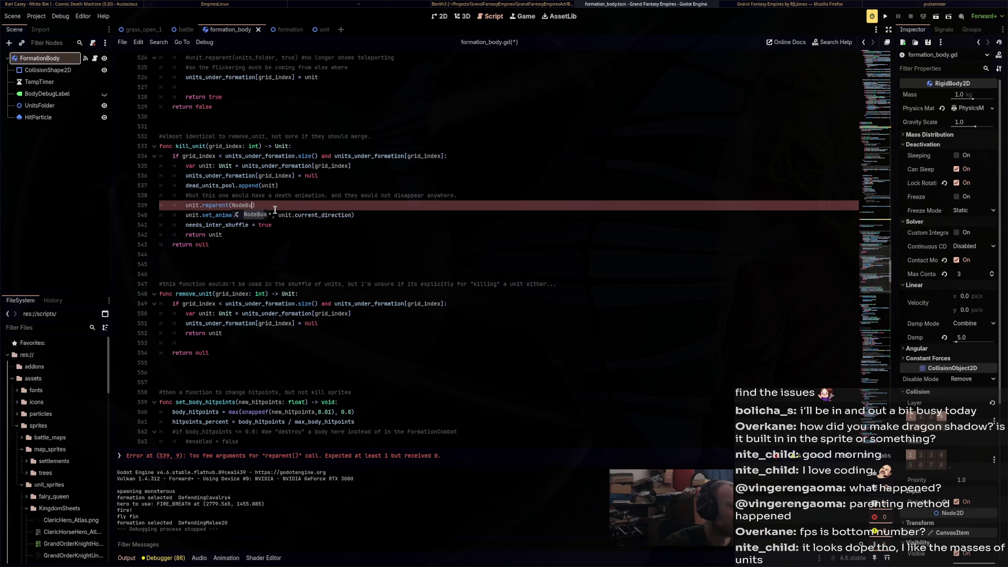
{"action": "type", "text": "units"}
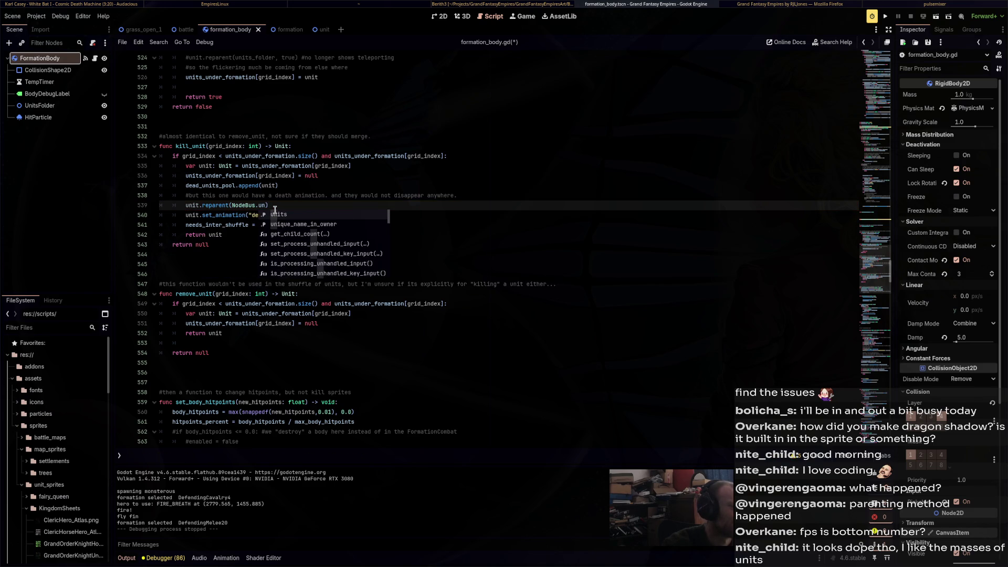
{"action": "type", "text": ", "}
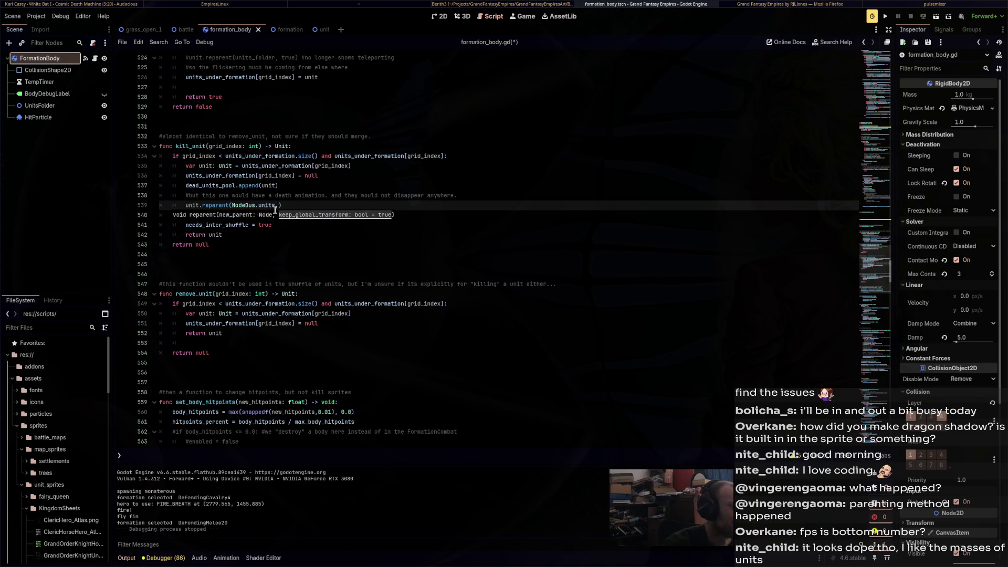
{"action": "type", "text": "true"}
{"action": "key", "text": "Up"}
{"action": "key", "text": "Up"}
{"action": "key", "text": "ctrl+s"}
Copy the reparent line and paste it below line 551 in remove_unit
{"action": "key", "text": "Down"}
{"action": "key", "text": "Down"}
{"action": "key", "text": "End"}
{"action": "key", "text": "shift+Home"}
{"action": "key", "text": "ctrl+c"}
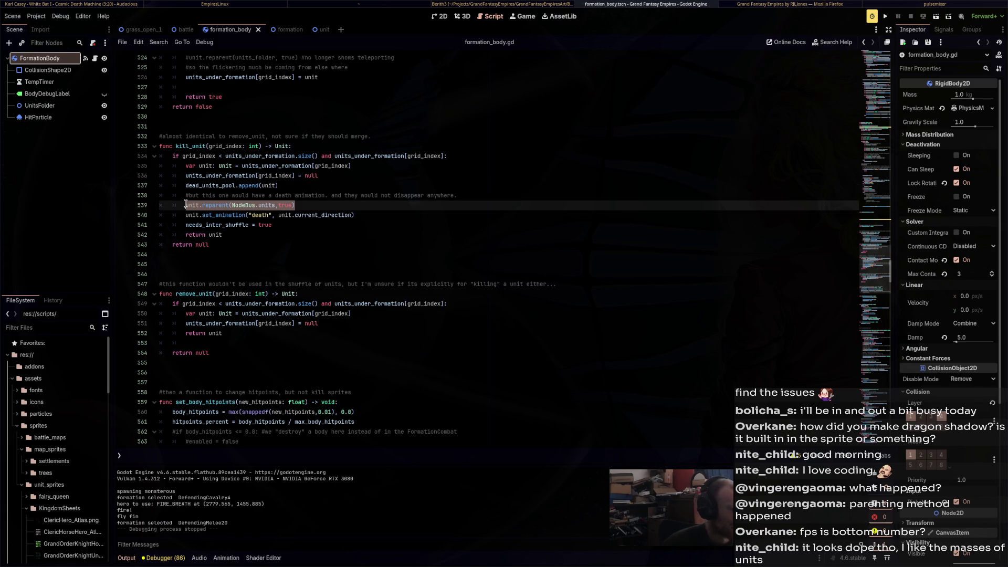
{"action": "left_click", "coordinate": [344, 336]}
{"action": "left_click", "coordinate": [379, 323]}
{"action": "key", "text": "Return"}
{"action": "key", "text": "ctrl+v"}
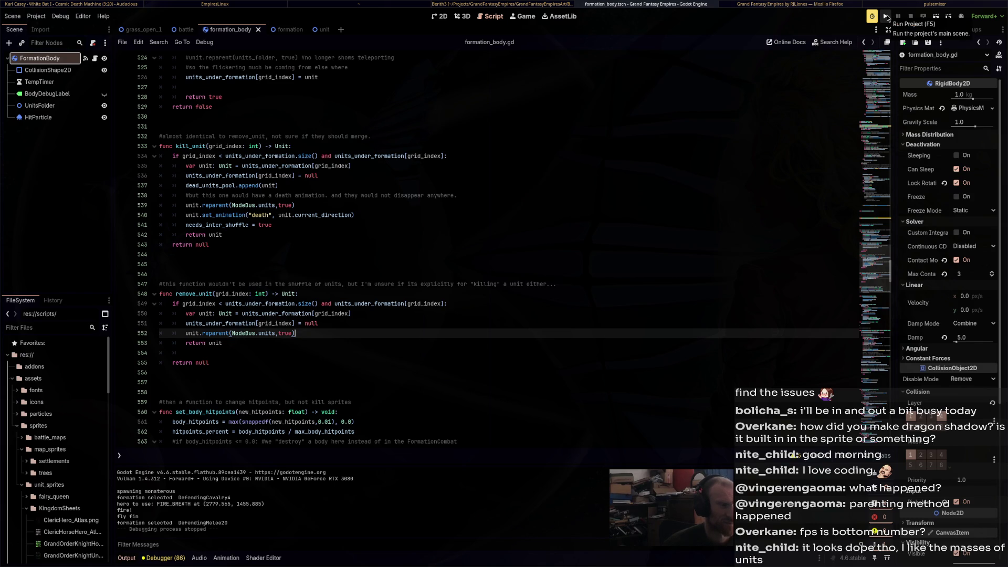
Delete the unit.reparent(NodeBus.units,true) line from remove_unit and run the project
{"action": "left_click_drag", "start_coordinate": [535, 293], "coordinate": [132, 283]}
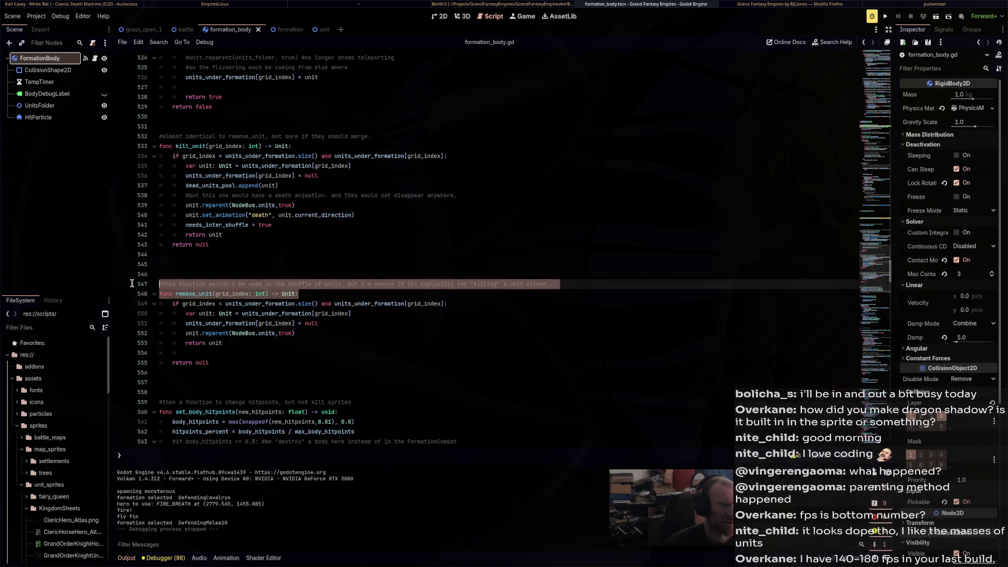
{"action": "left_click", "coordinate": [315, 334]}
{"action": "key", "text": "shift+Home"}
{"action": "key", "text": "BackSpace"}
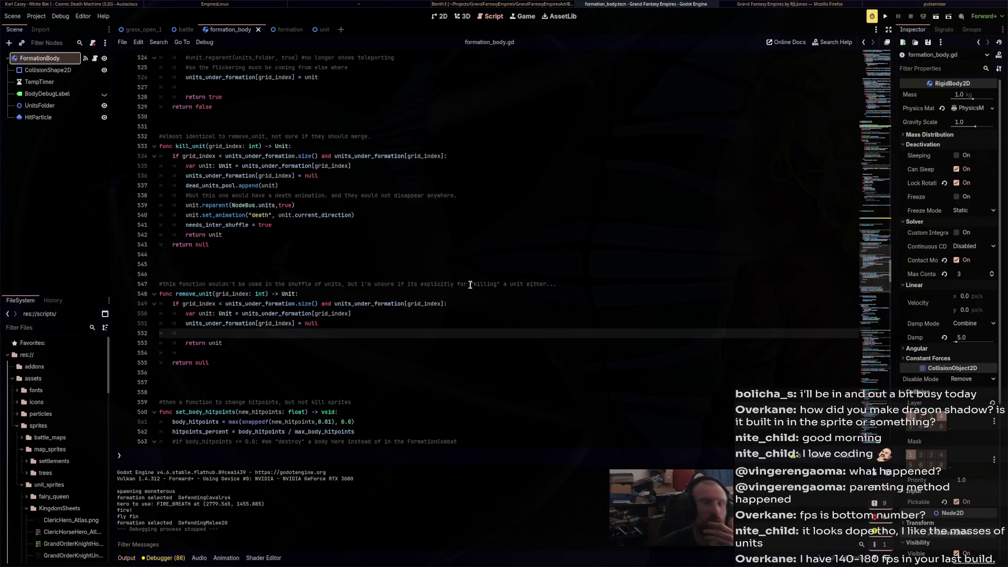
{"action": "left_click", "coordinate": [885, 16]}
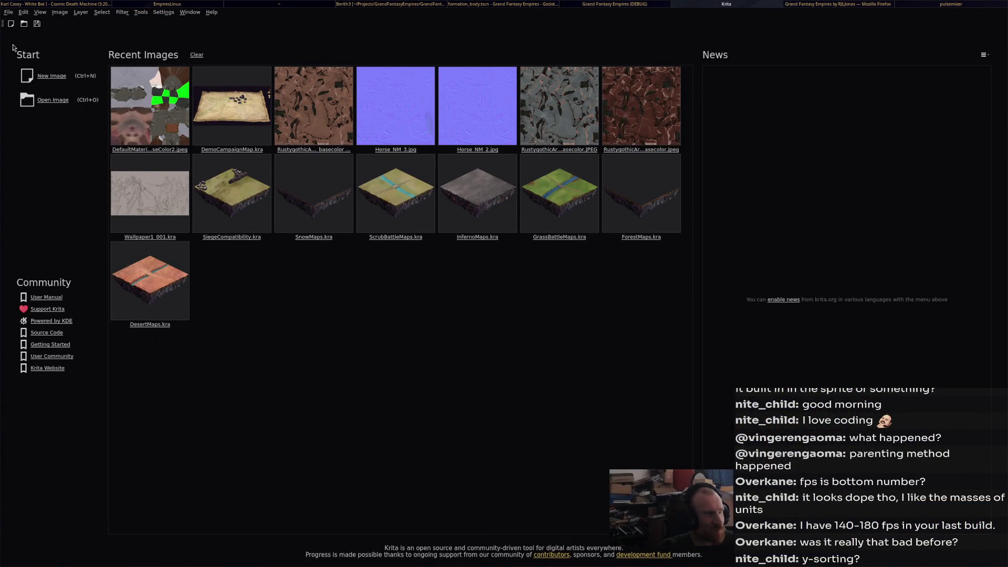
Create a new 3840×2160 image and pick the Basic-6 Details brush at 7.87 px
{"action": "left_click", "coordinate": [48, 76]}
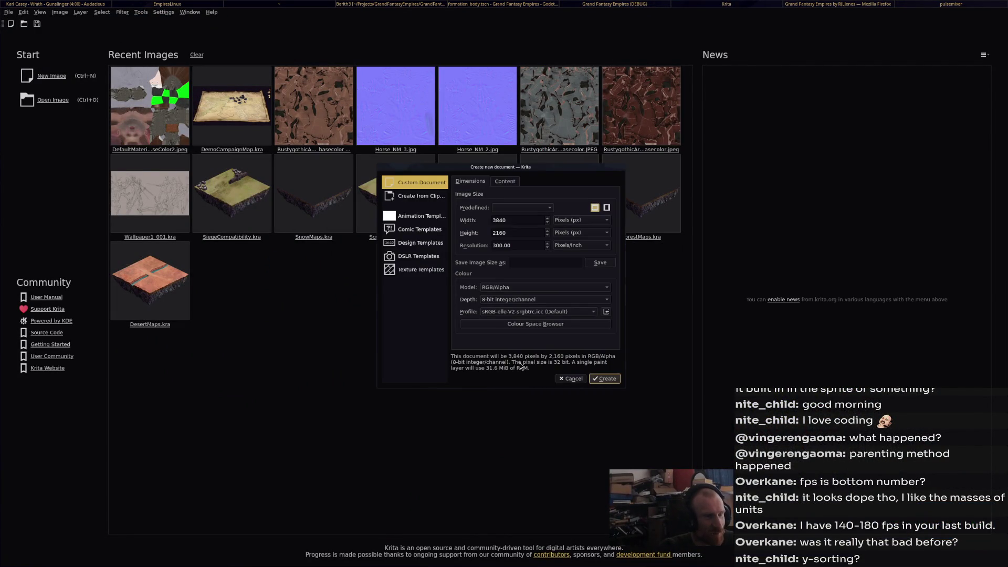
{"action": "left_click", "coordinate": [604, 380]}
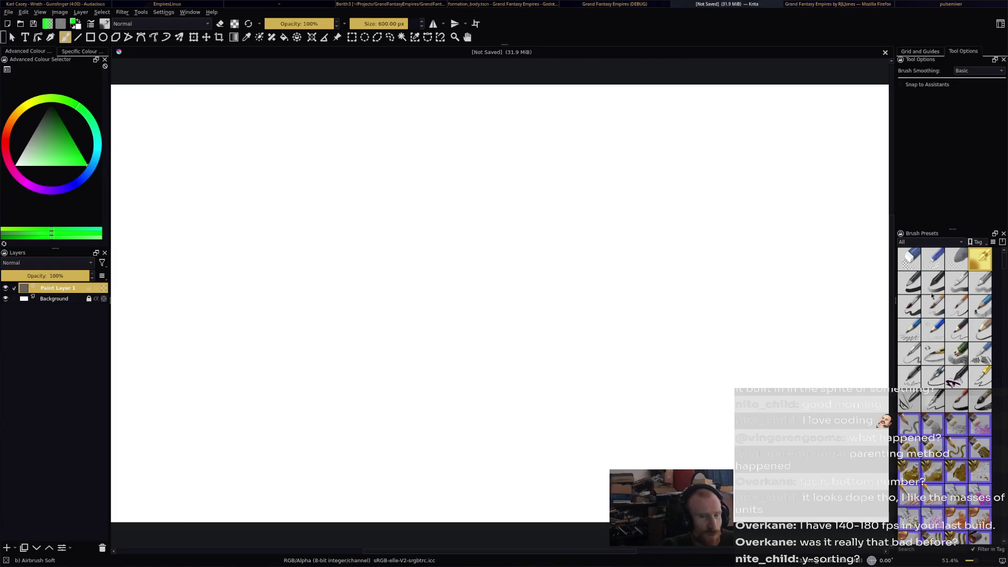
{"action": "left_click", "coordinate": [958, 310]}
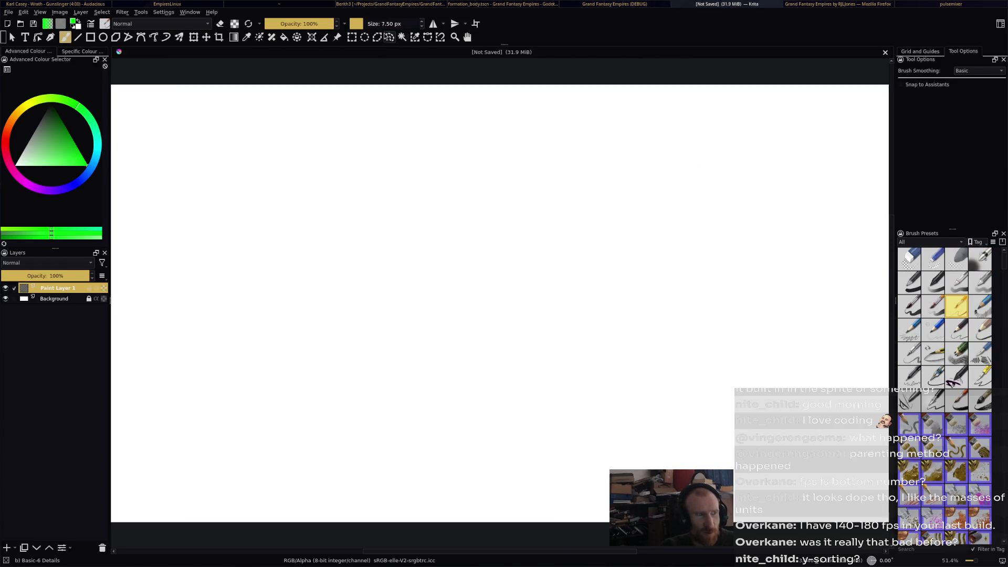
{"action": "left_click", "coordinate": [363, 23]}
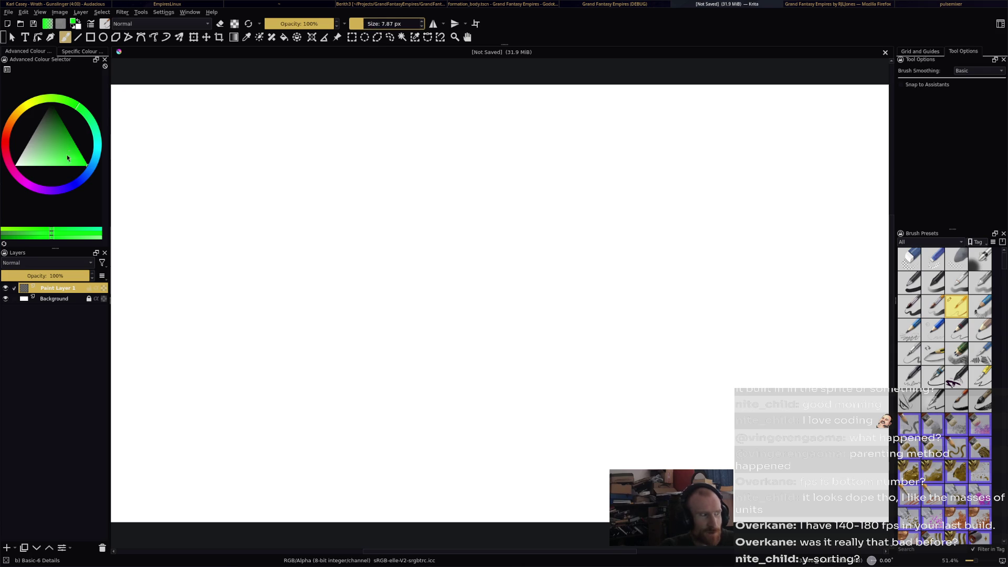
Fill the Background layer with a light tan colour using the Fill tool
{"action": "left_click", "coordinate": [48, 112]}
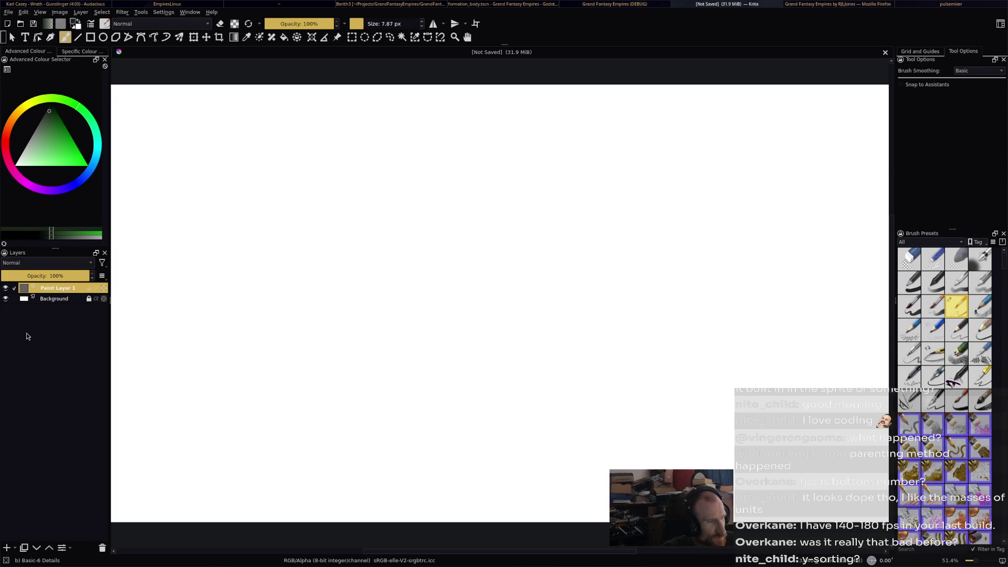
{"action": "left_click", "coordinate": [76, 300]}
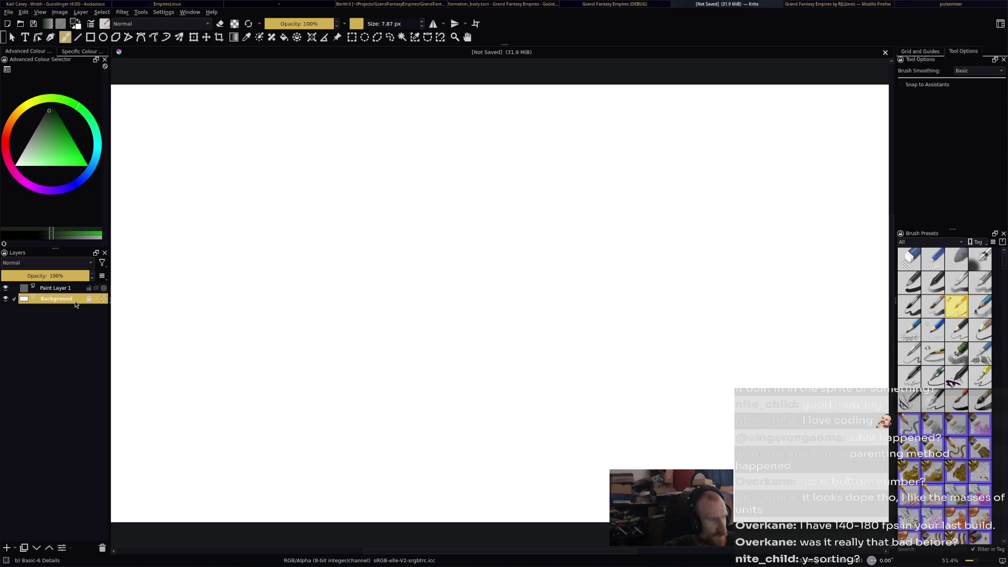
{"action": "left_click", "coordinate": [38, 130]}
{"action": "left_click", "coordinate": [12, 124]}
{"action": "key", "text": "f"}
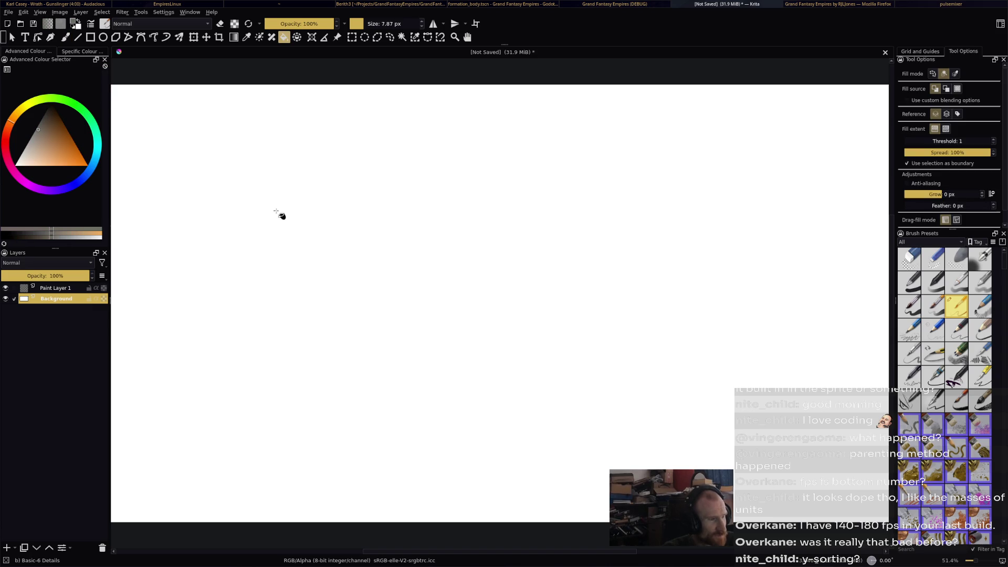
{"action": "left_click", "coordinate": [35, 146]}
{"action": "left_click", "coordinate": [264, 229]}
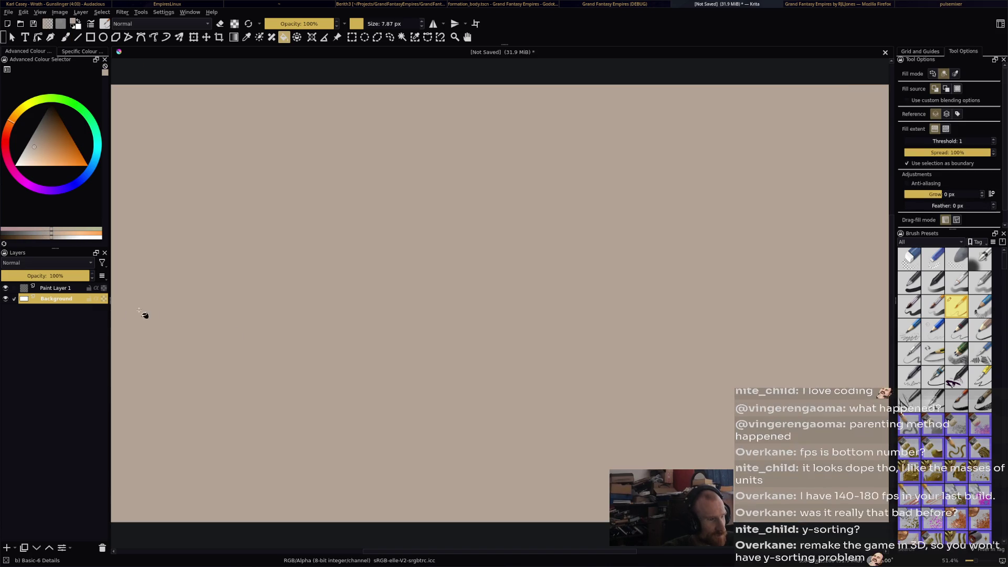
Return to Paint Layer 1 with black and the Basic-6 Details freehand brush
{"action": "left_click", "coordinate": [79, 290]}
{"action": "left_click_drag", "start_coordinate": [50, 115], "coordinate": [51, 107]}
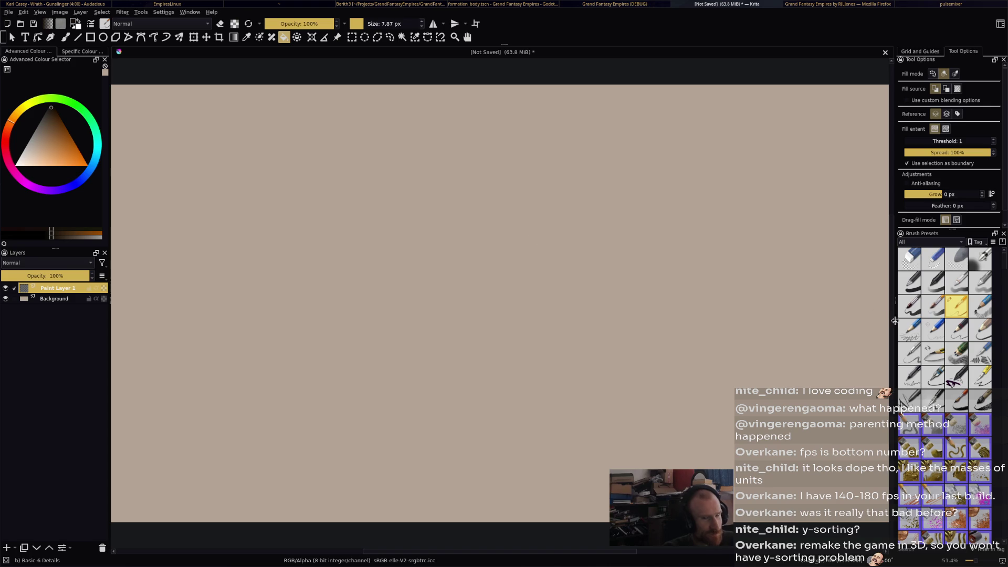
{"action": "key", "text": "ctrl+s"}
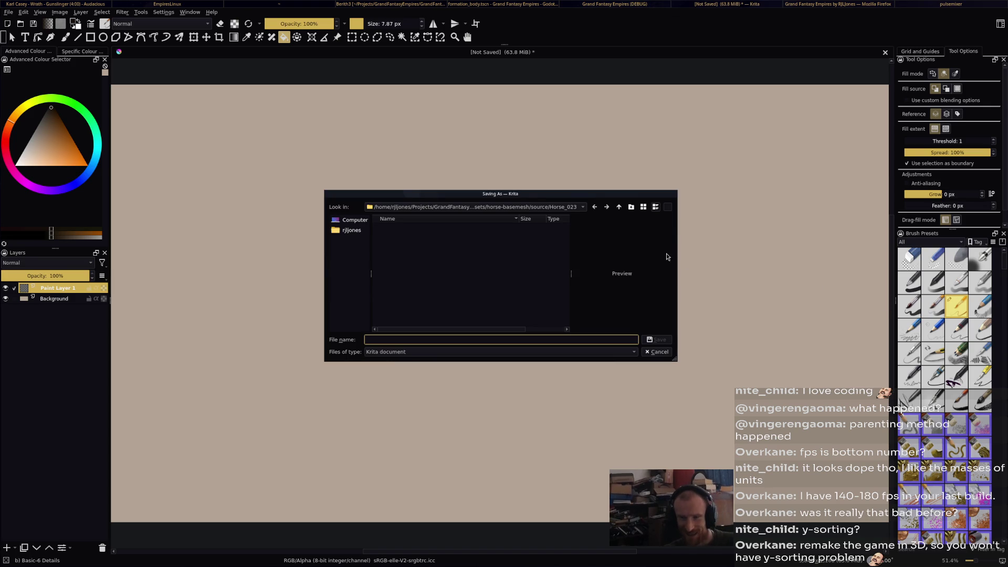
{"action": "key", "text": "Escape"}
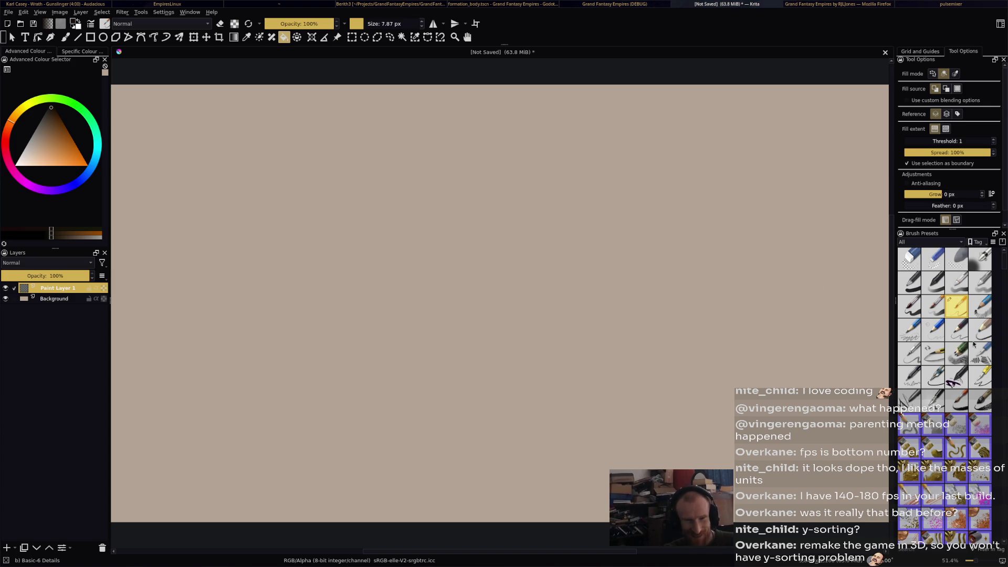
{"action": "left_click", "coordinate": [981, 332]}
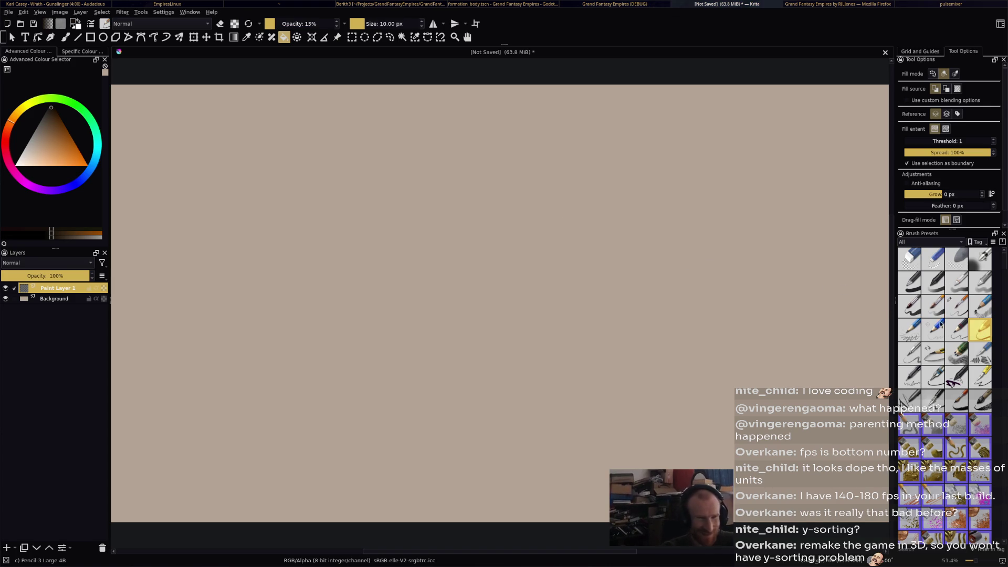
{"action": "left_click", "coordinate": [959, 310]}
{"action": "key", "text": "b"}
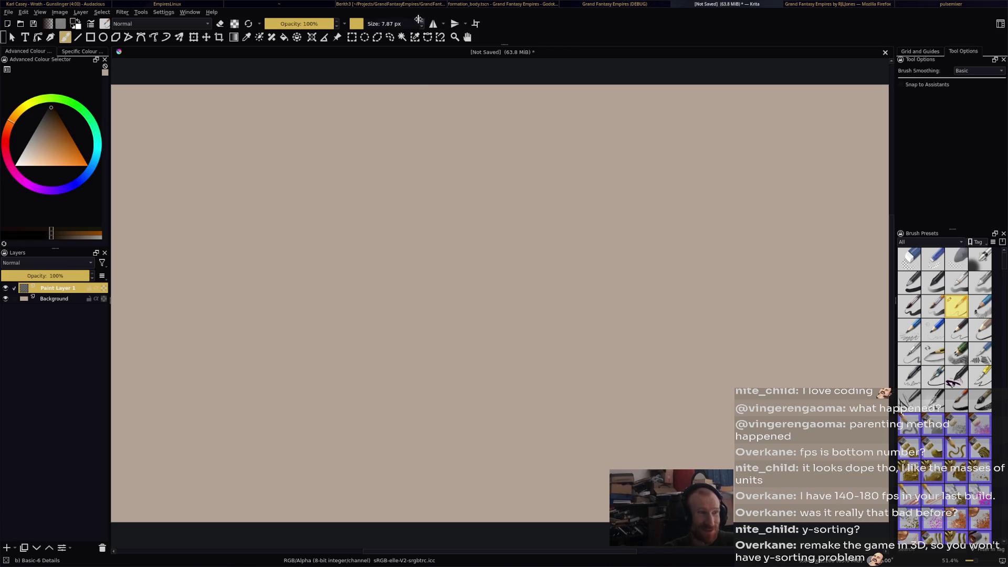
Raise the brush to 13.60 px, lock the Background layer and clear a test stroke
{"action": "left_click", "coordinate": [364, 24]}
{"action": "left_click_drag", "start_coordinate": [365, 23], "coordinate": [369, 23]}
{"action": "left_click", "coordinate": [89, 298]}
{"action": "mouse_move", "coordinate": [388, 186]}
{"action": "left_mouse_down"}
{"action": "mouse_move", "coordinate": [359, 230]}
{"action": "mouse_move", "coordinate": [391, 202]}
{"action": "left_mouse_up"}
{"action": "key", "text": "Delete"}
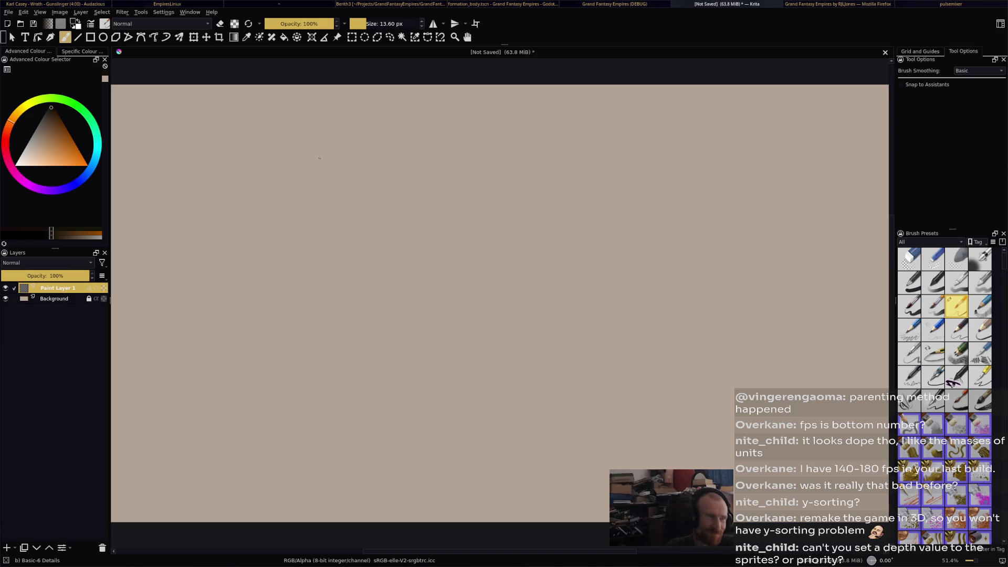
Draw the main node with two branches and a labelled formation node over three body circles
{"action": "mouse_move", "coordinate": [443, 119]}
{"action": "left_mouse_down"}
{"action": "mouse_move", "coordinate": [436, 127]}
{"action": "mouse_move", "coordinate": [447, 117]}
{"action": "mouse_move", "coordinate": [436, 123]}
{"action": "mouse_move", "coordinate": [524, 119]}
{"action": "left_mouse_up"}
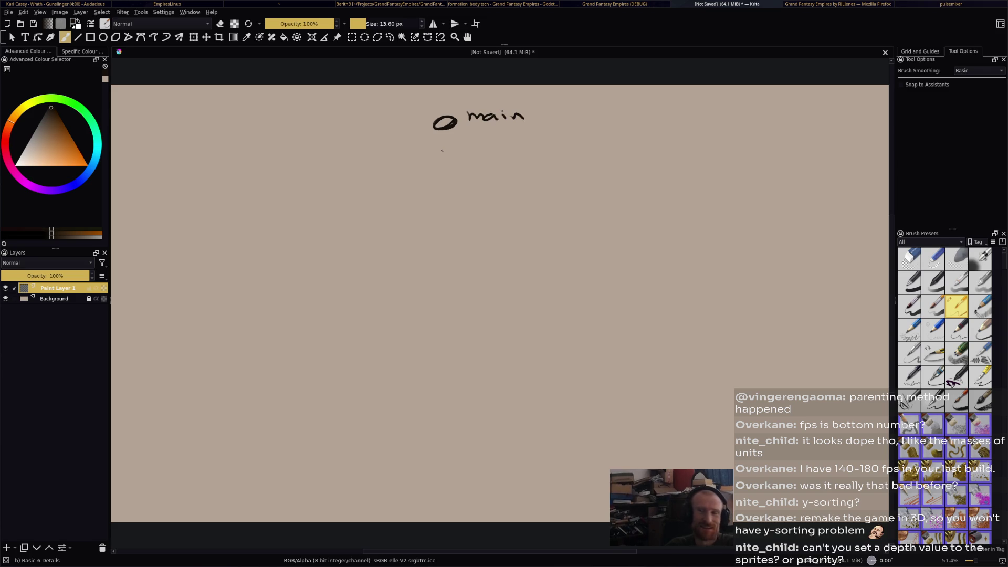
{"action": "left_click_drag", "start_coordinate": [443, 139], "coordinate": [446, 177]}
{"action": "key", "text": "ctrl+z"}
{"action": "left_click_drag", "start_coordinate": [441, 143], "coordinate": [404, 187]}
{"action": "left_click_drag", "start_coordinate": [441, 142], "coordinate": [492, 176]}
{"action": "mouse_move", "coordinate": [406, 188]}
{"action": "left_mouse_down"}
{"action": "mouse_move", "coordinate": [417, 195]}
{"action": "mouse_move", "coordinate": [408, 188]}
{"action": "left_mouse_up"}
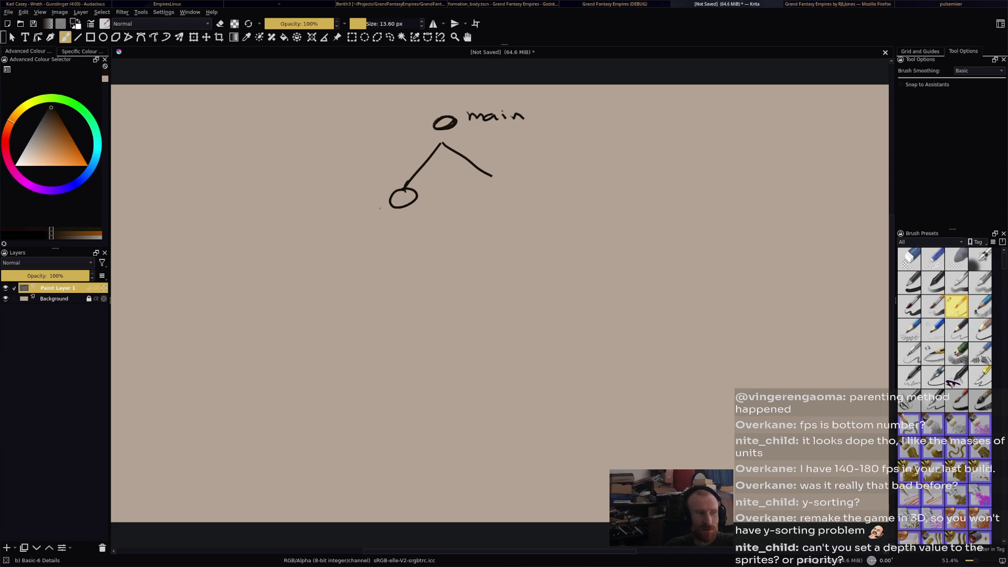
{"action": "left_click_drag", "start_coordinate": [324, 194], "coordinate": [308, 212]}
{"action": "mouse_move", "coordinate": [303, 208]}
{"action": "left_mouse_down"}
{"action": "mouse_move", "coordinate": [377, 197]}
{"action": "mouse_move", "coordinate": [359, 245]}
{"action": "left_mouse_up"}
{"action": "mouse_move", "coordinate": [399, 215]}
{"action": "left_mouse_down"}
{"action": "mouse_move", "coordinate": [400, 239]}
{"action": "mouse_move", "coordinate": [432, 239]}
{"action": "left_mouse_up"}
{"action": "left_click_drag", "start_coordinate": [350, 252], "coordinate": [447, 244]}
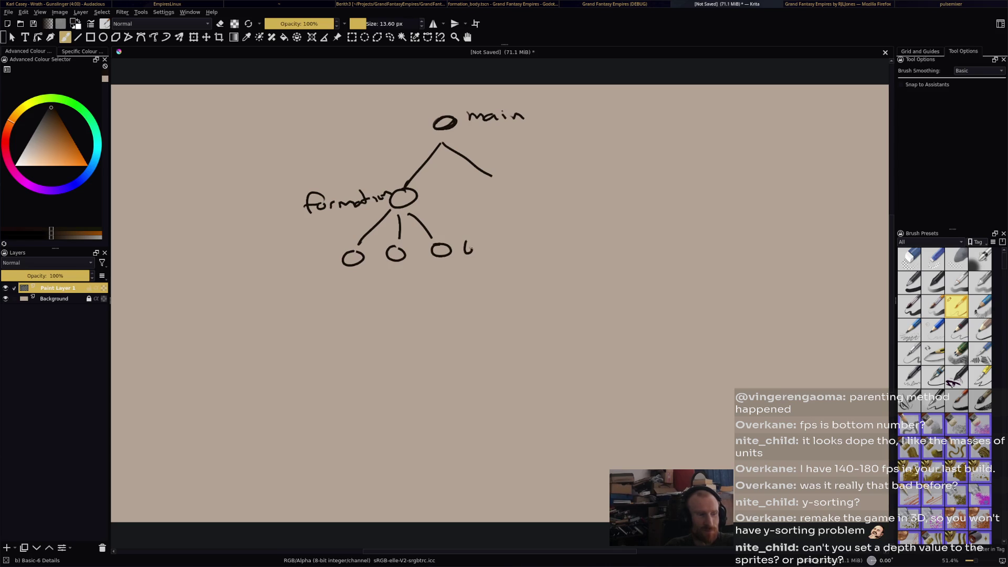
{"action": "key", "text": "ctrl+z"}
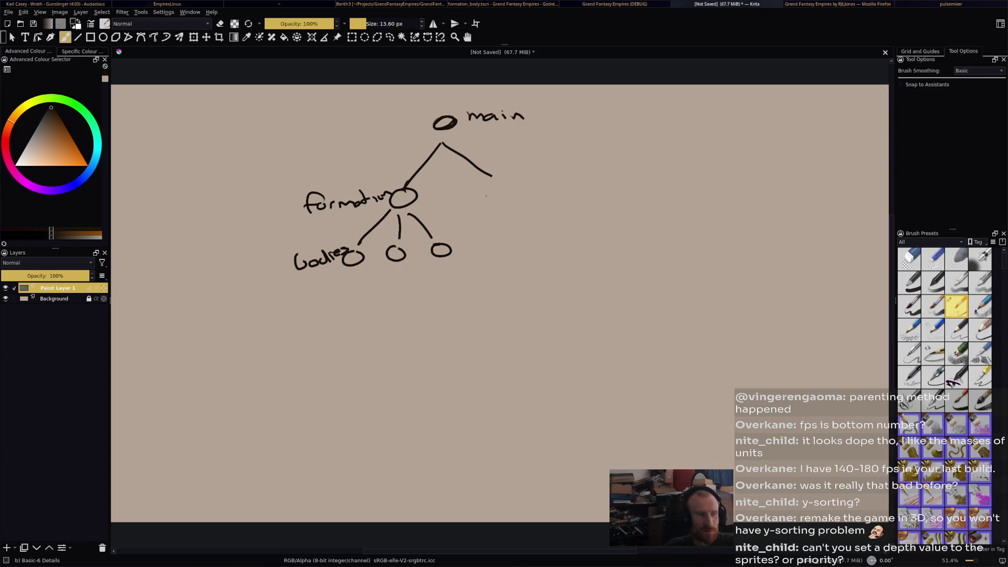
Add a stroke on the right branch and curved arcs linking the bodies to units
{"action": "mouse_move", "coordinate": [517, 186]}
{"action": "left_mouse_down"}
{"action": "mouse_move", "coordinate": [512, 216]}
{"action": "mouse_move", "coordinate": [519, 195]}
{"action": "left_mouse_up"}
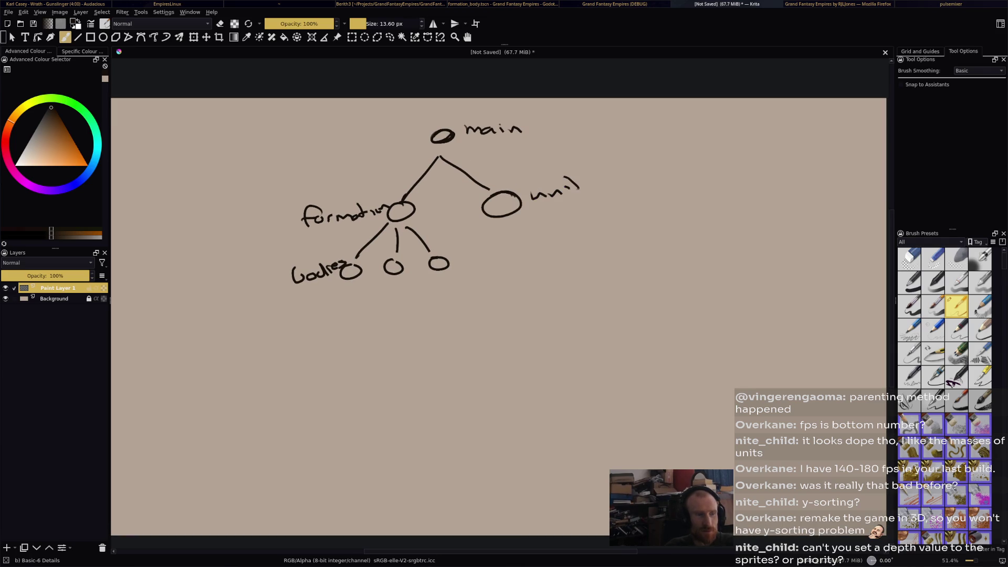
{"action": "left_click_drag", "start_coordinate": [457, 261], "coordinate": [487, 234]}
{"action": "left_click_drag", "start_coordinate": [418, 284], "coordinate": [495, 241]}
{"action": "mouse_move", "coordinate": [357, 289]}
{"action": "left_mouse_down"}
{"action": "mouse_move", "coordinate": [388, 312]}
{"action": "mouse_move", "coordinate": [505, 245]}
{"action": "left_mouse_up"}
Reframe the canvas at 66.7% zoom and start a new main node to the right
{"action": "key", "text": "ctrl+s"}
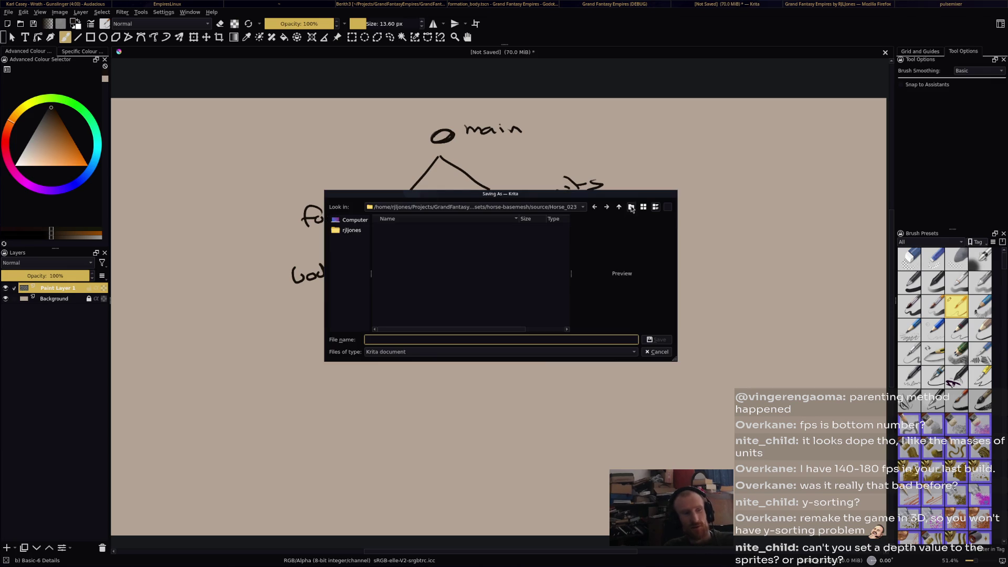
{"action": "key", "text": "Escape"}
{"action": "mouse_move", "coordinate": [548, 215]}
{"action": "left_mouse_down"}
{"action": "mouse_move", "coordinate": [580, 205]}
{"action": "mouse_move", "coordinate": [541, 221]}
{"action": "left_mouse_up"}
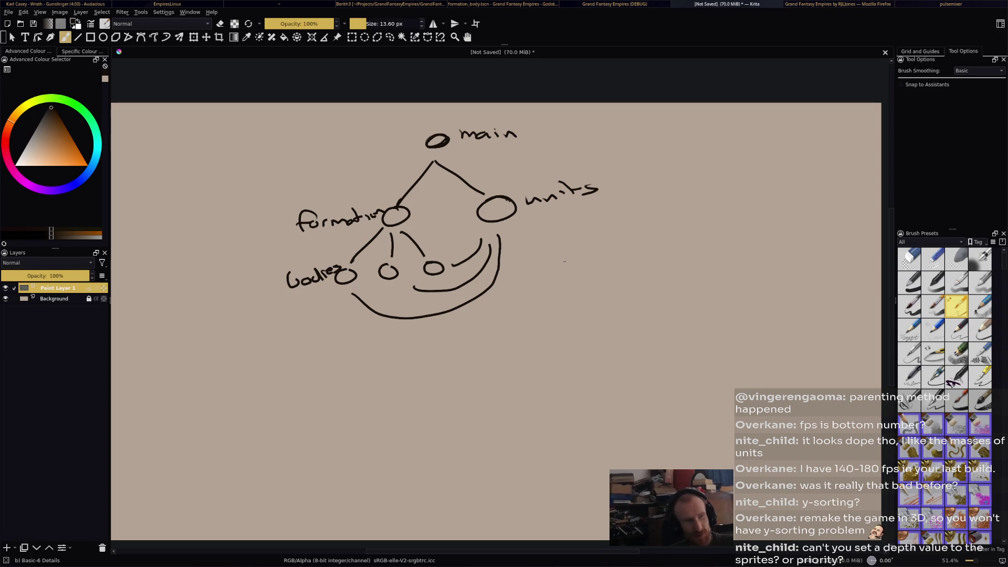
{"action": "key", "text": "1"}
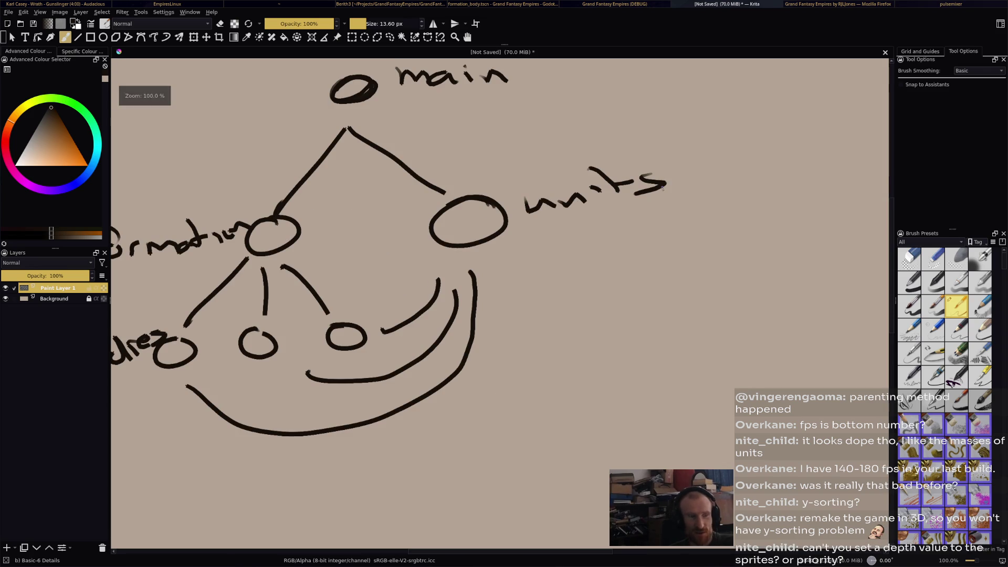
{"action": "scroll", "coordinate": [463, 266], "scroll_direction": "down", "scroll_amount": 3}
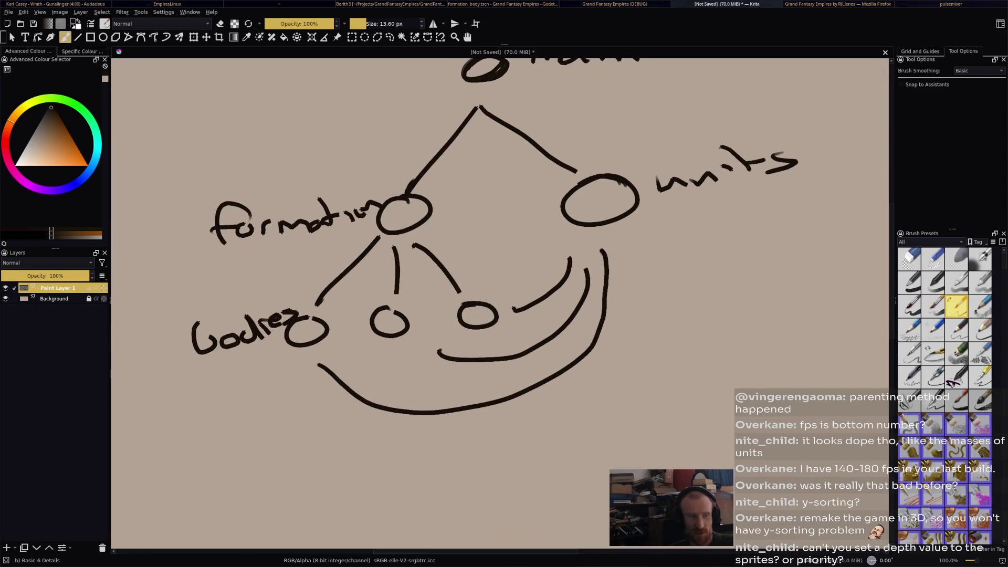
{"action": "key", "text": "minus"}
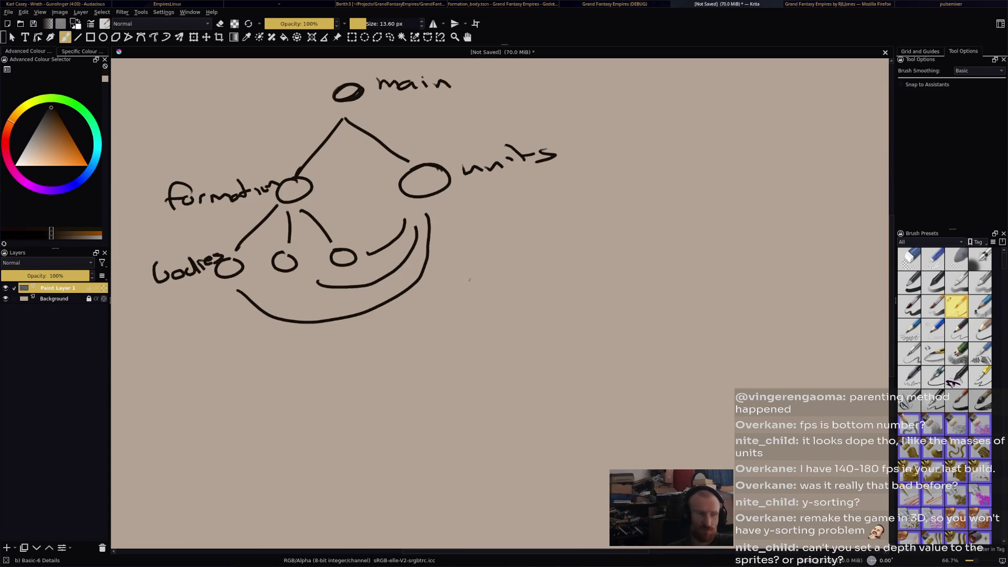
{"action": "left_click_drag", "start_coordinate": [470, 280], "coordinate": [423, 298]}
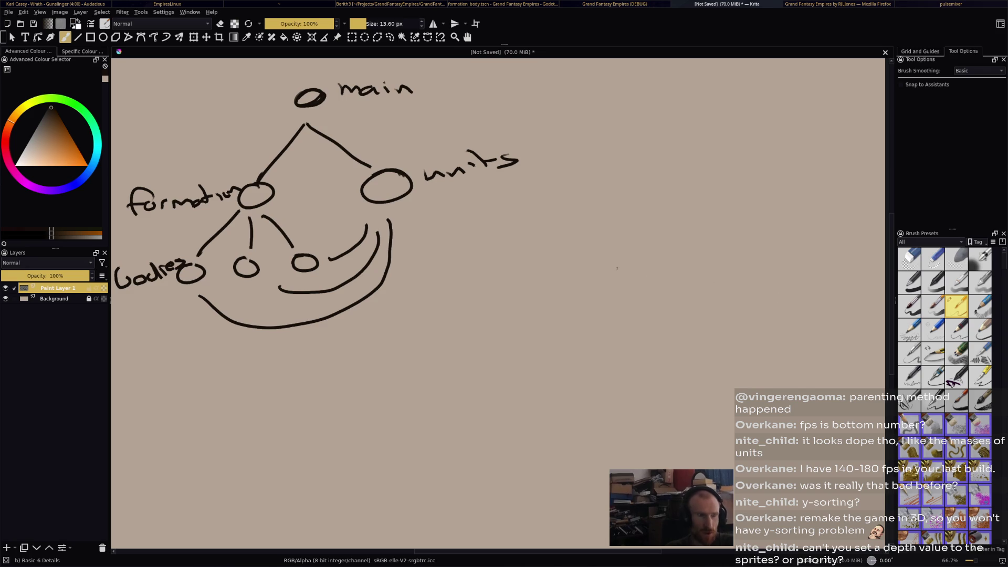
{"action": "mouse_move", "coordinate": [624, 231]}
{"action": "left_mouse_down"}
{"action": "mouse_move", "coordinate": [603, 245]}
{"action": "mouse_move", "coordinate": [624, 231]}
{"action": "left_mouse_up"}
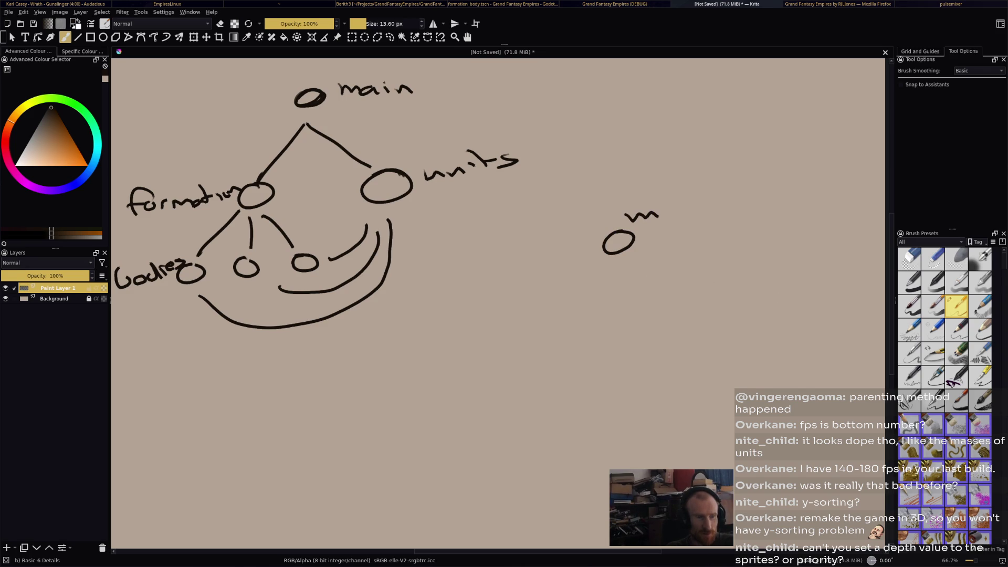
Draw the line down to a formation node, its three legs and three body circles
{"action": "left_click_drag", "start_coordinate": [602, 258], "coordinate": [561, 305]}
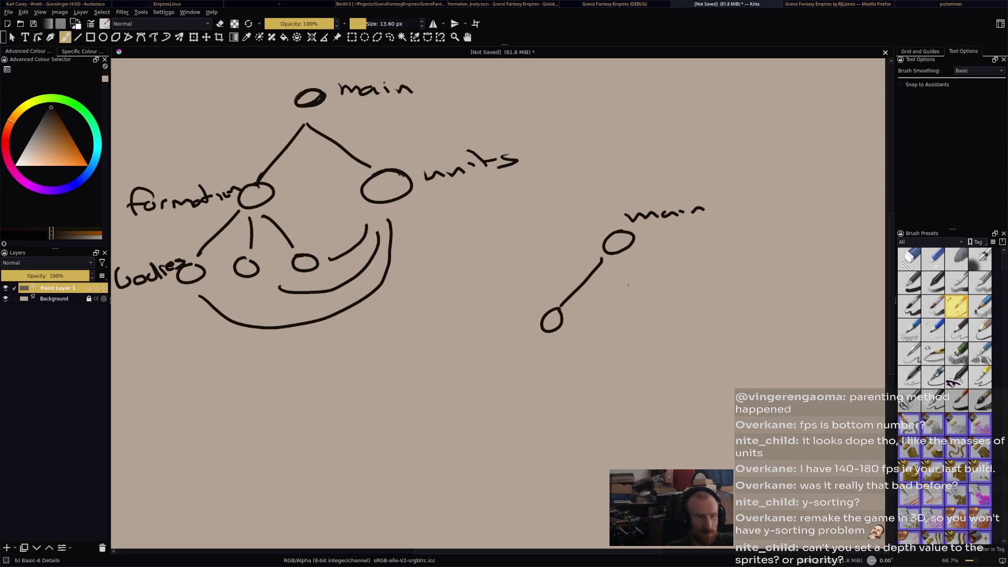
{"action": "key", "text": "ctrl+z"}
{"action": "mouse_move", "coordinate": [612, 260]}
{"action": "left_mouse_down"}
{"action": "mouse_move", "coordinate": [617, 302]}
{"action": "mouse_move", "coordinate": [604, 324]}
{"action": "mouse_move", "coordinate": [621, 304]}
{"action": "mouse_move", "coordinate": [579, 379]}
{"action": "left_mouse_up"}
{"action": "mouse_move", "coordinate": [622, 336]}
{"action": "left_mouse_down"}
{"action": "mouse_move", "coordinate": [623, 376]}
{"action": "mouse_move", "coordinate": [666, 373]}
{"action": "left_mouse_up"}
{"action": "left_click_drag", "start_coordinate": [574, 389], "coordinate": [683, 388]}
Draw legs under each body circle ending in a row of small unit circles
{"action": "mouse_move", "coordinate": [542, 428]}
{"action": "left_mouse_down"}
{"action": "mouse_move", "coordinate": [519, 458]}
{"action": "mouse_move", "coordinate": [557, 462]}
{"action": "left_mouse_up"}
{"action": "left_click_drag", "start_coordinate": [570, 429], "coordinate": [579, 453]}
{"action": "left_click_drag", "start_coordinate": [632, 421], "coordinate": [615, 450]}
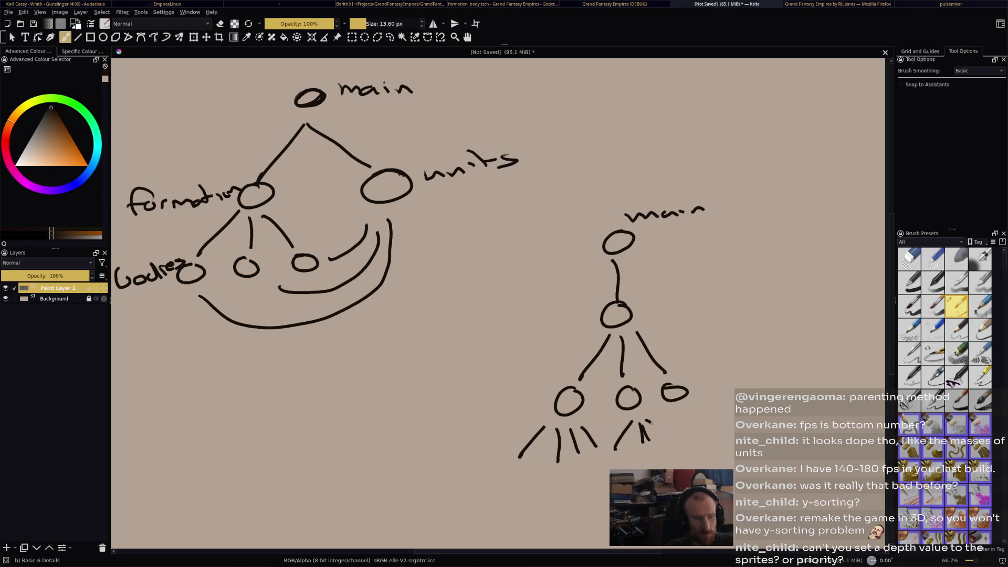
{"action": "left_click_drag", "start_coordinate": [677, 415], "coordinate": [672, 434]}
{"action": "left_click_drag", "start_coordinate": [684, 416], "coordinate": [682, 430]}
{"action": "left_click_drag", "start_coordinate": [689, 418], "coordinate": [697, 431]}
{"action": "left_click_drag", "start_coordinate": [517, 461], "coordinate": [517, 462]}
{"action": "left_click_drag", "start_coordinate": [542, 460], "coordinate": [543, 460]}
{"action": "mouse_move", "coordinate": [578, 458]}
{"action": "left_mouse_down"}
{"action": "mouse_move", "coordinate": [574, 470]}
{"action": "mouse_move", "coordinate": [579, 459]}
{"action": "left_mouse_up"}
{"action": "left_click_drag", "start_coordinate": [599, 456], "coordinate": [620, 455]}
{"action": "left_click_drag", "start_coordinate": [643, 452], "coordinate": [640, 453]}
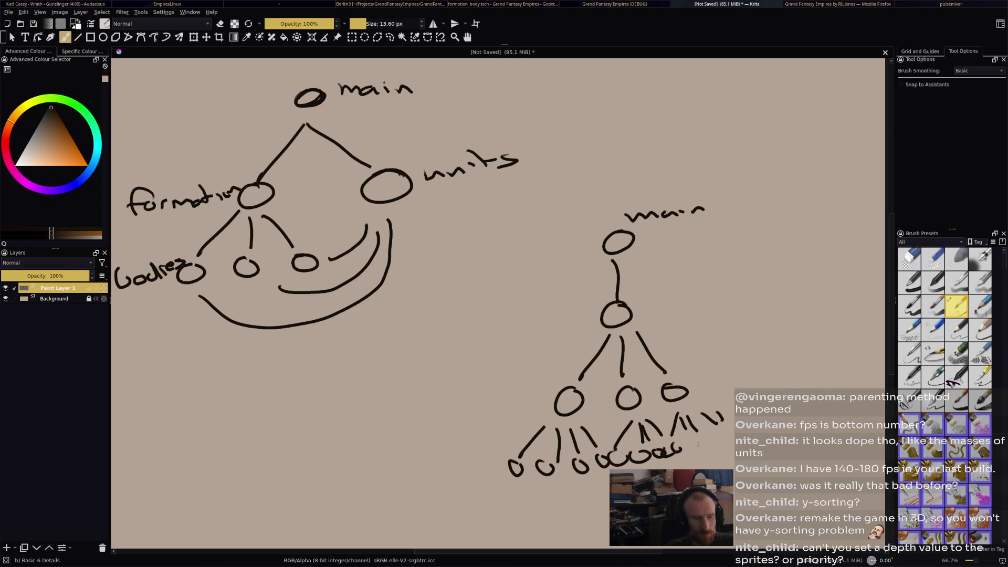
{"action": "left_click_drag", "start_coordinate": [716, 441], "coordinate": [746, 434]}
Label the bodies and units rows, then box in the three bodies circles
{"action": "mouse_move", "coordinate": [721, 312]}
{"action": "left_mouse_down"}
{"action": "mouse_move", "coordinate": [686, 231]}
{"action": "mouse_move", "coordinate": [564, 234]}
{"action": "left_mouse_up"}
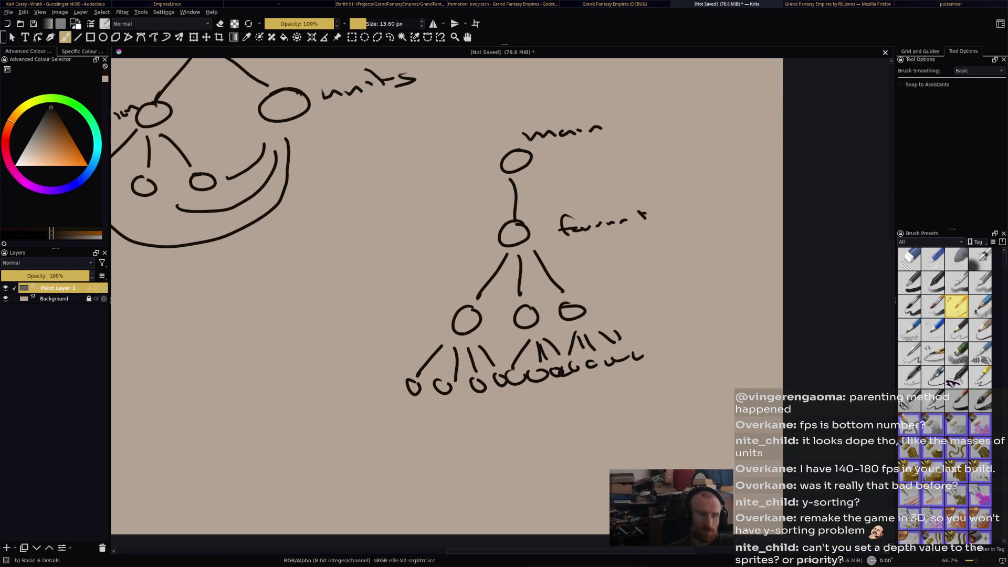
{"action": "left_click_drag", "start_coordinate": [617, 298], "coordinate": [696, 288]}
{"action": "mouse_move", "coordinate": [655, 339]}
{"action": "left_mouse_down"}
{"action": "mouse_move", "coordinate": [689, 286]}
{"action": "mouse_move", "coordinate": [797, 295]}
{"action": "left_mouse_up"}
{"action": "scroll", "coordinate": [635, 360], "scroll_direction": "down", "scroll_amount": 1}
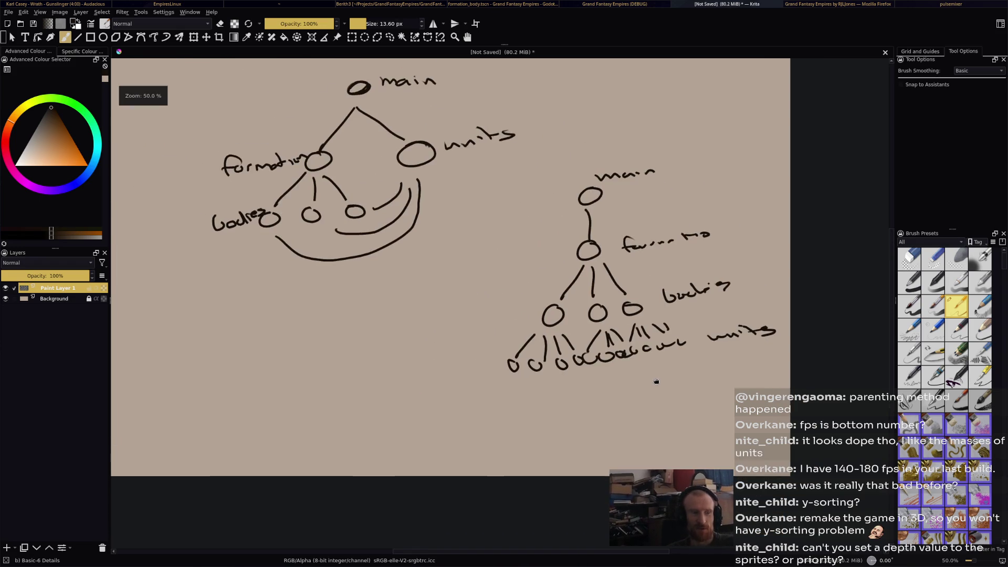
{"action": "left_click_drag", "start_coordinate": [634, 360], "coordinate": [635, 345]}
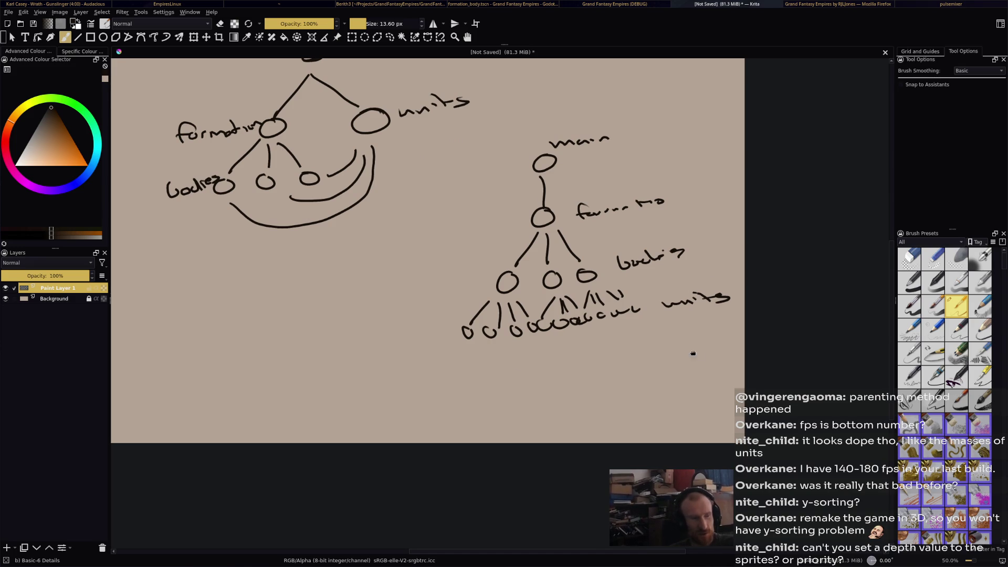
{"action": "left_click_drag", "start_coordinate": [700, 355], "coordinate": [651, 305]}
{"action": "scroll", "coordinate": [691, 331], "scroll_direction": "up", "scroll_amount": 2}
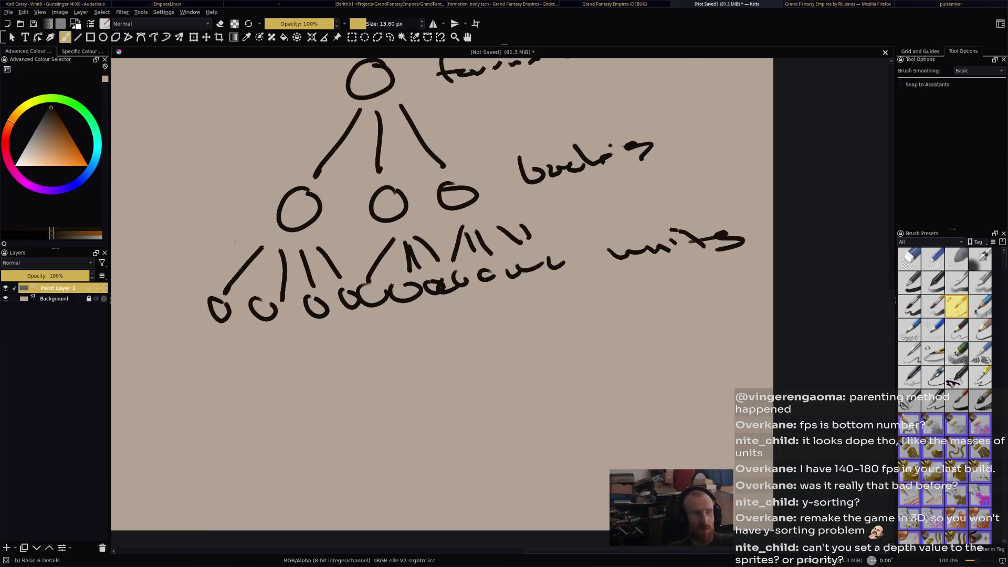
{"action": "mouse_move", "coordinate": [275, 240]}
{"action": "left_mouse_down"}
{"action": "mouse_move", "coordinate": [427, 235]}
{"action": "mouse_move", "coordinate": [458, 257]}
{"action": "left_mouse_up"}
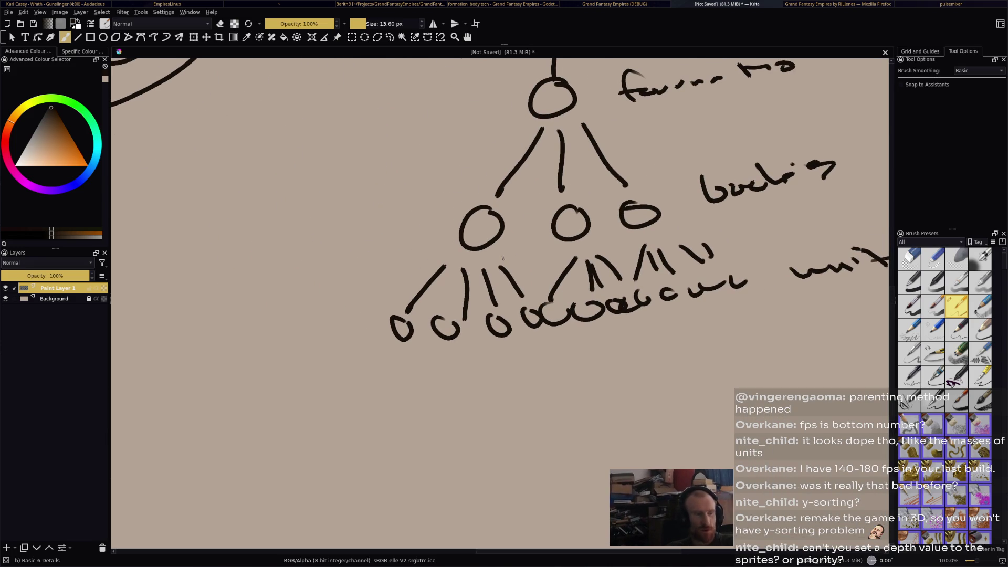
{"action": "mouse_move", "coordinate": [424, 213]}
{"action": "left_mouse_down"}
{"action": "mouse_move", "coordinate": [670, 164]}
{"action": "mouse_move", "coordinate": [694, 214]}
{"action": "mouse_move", "coordinate": [435, 278]}
{"action": "mouse_move", "coordinate": [410, 222]}
{"action": "left_mouse_up"}
Draw a rectangle around the row of unit circles, undoing the misplaced first strokes
{"action": "left_click_drag", "start_coordinate": [465, 297], "coordinate": [409, 313]}
{"action": "left_click_drag", "start_coordinate": [561, 275], "coordinate": [517, 290]}
{"action": "left_click_drag", "start_coordinate": [664, 259], "coordinate": [690, 250]}
{"action": "mouse_move", "coordinate": [708, 252]}
{"action": "left_mouse_down"}
{"action": "mouse_move", "coordinate": [750, 240]}
{"action": "mouse_move", "coordinate": [769, 289]}
{"action": "left_mouse_up"}
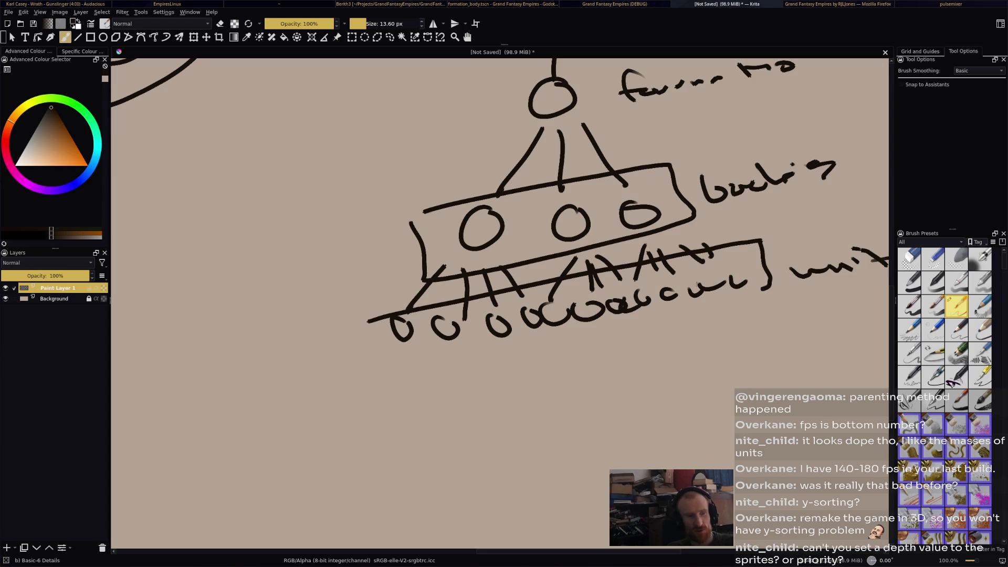
{"action": "key", "text": "ctrl+z"}
{"action": "key", "text": "ctrl+z"}
{"action": "key", "text": "ctrl+z"}
{"action": "mouse_move", "coordinate": [626, 288]}
{"action": "left_mouse_down"}
{"action": "mouse_move", "coordinate": [764, 280]}
{"action": "mouse_move", "coordinate": [632, 318]}
{"action": "mouse_move", "coordinate": [622, 290]}
{"action": "left_mouse_up"}
{"action": "mouse_move", "coordinate": [526, 310]}
{"action": "left_mouse_down"}
{"action": "mouse_move", "coordinate": [638, 282]}
{"action": "mouse_move", "coordinate": [546, 338]}
{"action": "mouse_move", "coordinate": [502, 315]}
{"action": "left_mouse_up"}
{"action": "mouse_move", "coordinate": [376, 319]}
{"action": "left_mouse_down"}
{"action": "mouse_move", "coordinate": [527, 336]}
{"action": "mouse_move", "coordinate": [376, 318]}
{"action": "left_mouse_up"}
Box the formation node and recenter the view on the whole drawing
{"action": "mouse_move", "coordinate": [498, 143]}
{"action": "left_mouse_down"}
{"action": "mouse_move", "coordinate": [618, 118]}
{"action": "mouse_move", "coordinate": [483, 87]}
{"action": "mouse_move", "coordinate": [497, 143]}
{"action": "left_mouse_up"}
{"action": "scroll", "coordinate": [648, 125], "scroll_direction": "down", "scroll_amount": 4}
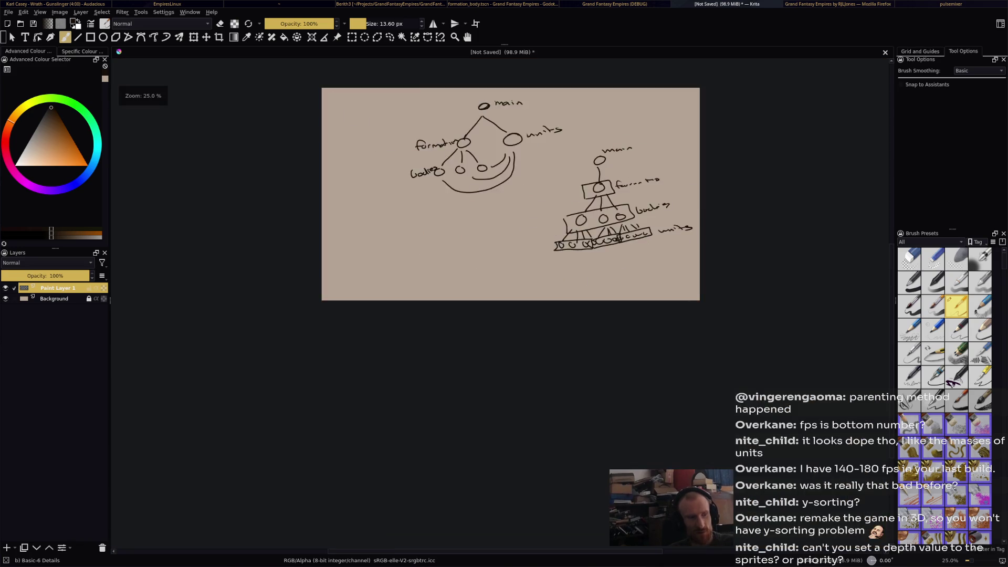
{"action": "scroll", "coordinate": [503, 249], "scroll_direction": "up", "scroll_amount": 2}
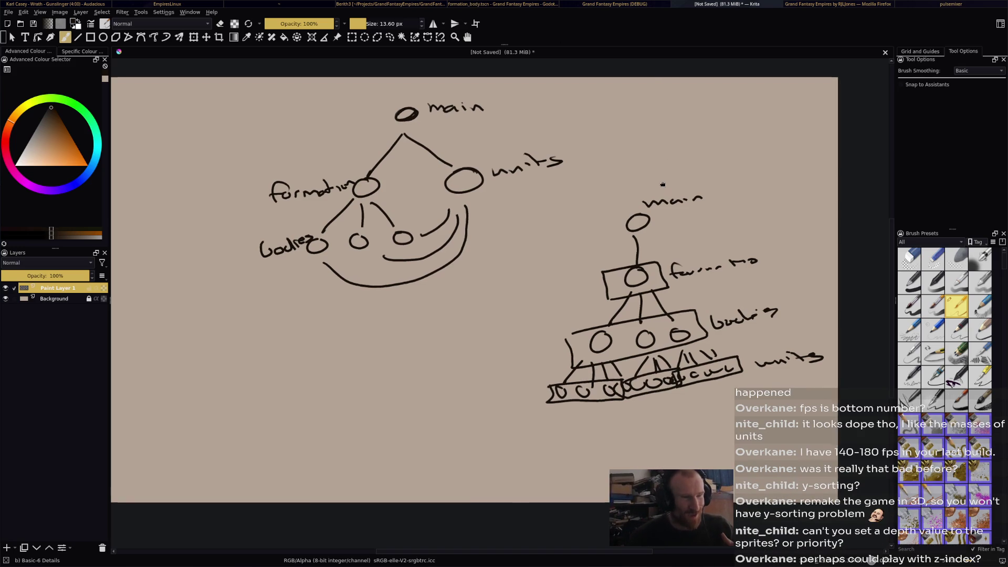
{"action": "scroll", "coordinate": [665, 175], "scroll_direction": "down", "scroll_amount": 1}
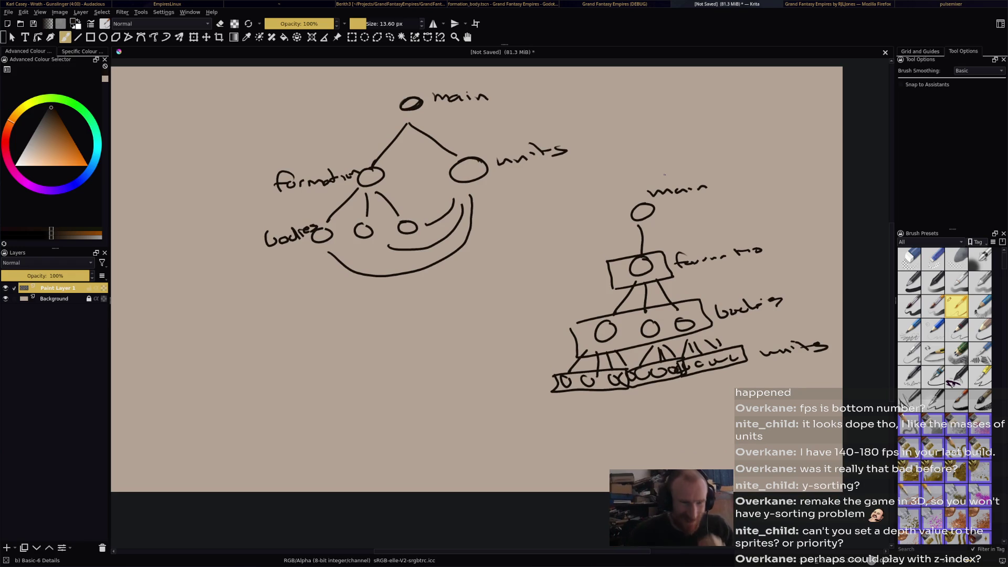
{"action": "left_click_drag", "start_coordinate": [687, 439], "coordinate": [657, 411]}
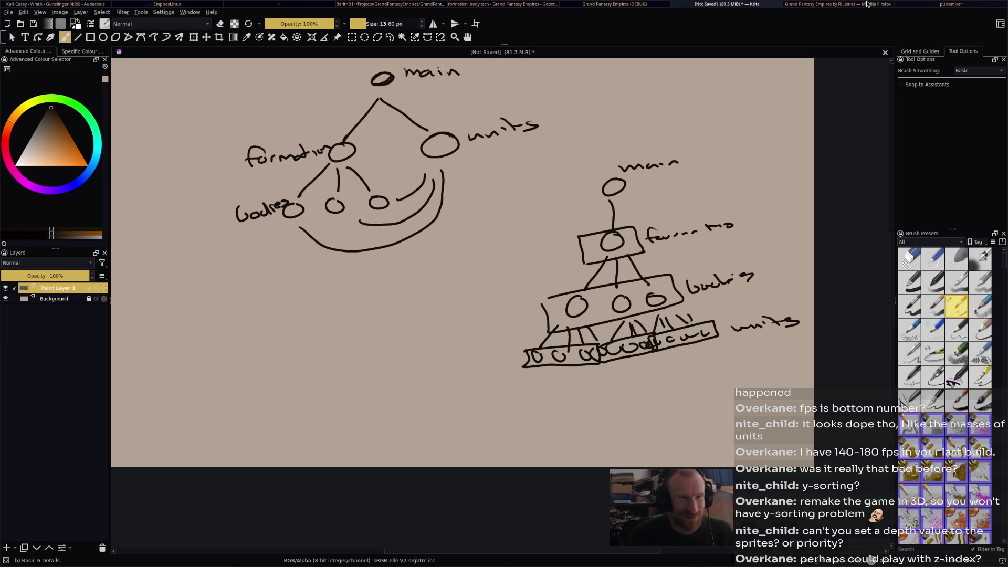
Cycle through the open windows toward the Godot editor and debug game
{"action": "left_click", "coordinate": [868, 5]}
{"action": "left_click", "coordinate": [481, 4]}
{"action": "left_click", "coordinate": [361, 4]}
Bring the running Grand Fantasy Empires debug game to the front
{"action": "left_click", "coordinate": [490, 4]}
{"action": "left_click", "coordinate": [617, 4]}
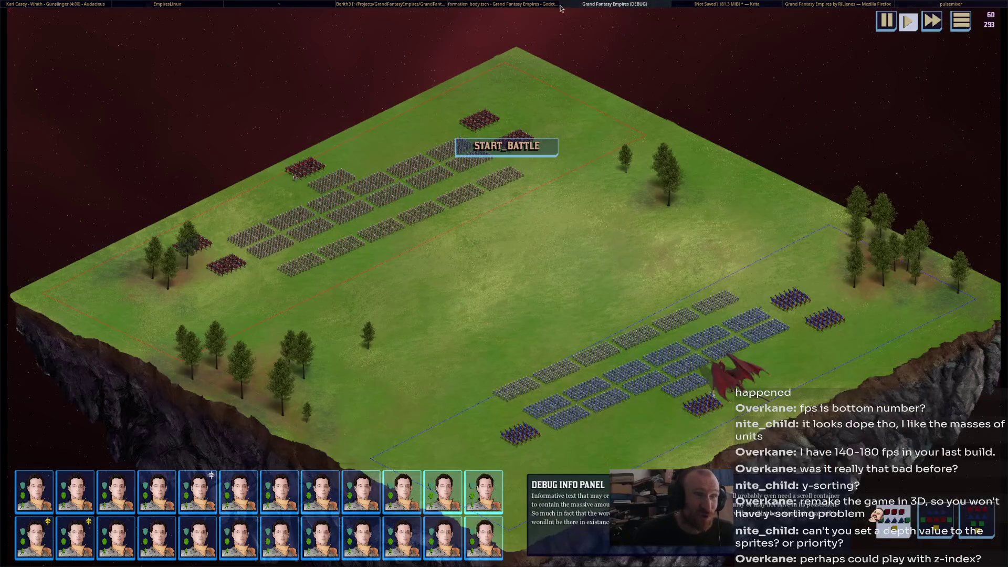
{"action": "scroll", "coordinate": [559, 260], "scroll_direction": "up", "scroll_amount": 3}
Move the light-blue infantry formation right, back left, and finally to a new spot up-right
{"action": "mouse_move", "coordinate": [470, 230]}
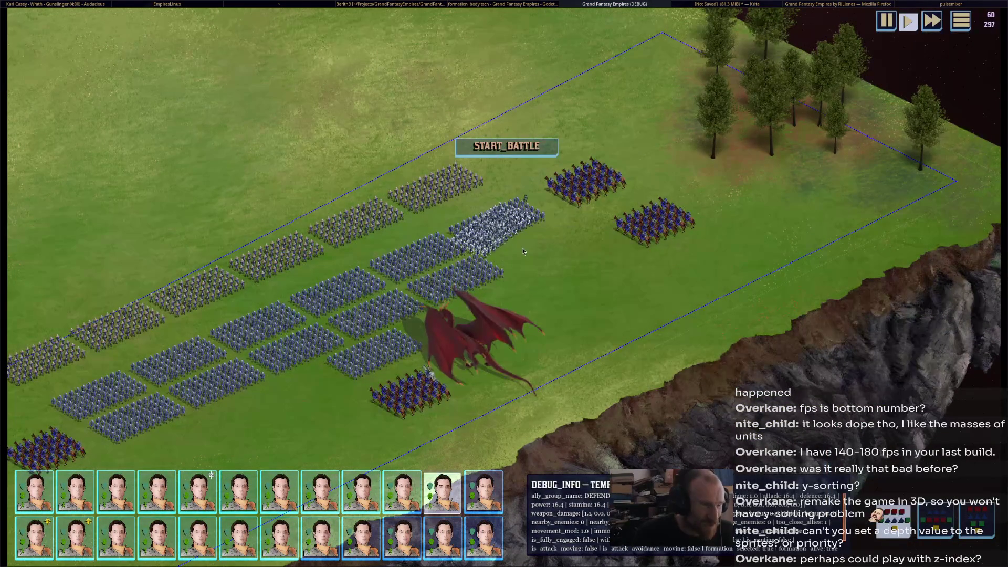
{"action": "left_click_drag", "start_coordinate": [531, 226], "coordinate": [522, 212]}
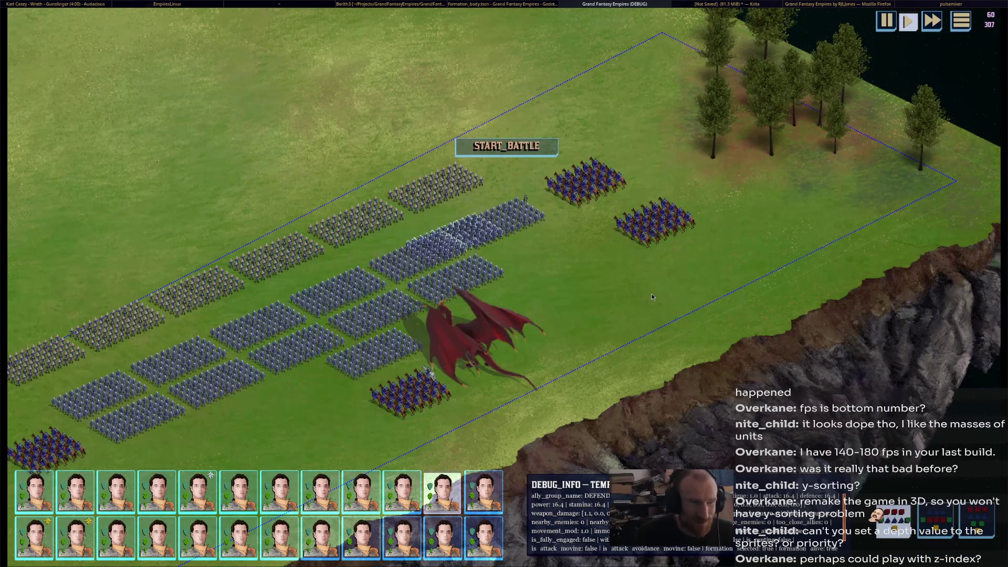
{"action": "left_click", "coordinate": [562, 237]}
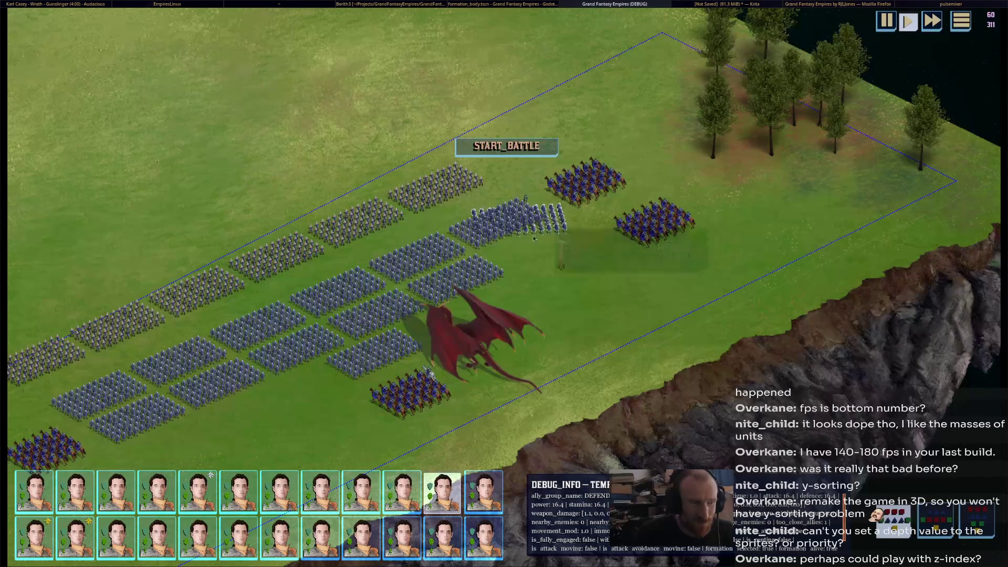
{"action": "left_click", "coordinate": [449, 240]}
{"action": "left_click", "coordinate": [524, 280]}
{"action": "mouse_move", "coordinate": [524, 282]}
{"action": "left_mouse_down"}
{"action": "mouse_move", "coordinate": [462, 220]}
{"action": "mouse_move", "coordinate": [489, 247]}
{"action": "mouse_move", "coordinate": [525, 255]}
{"action": "mouse_move", "coordinate": [563, 231]}
{"action": "mouse_move", "coordinate": [556, 216]}
{"action": "mouse_move", "coordinate": [651, 218]}
{"action": "left_mouse_up"}
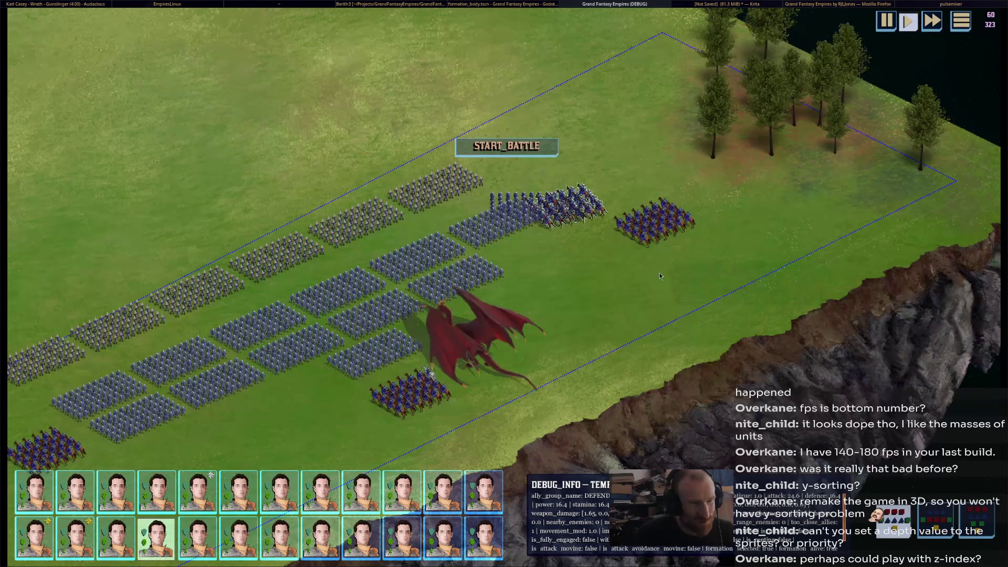
Move the cavalry block onto the infantry, close the debug game and return to Krita
{"action": "left_click_drag", "start_coordinate": [571, 214], "coordinate": [546, 193]}
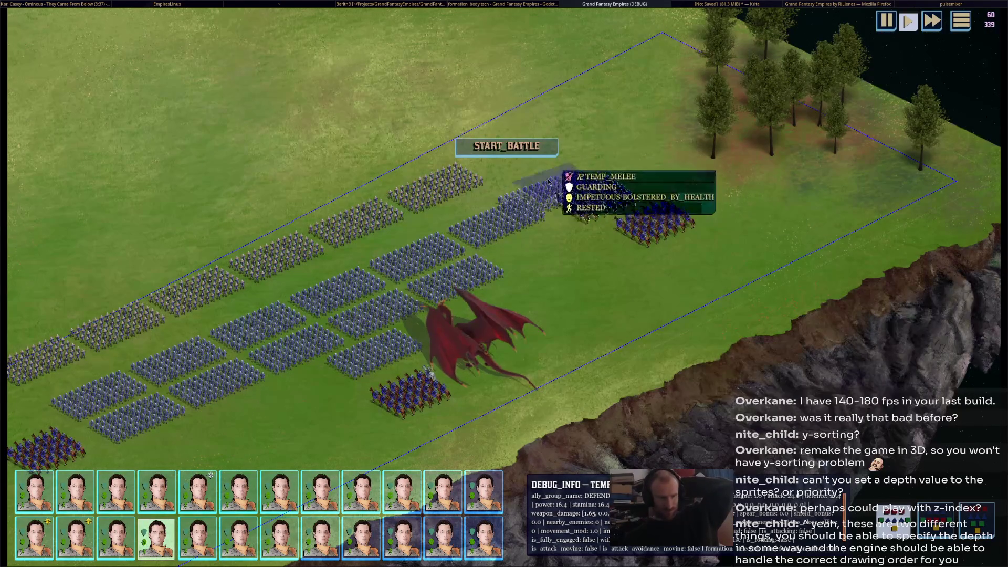
{"action": "middle_click", "coordinate": [621, 4]}
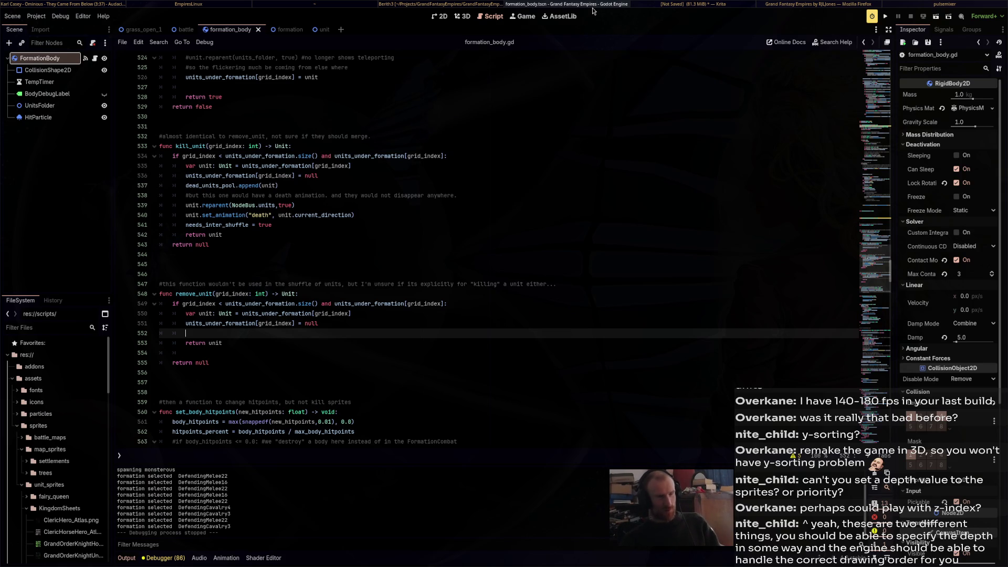
{"action": "left_click", "coordinate": [729, 4]}
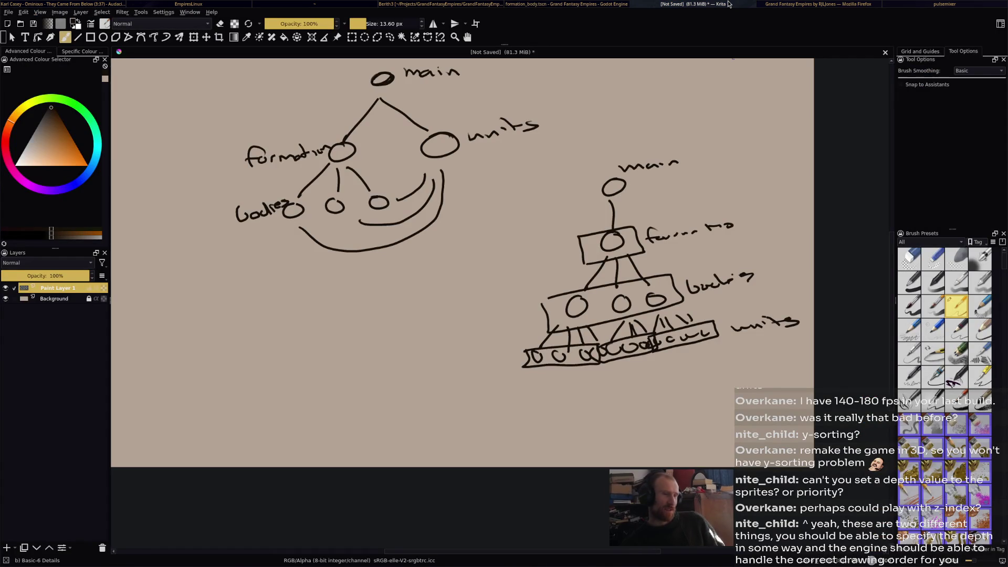
Loop around both tree diagrams and handwrite +100FPS beside the right one, redoing miswritten letters
{"action": "mouse_move", "coordinate": [520, 120]}
{"action": "left_mouse_down"}
{"action": "mouse_move", "coordinate": [332, 142]}
{"action": "mouse_move", "coordinate": [409, 397]}
{"action": "mouse_move", "coordinate": [620, 169]}
{"action": "mouse_move", "coordinate": [523, 123]}
{"action": "left_mouse_up"}
{"action": "mouse_move", "coordinate": [672, 227]}
{"action": "left_mouse_down"}
{"action": "mouse_move", "coordinate": [630, 238]}
{"action": "mouse_move", "coordinate": [609, 487]}
{"action": "mouse_move", "coordinate": [866, 362]}
{"action": "mouse_move", "coordinate": [683, 217]}
{"action": "left_mouse_up"}
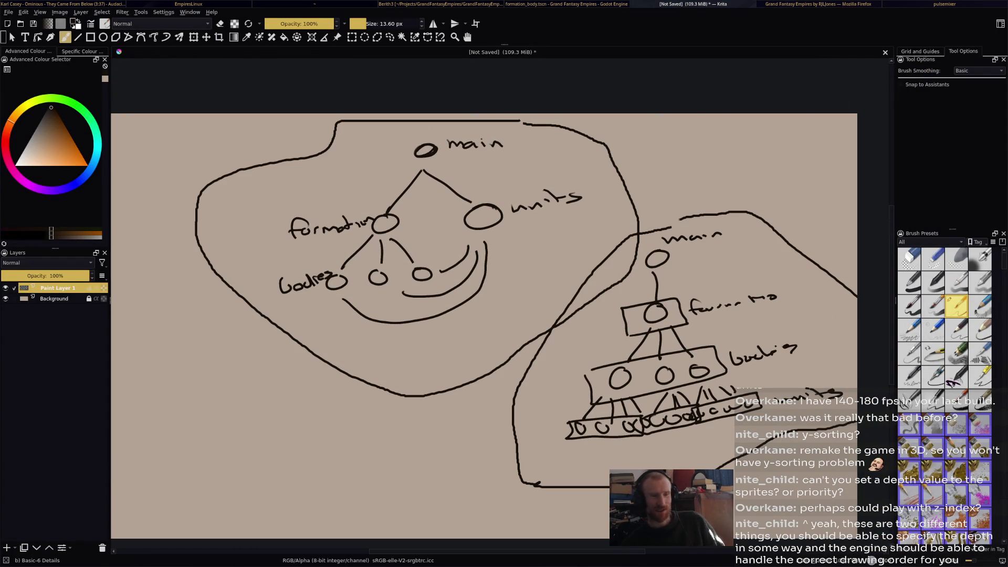
{"action": "mouse_move", "coordinate": [777, 201]}
{"action": "left_mouse_down"}
{"action": "mouse_move", "coordinate": [813, 206]}
{"action": "mouse_move", "coordinate": [847, 192]}
{"action": "left_mouse_up"}
{"action": "mouse_move", "coordinate": [854, 187]}
{"action": "left_mouse_down"}
{"action": "mouse_move", "coordinate": [840, 202]}
{"action": "mouse_move", "coordinate": [842, 235]}
{"action": "mouse_move", "coordinate": [852, 219]}
{"action": "left_mouse_up"}
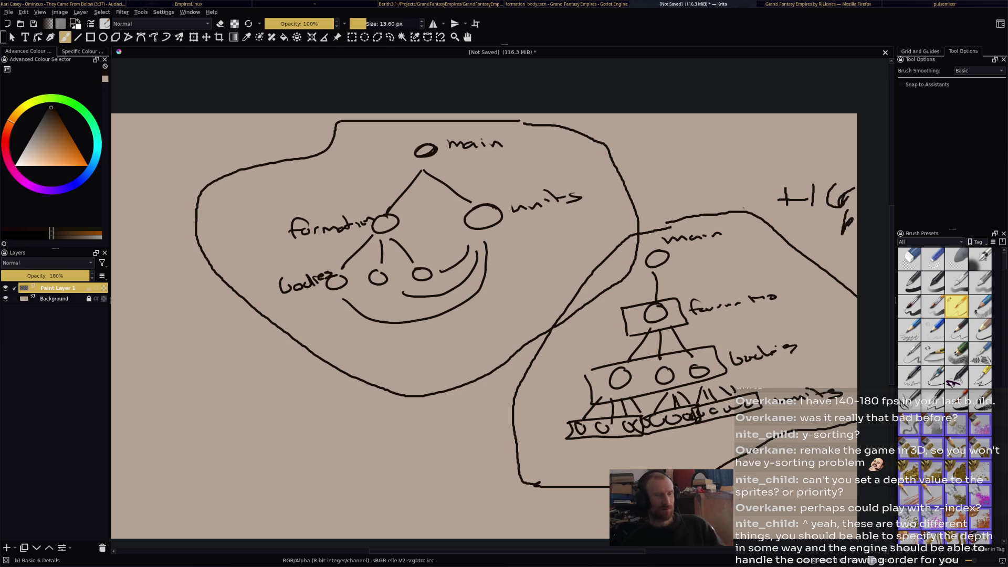
{"action": "key", "text": "ctrl+z"}
{"action": "key", "text": "ctrl+z"}
{"action": "key", "text": "ctrl+z"}
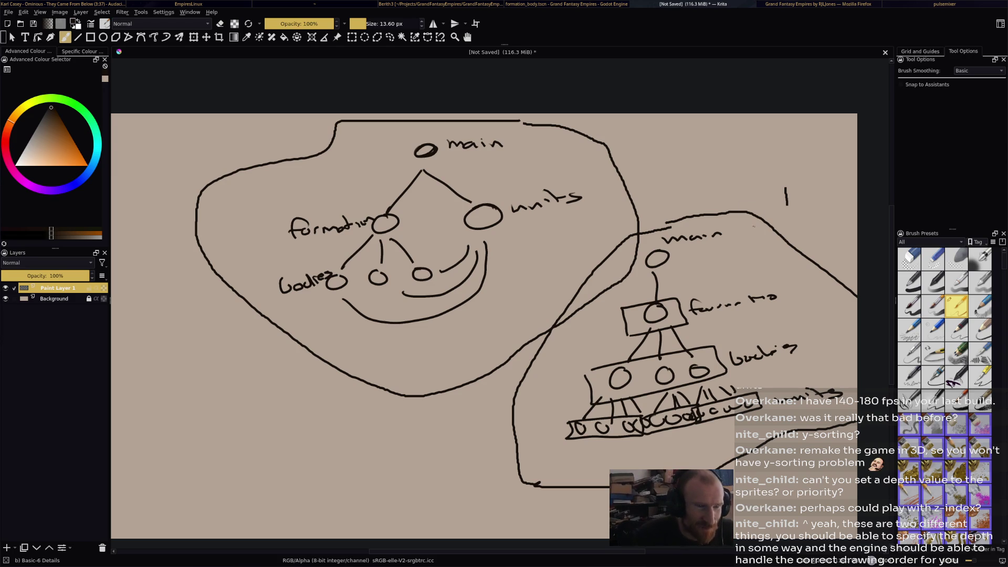
{"action": "mouse_move", "coordinate": [770, 238]}
{"action": "left_mouse_down"}
{"action": "mouse_move", "coordinate": [768, 249]}
{"action": "mouse_move", "coordinate": [787, 239]}
{"action": "left_mouse_up"}
{"action": "left_click_drag", "start_coordinate": [806, 234], "coordinate": [799, 241]}
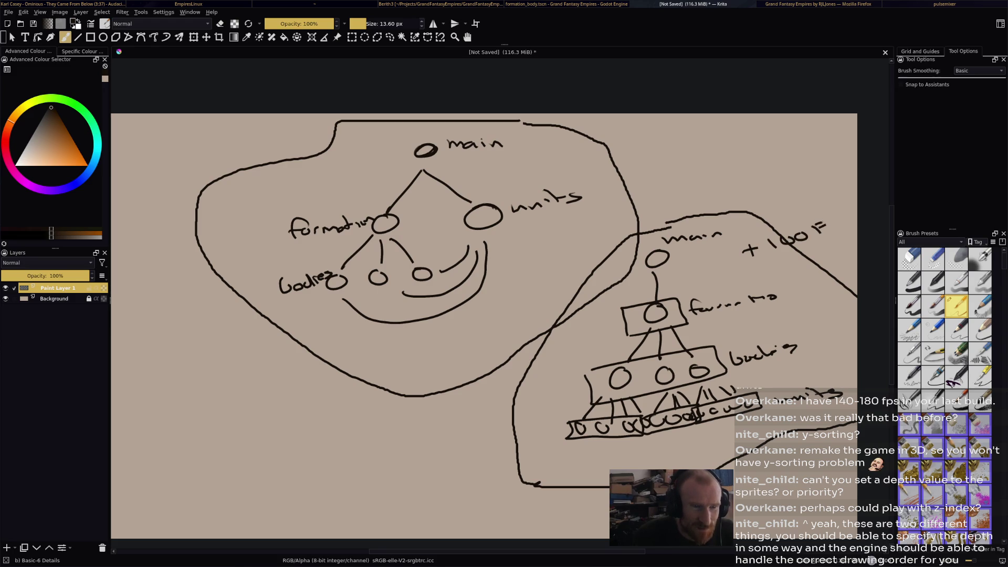
{"action": "left_click_drag", "start_coordinate": [836, 212], "coordinate": [847, 221]}
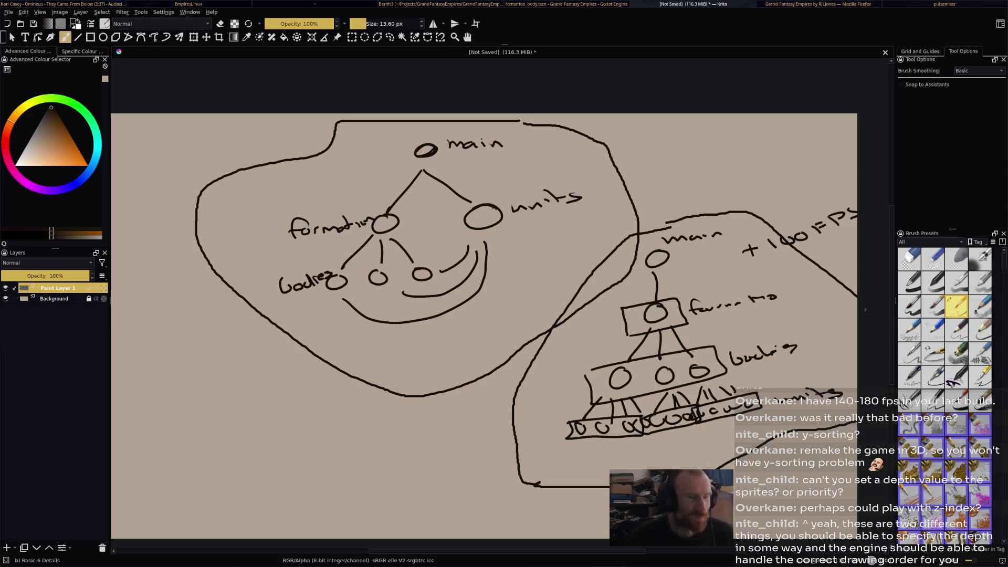
Zoom out to view the whole sketch, then close Krita without saving
{"action": "key", "text": "plus"}
{"action": "key", "text": "minus"}
{"action": "key", "text": "minus"}
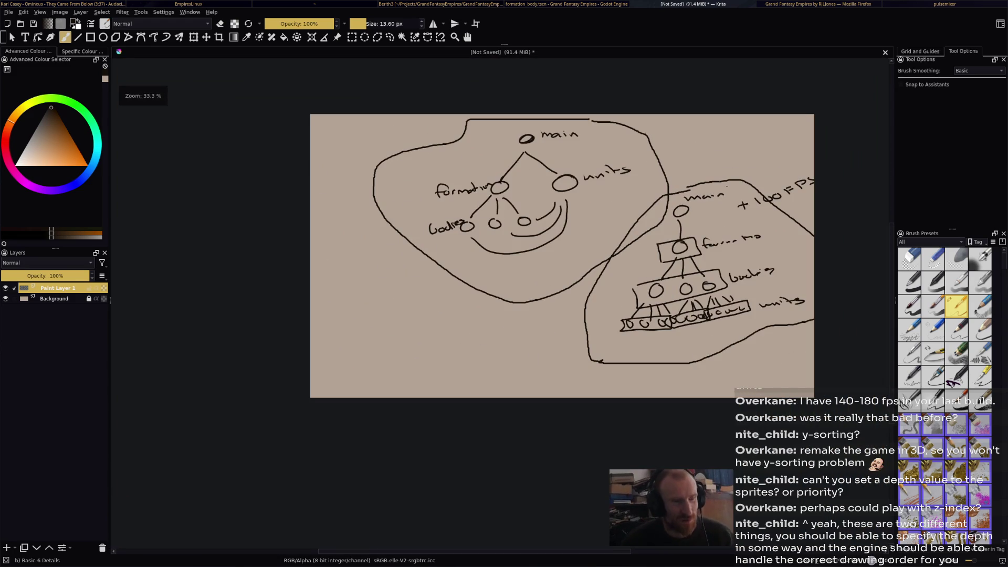
{"action": "key", "text": "minus"}
{"action": "key", "text": "plus"}
{"action": "key", "text": "minus"}
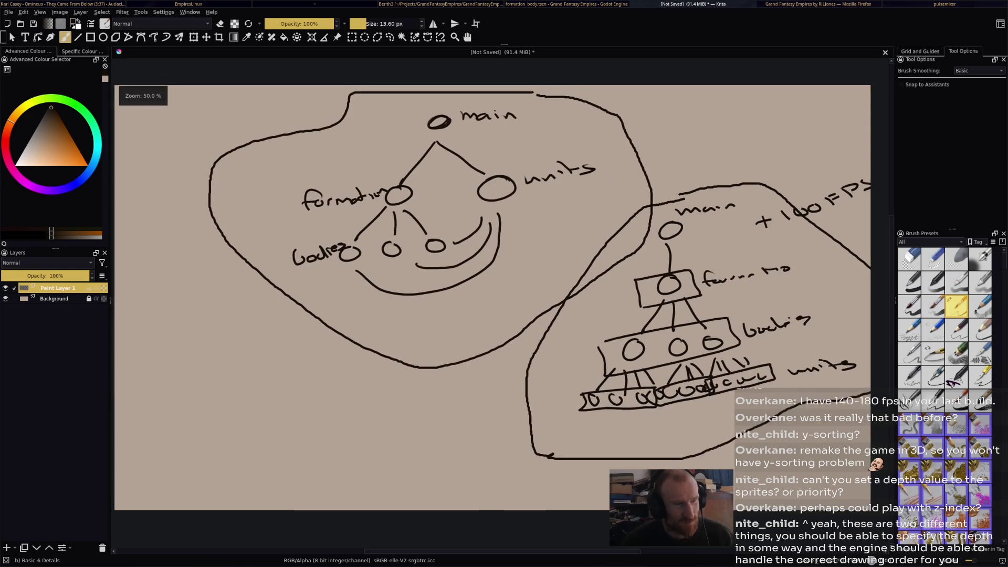
{"action": "key", "text": "plus"}
{"action": "key", "text": "minus"}
{"action": "key", "text": "plus"}
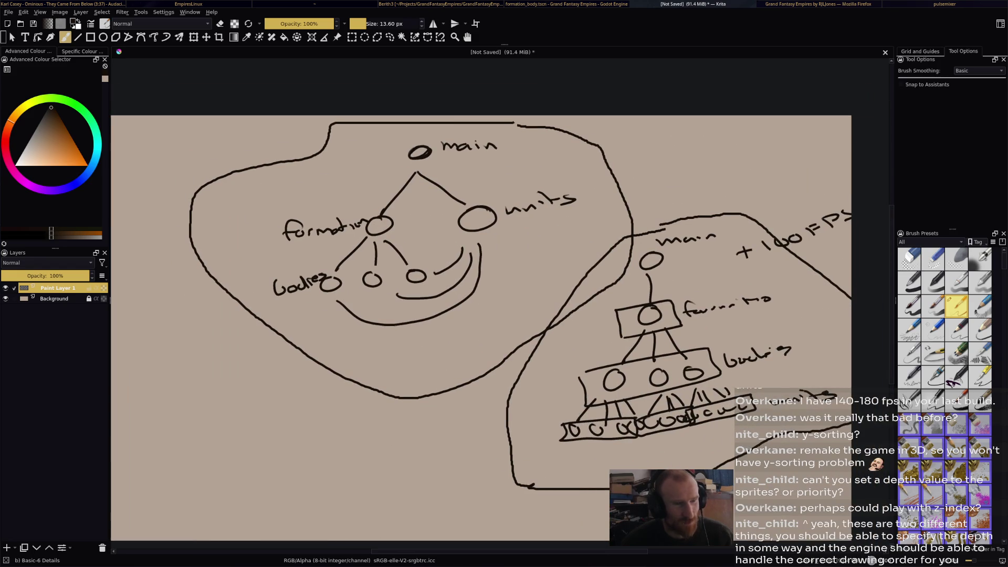
{"action": "left_click_drag", "start_coordinate": [722, 283], "coordinate": [724, 273]}
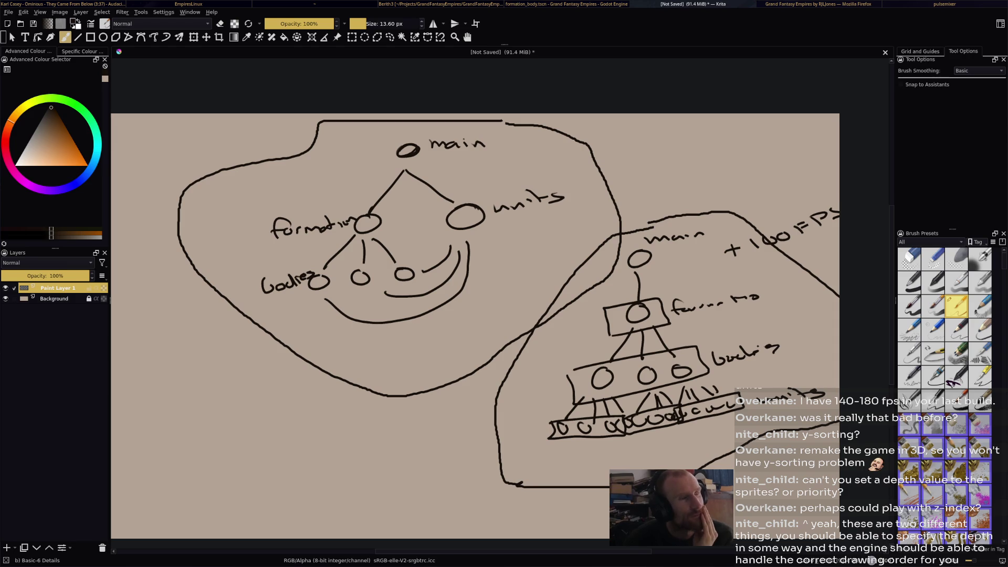
{"action": "middle_click", "coordinate": [692, 4]}
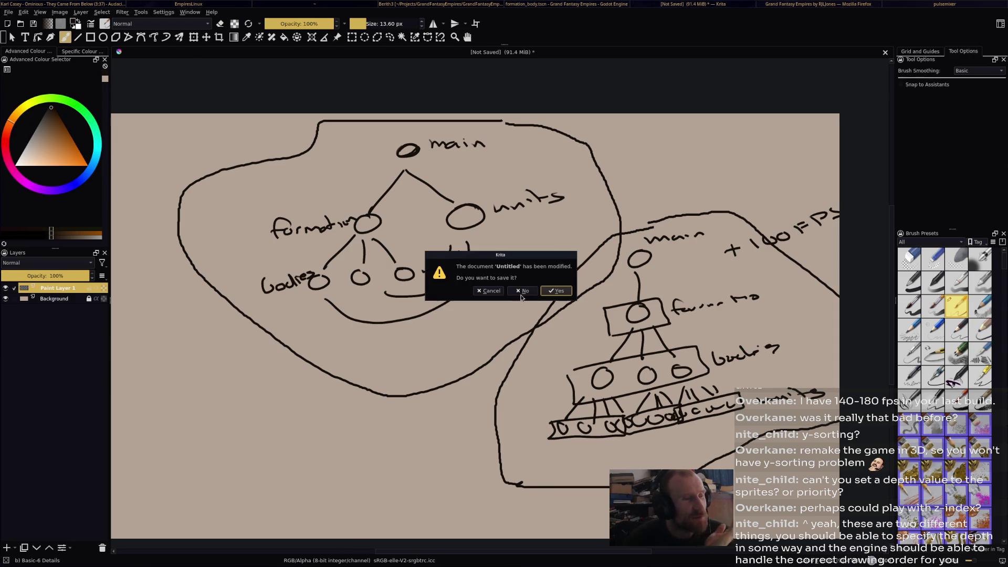
{"action": "left_click", "coordinate": [521, 295]}
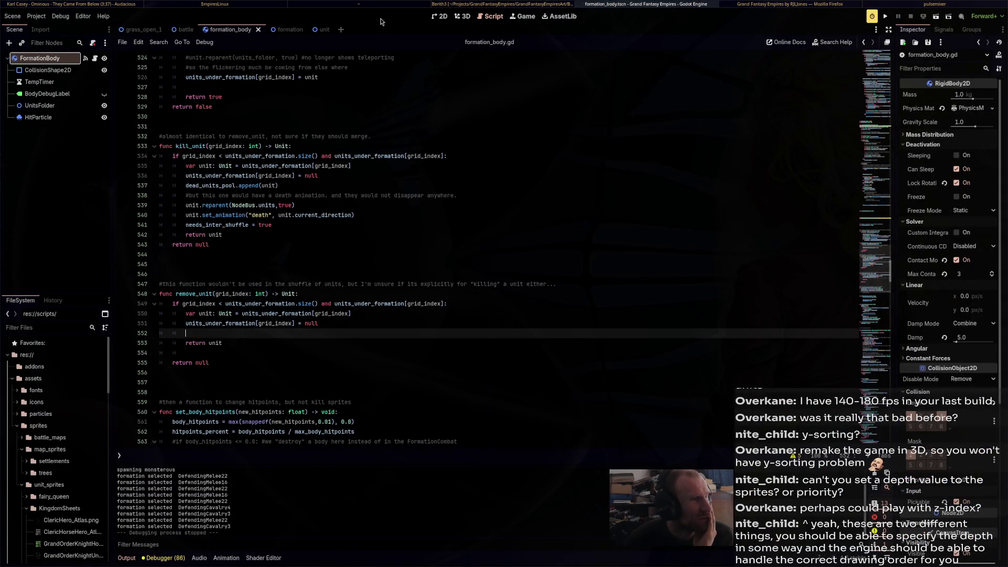
Open the unit scene in the 2D view, select Sprite2D and widen the Inspector
{"action": "left_click", "coordinate": [440, 16]}
{"action": "left_click", "coordinate": [315, 30]}
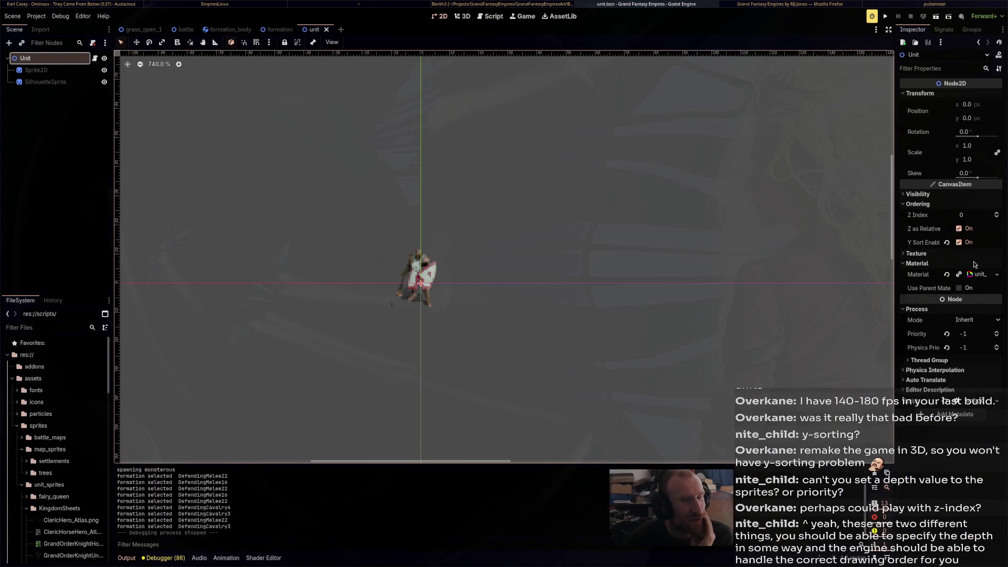
{"action": "left_click", "coordinate": [63, 86]}
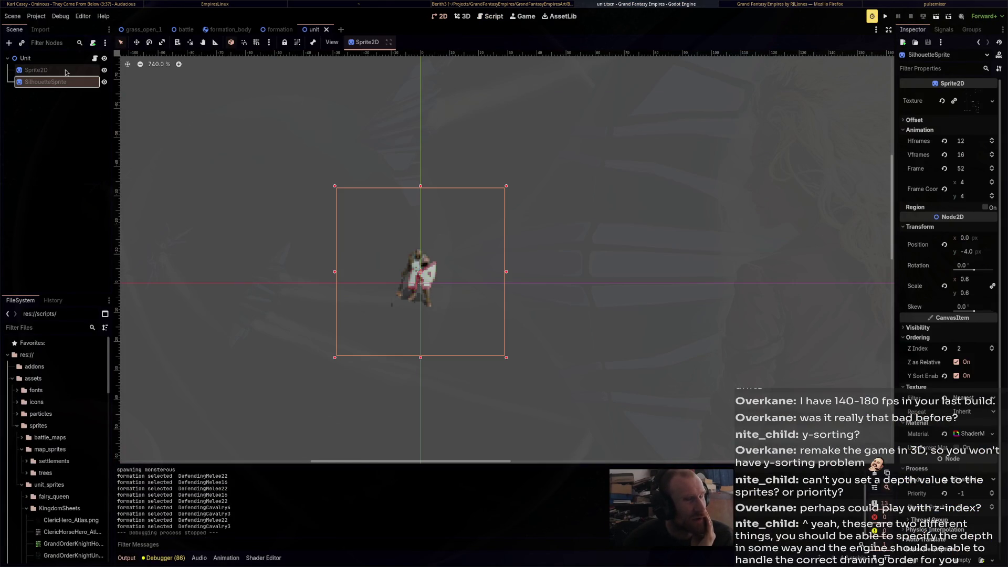
{"action": "left_click", "coordinate": [65, 72]}
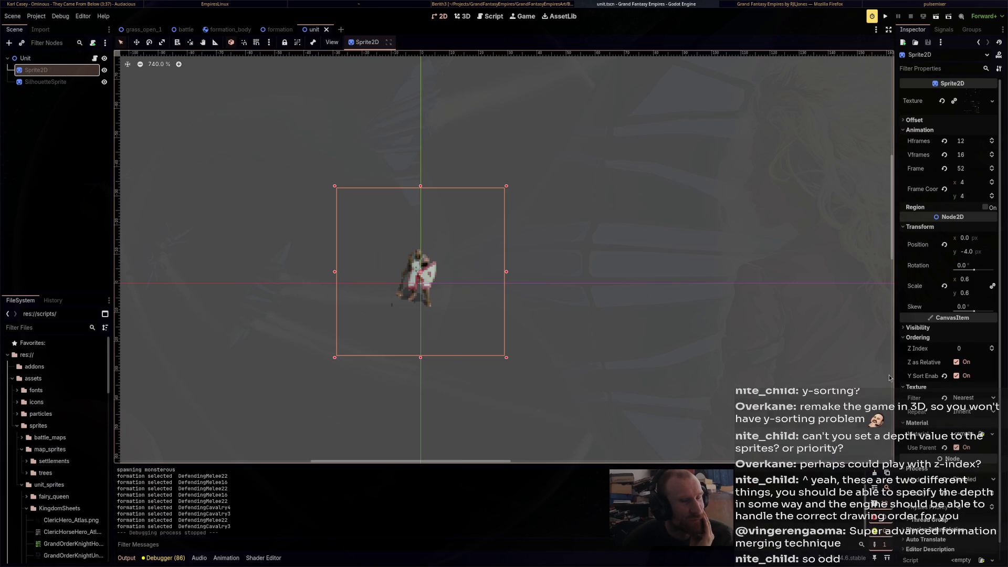
{"action": "left_click_drag", "start_coordinate": [895, 374], "coordinate": [791, 373]}
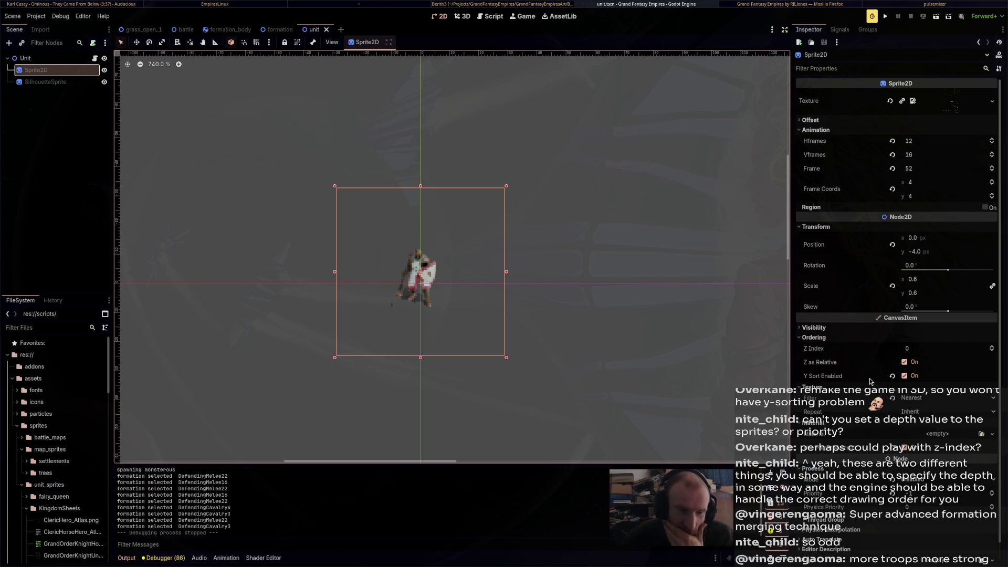
Open the documentation for the Y Sort Enabled property
{"action": "mouse_move", "coordinate": [833, 383]}
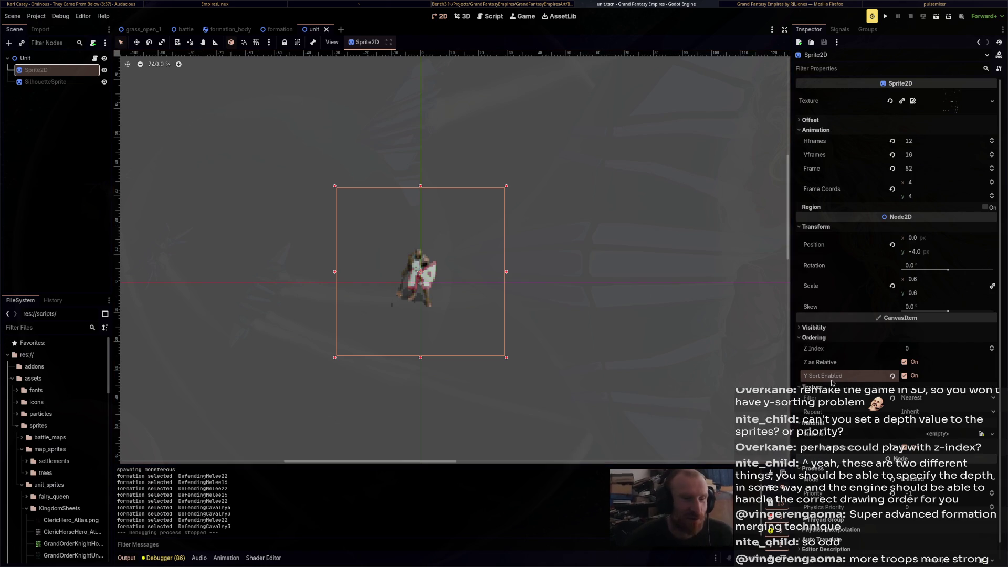
{"action": "right_click", "coordinate": [832, 383]}
{"action": "left_click", "coordinate": [861, 450]}
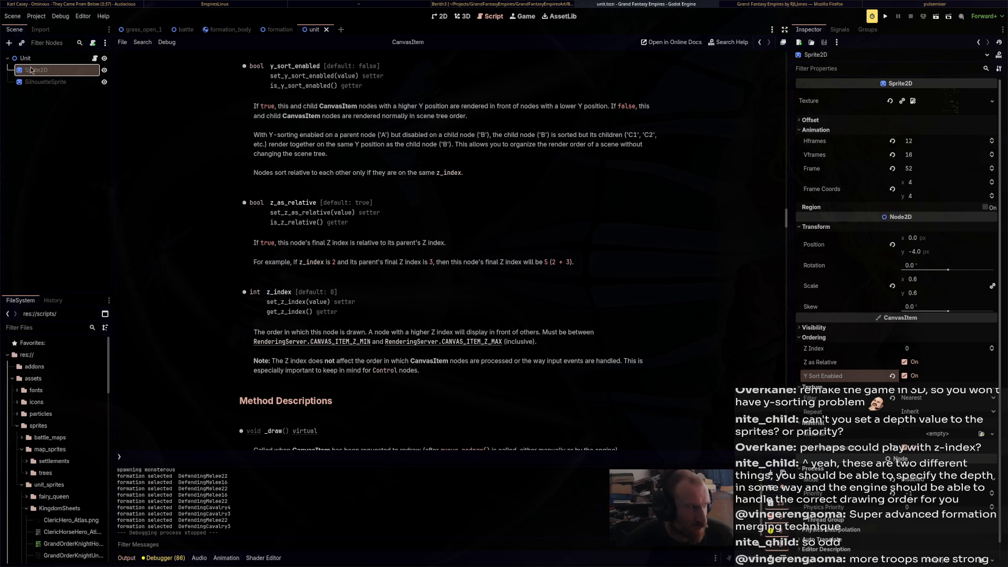
Select the root Unit node to view its Y Sort, Z Index and material settings
{"action": "left_click", "coordinate": [34, 61]}
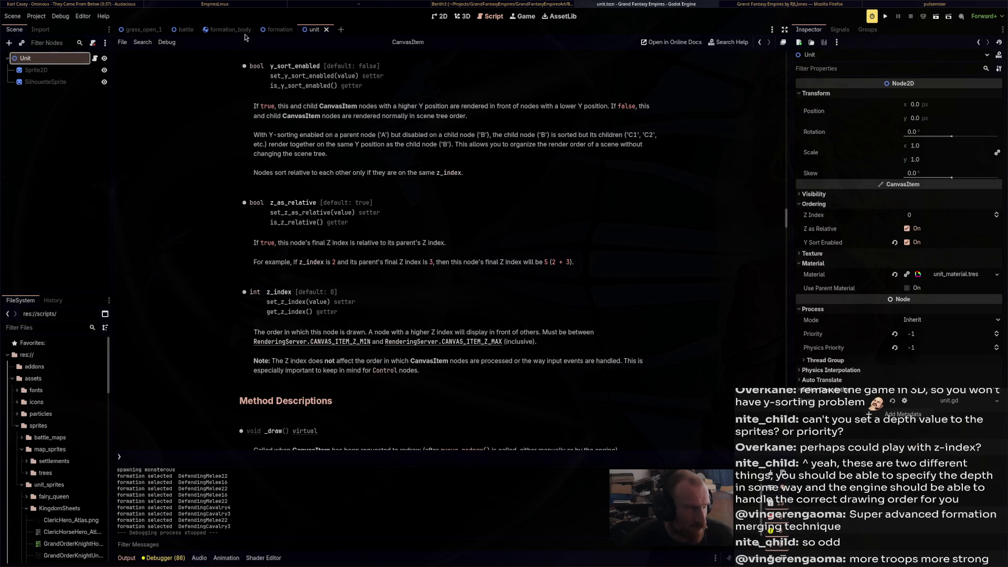
Enable Y Sort on UnitsManager in the formation scene, save, and run the project
{"action": "left_click", "coordinate": [278, 29]}
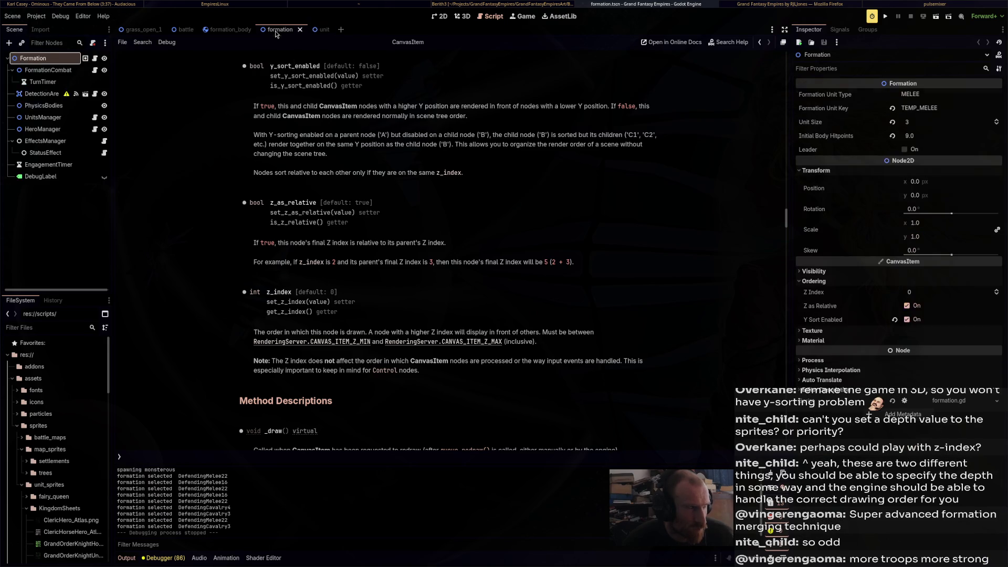
{"action": "left_click", "coordinate": [70, 118]}
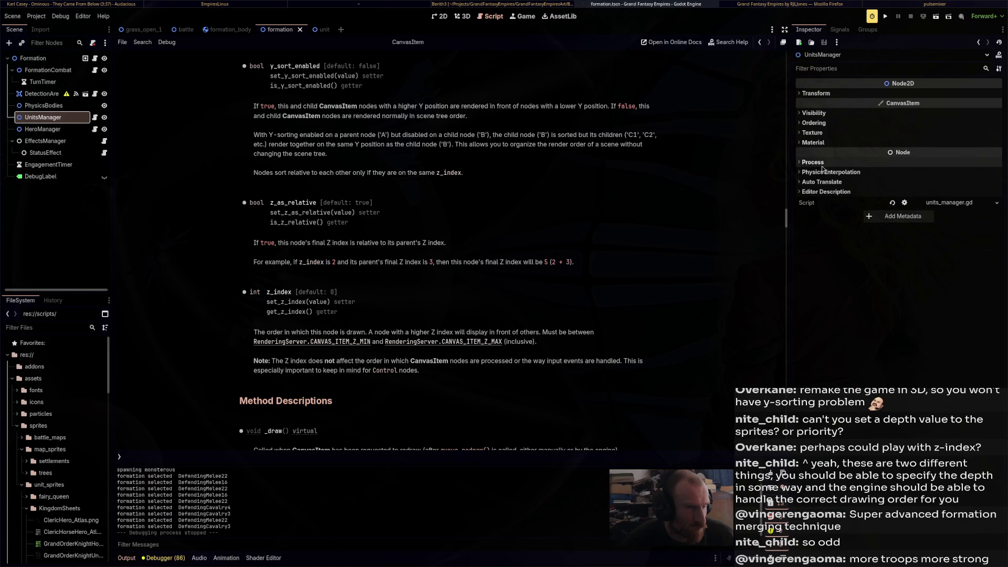
{"action": "left_click", "coordinate": [824, 124]}
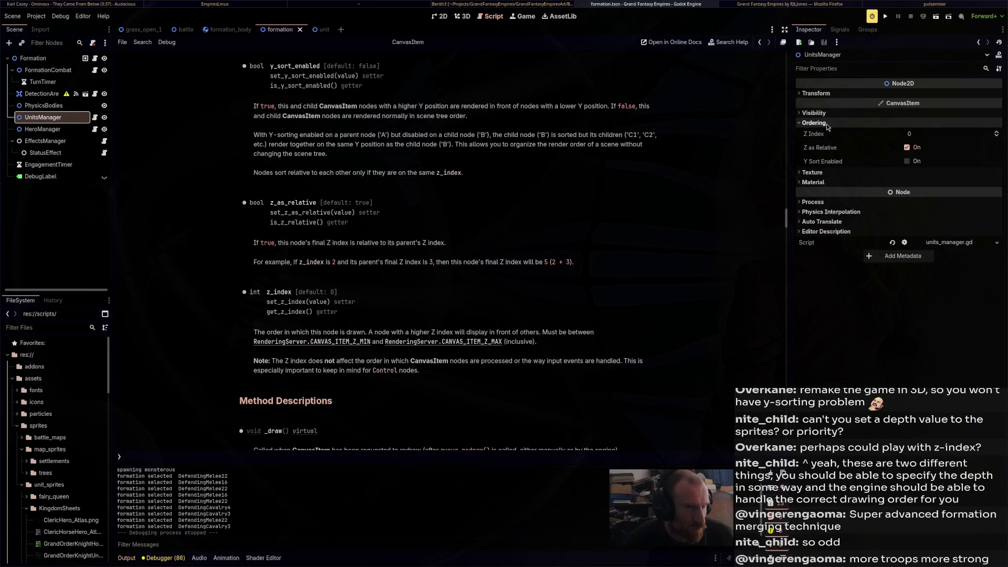
{"action": "left_click", "coordinate": [913, 161]}
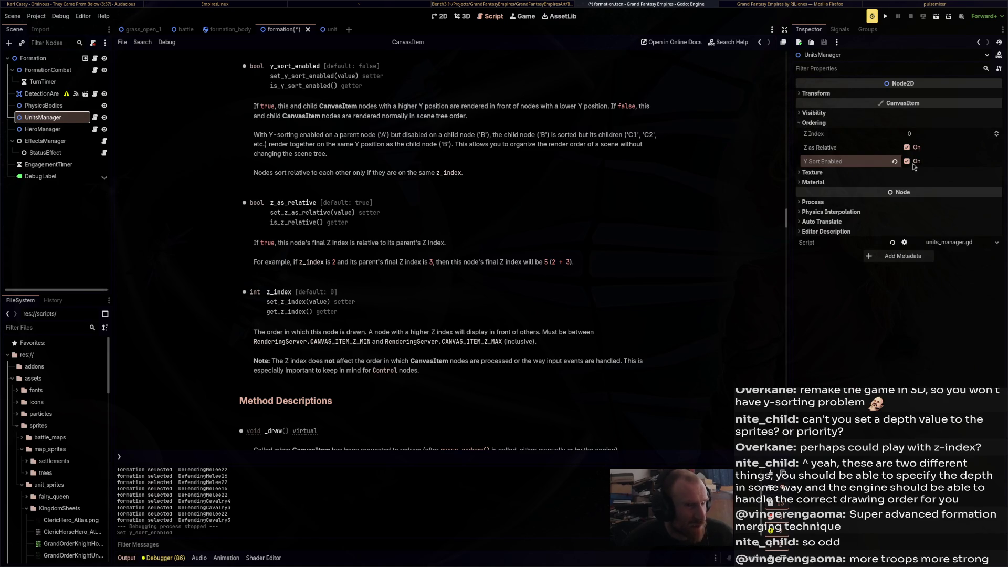
{"action": "key", "text": "ctrl+s"}
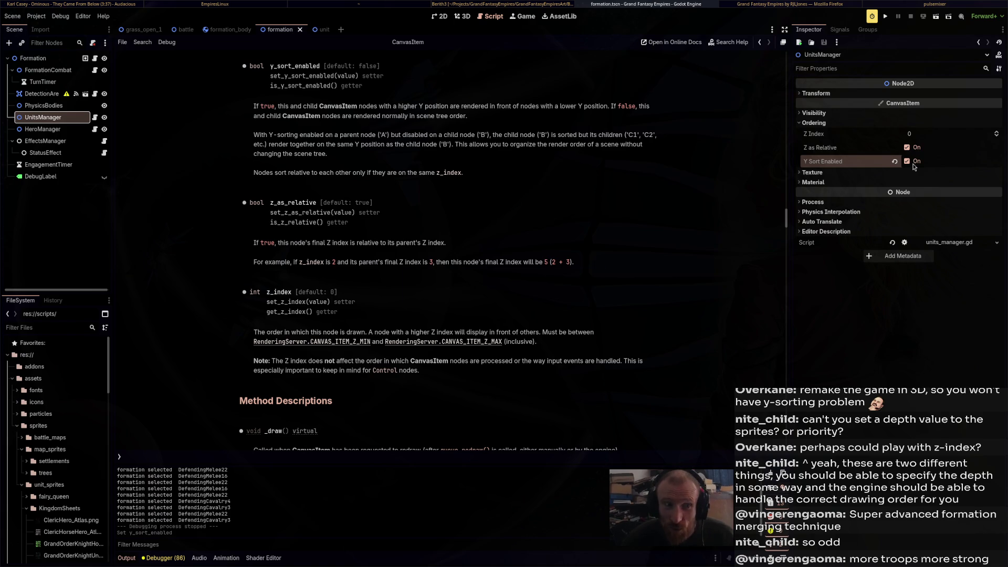
{"action": "left_click", "coordinate": [871, 17]}
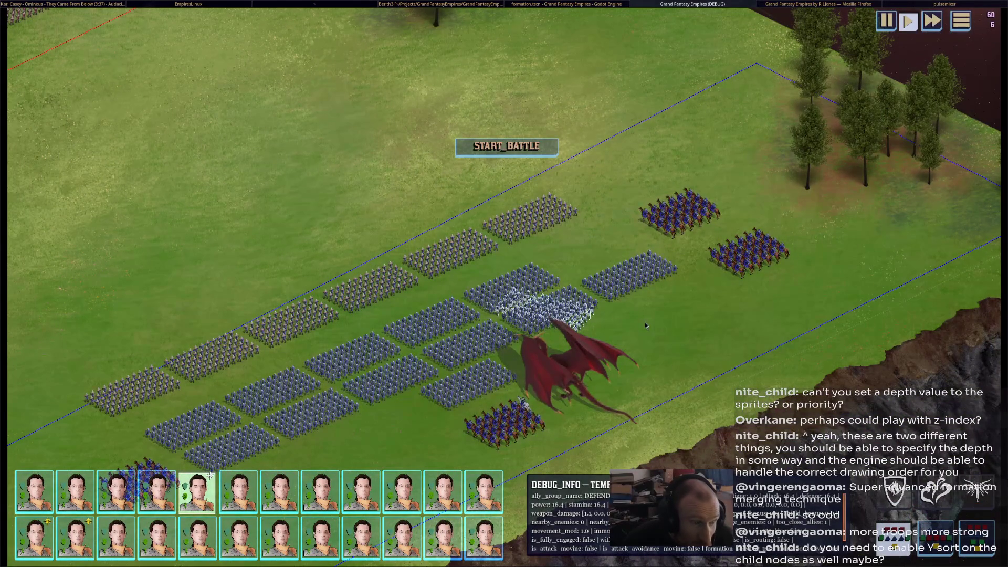
Drag the light-blue formation, purple cavalry and a melee block to new spots, then close the game
{"action": "left_click_drag", "start_coordinate": [627, 306], "coordinate": [604, 207]}
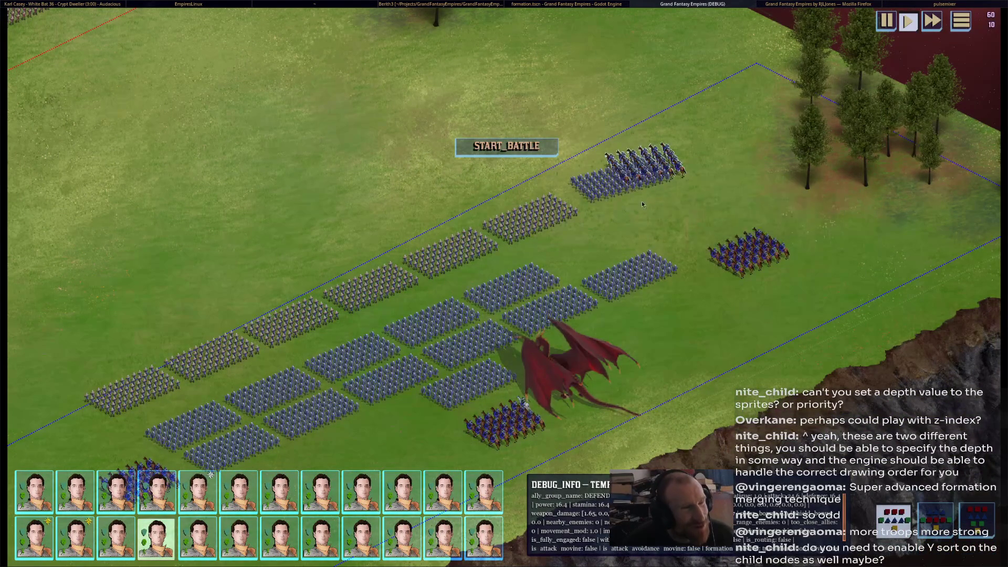
{"action": "mouse_move", "coordinate": [622, 189]}
{"action": "left_mouse_down"}
{"action": "mouse_move", "coordinate": [640, 134]}
{"action": "mouse_move", "coordinate": [630, 152]}
{"action": "left_mouse_up"}
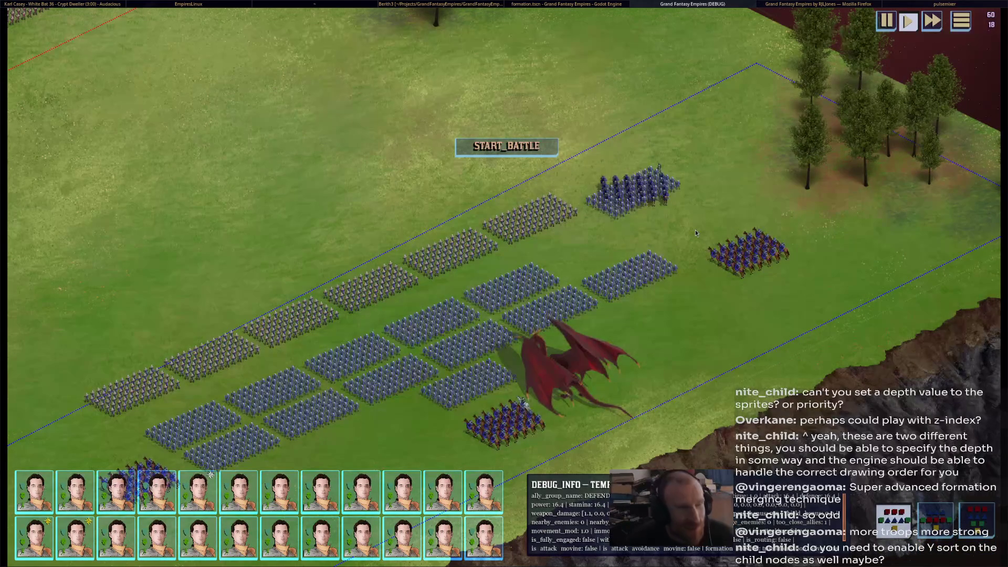
{"action": "mouse_move", "coordinate": [665, 204]}
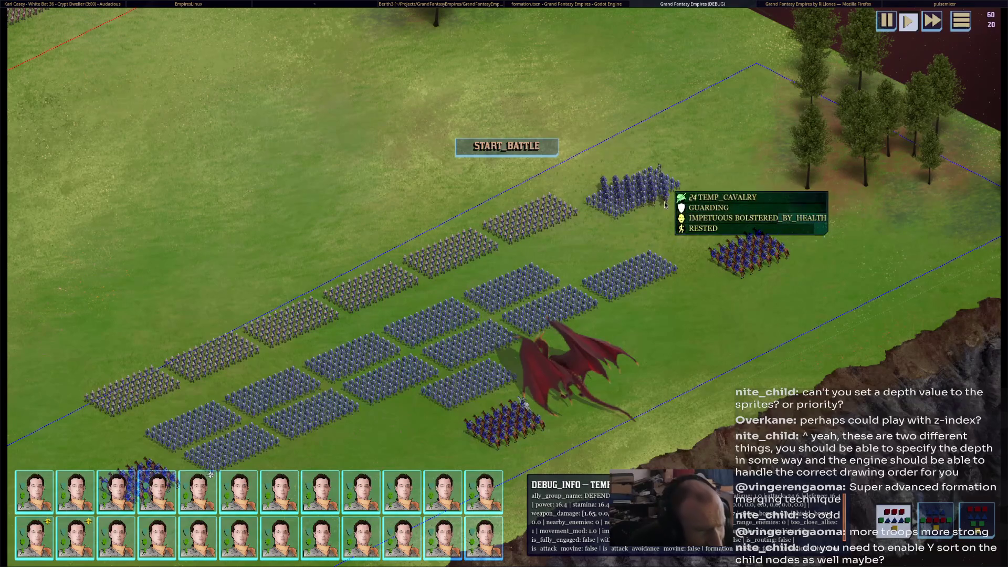
{"action": "mouse_move", "coordinate": [641, 259]}
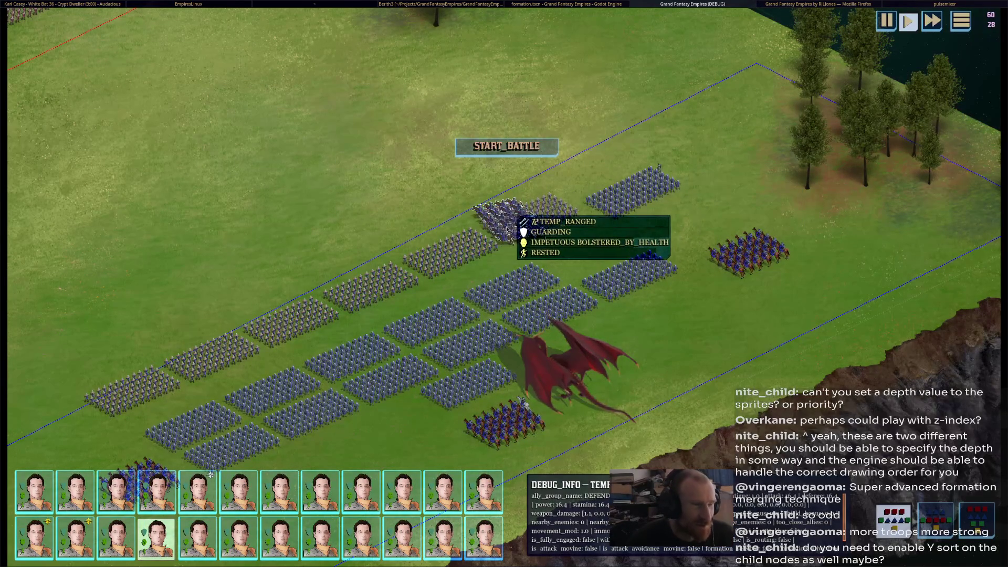
{"action": "left_click_drag", "start_coordinate": [512, 309], "coordinate": [619, 268]}
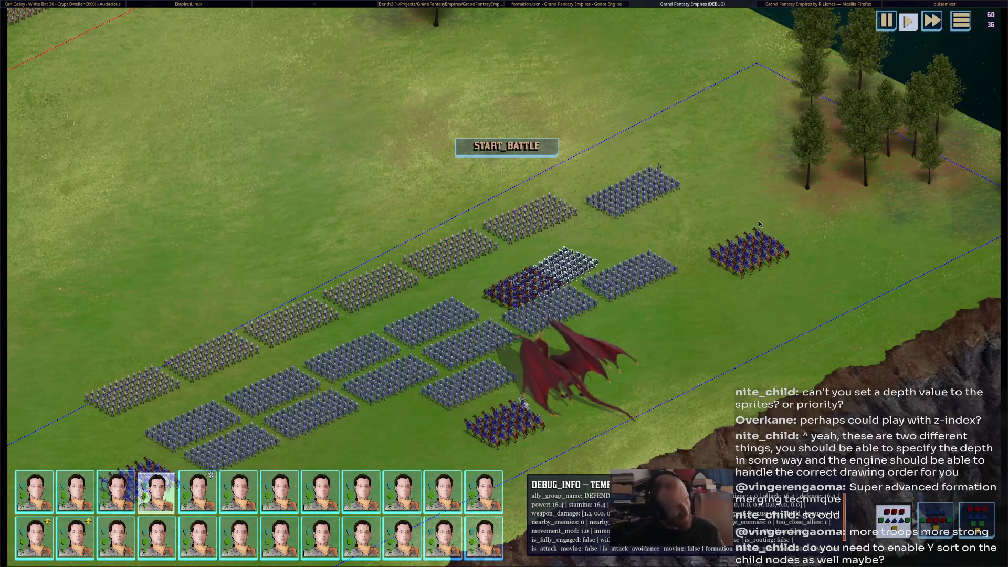
{"action": "key", "text": "alt+F4"}
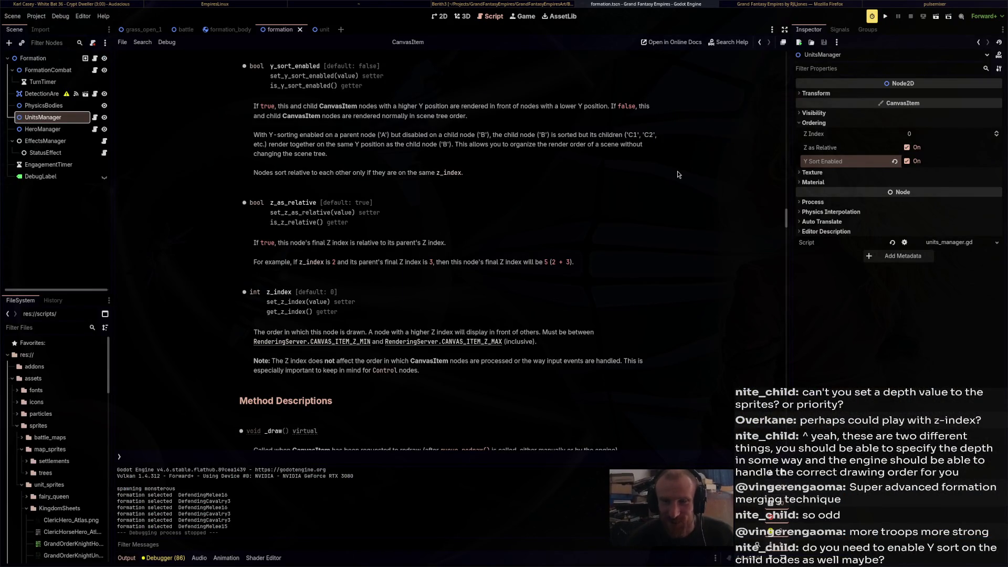
Rerun the game, shift a cavalry group right, start the battle, then close it for Obsidian
{"action": "scroll", "coordinate": [559, 4], "scroll_direction": "up", "scroll_amount": 3}
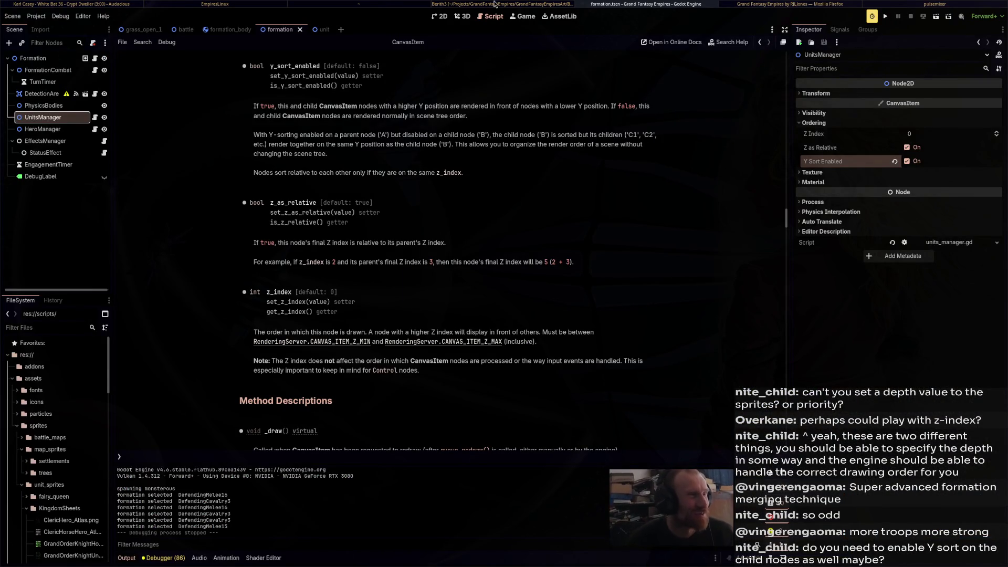
{"action": "scroll", "coordinate": [559, 4], "scroll_direction": "down", "scroll_amount": 3}
{"action": "left_click", "coordinate": [886, 17]}
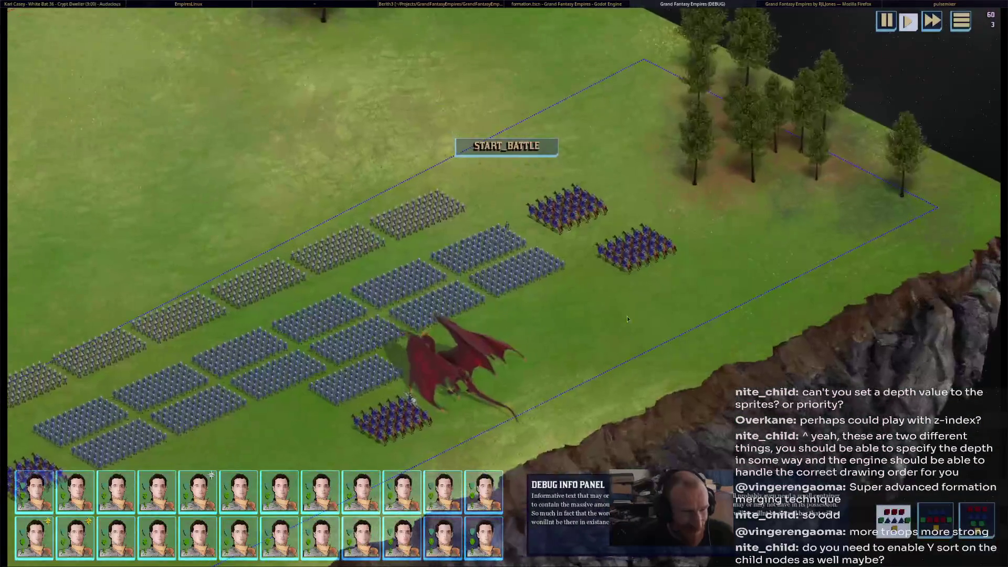
{"action": "left_click", "coordinate": [641, 251]}
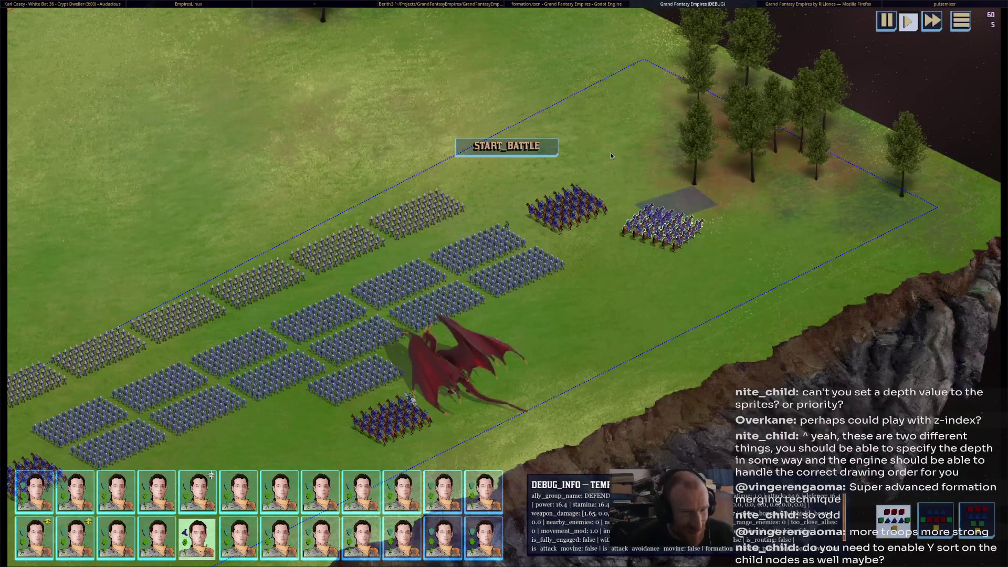
{"action": "mouse_move", "coordinate": [612, 156]}
{"action": "left_mouse_down"}
{"action": "mouse_move", "coordinate": [776, 216]}
{"action": "mouse_move", "coordinate": [752, 187]}
{"action": "mouse_move", "coordinate": [763, 169]}
{"action": "mouse_move", "coordinate": [674, 138]}
{"action": "mouse_move", "coordinate": [626, 155]}
{"action": "left_mouse_up"}
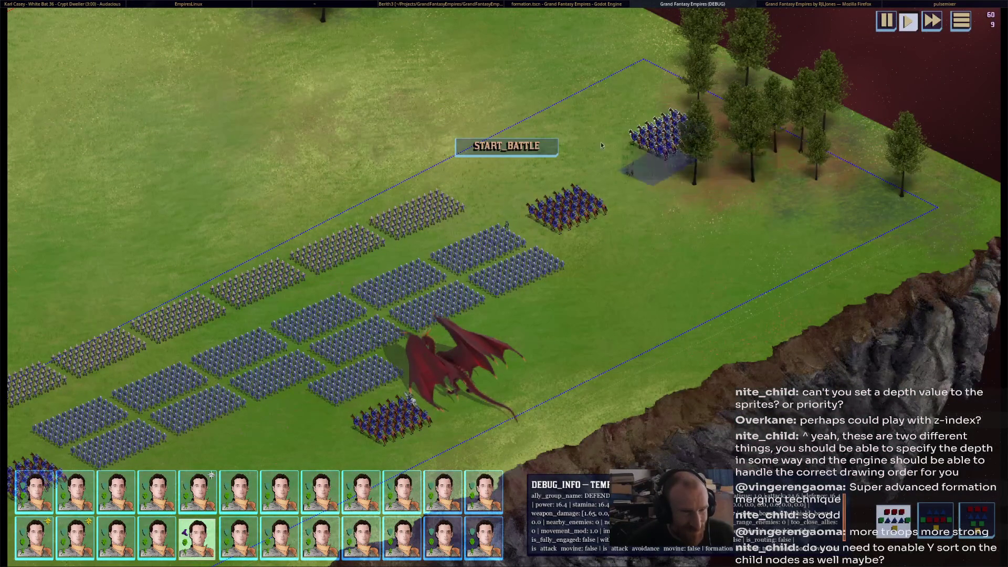
{"action": "left_click", "coordinate": [507, 146]}
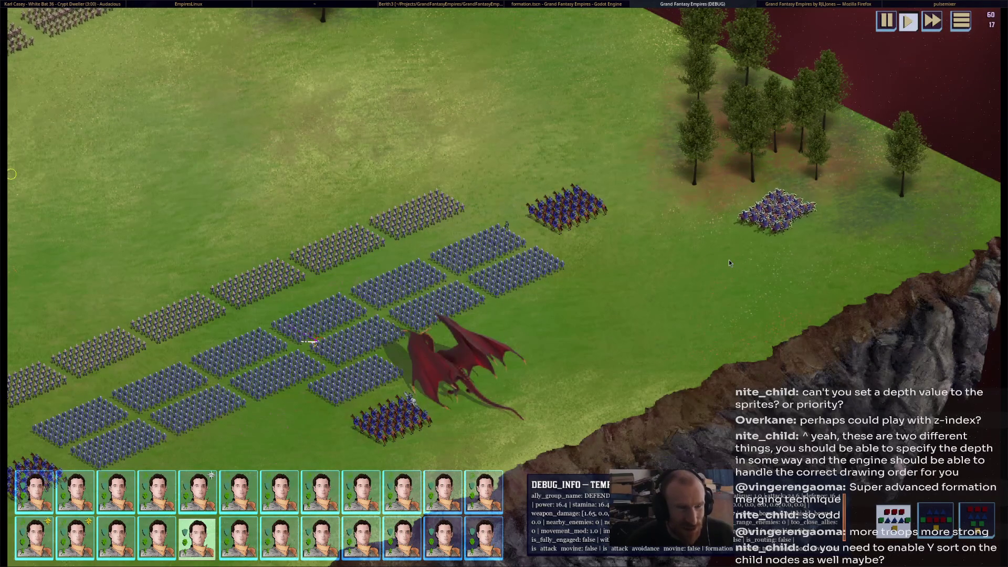
{"action": "key", "text": "alt+F4"}
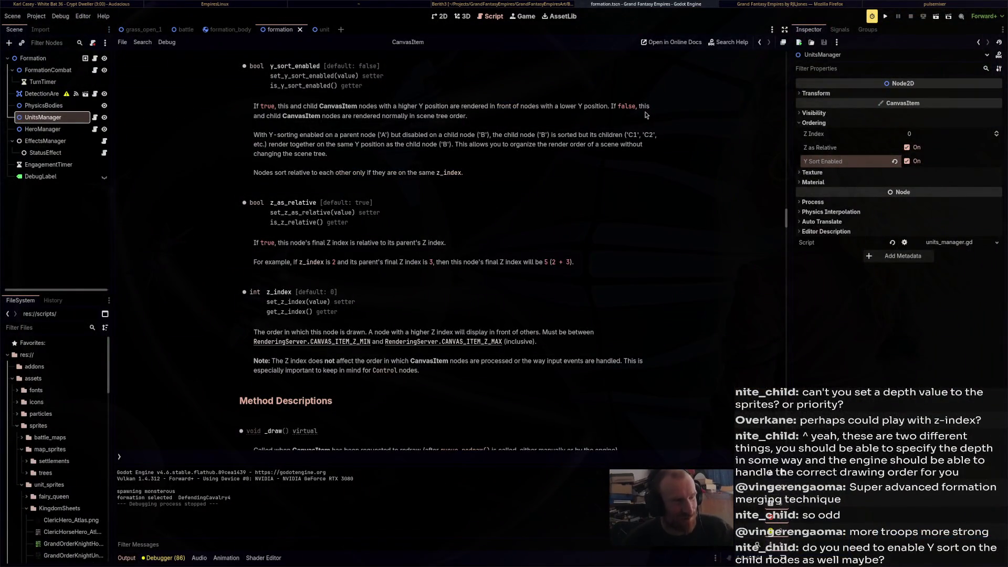
{"action": "key", "text": "super+o"}
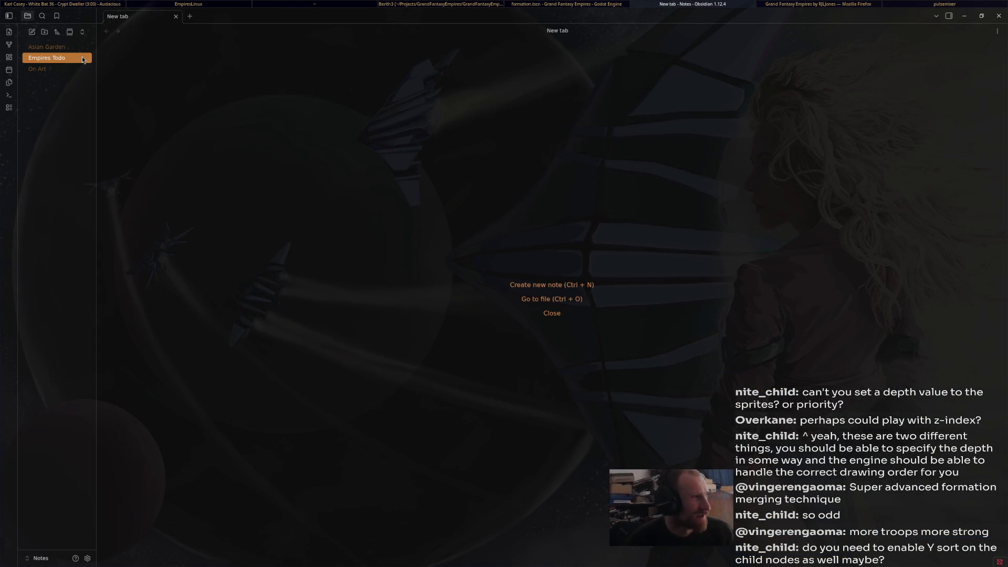
In the Empires Todo note, add a '##### Coding' heading above Battlemaps
{"action": "left_click", "coordinate": [80, 61]}
{"action": "scroll", "coordinate": [343, 198], "scroll_direction": "down", "scroll_amount": 6}
{"action": "scroll", "coordinate": [342, 200], "scroll_direction": "down", "scroll_amount": 8}
{"action": "scroll", "coordinate": [342, 200], "scroll_direction": "up", "scroll_amount": 15}
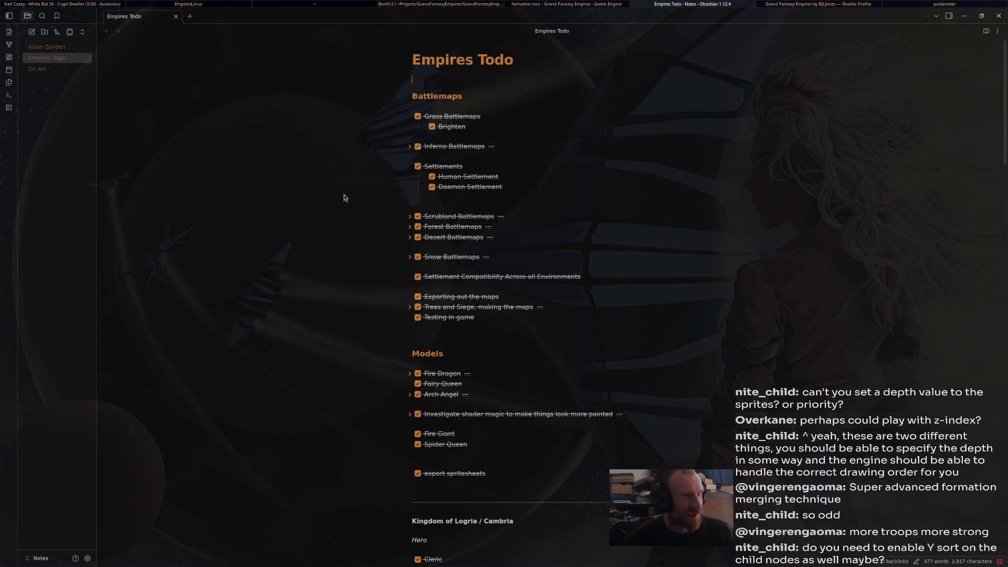
{"action": "key", "text": "Down"}
{"action": "key", "text": "Return"}
{"action": "key", "text": "Return"}
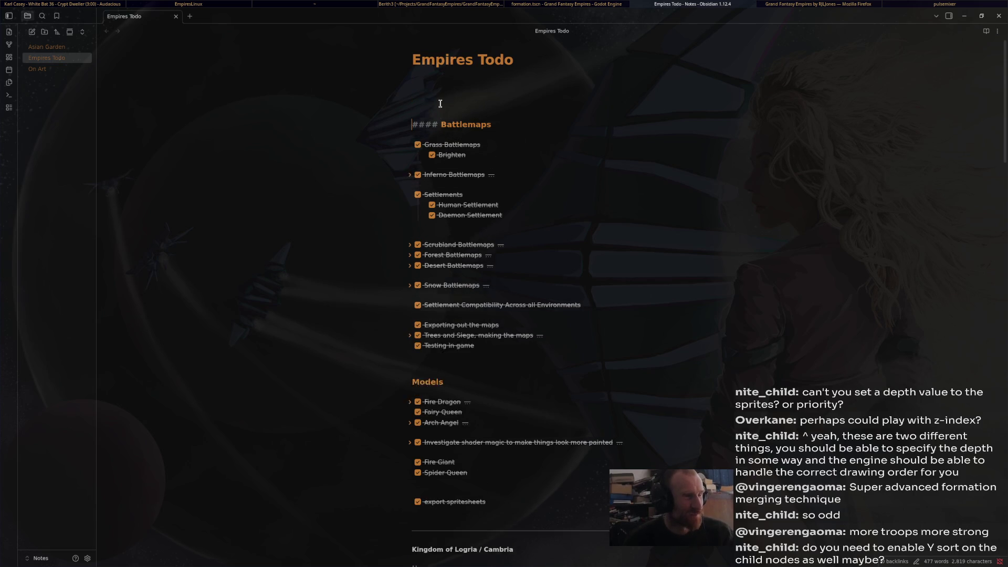
{"action": "left_click", "coordinate": [444, 104]}
{"action": "type", "text": "# #### Coding"}
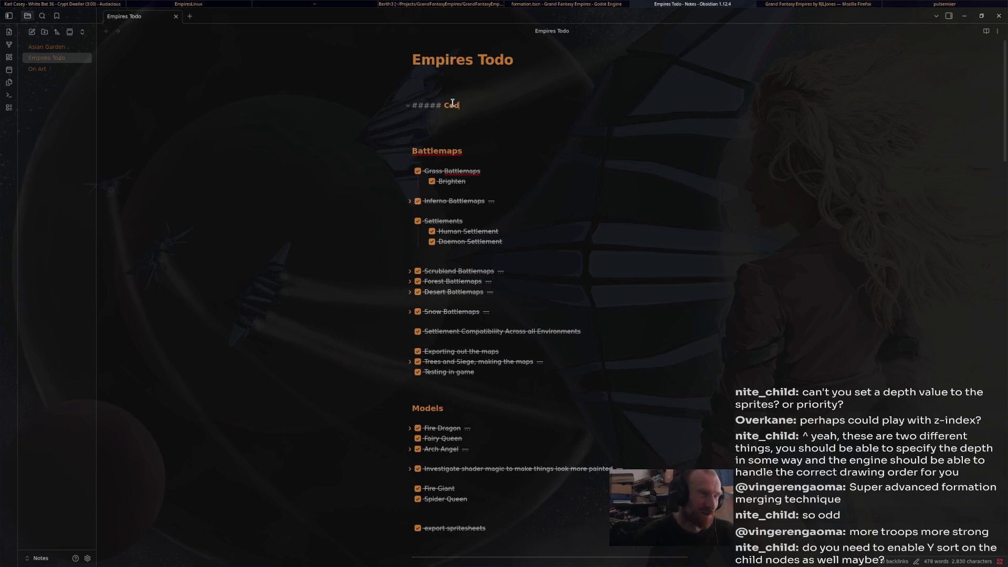
{"action": "key", "text": "Return"}
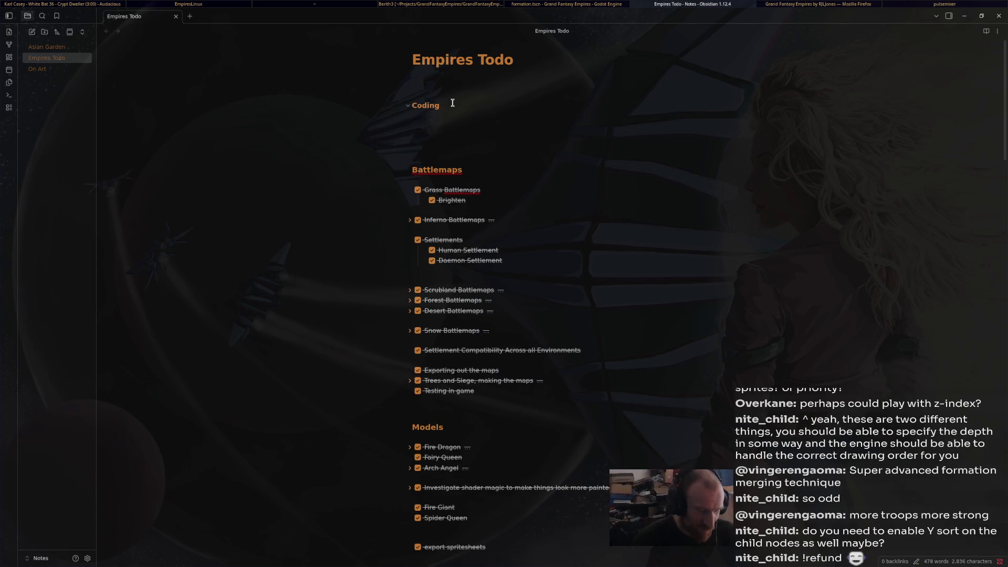
Add the 'z index isues' task under Coding and tick it off
{"action": "type", "text": "-[ ] "}
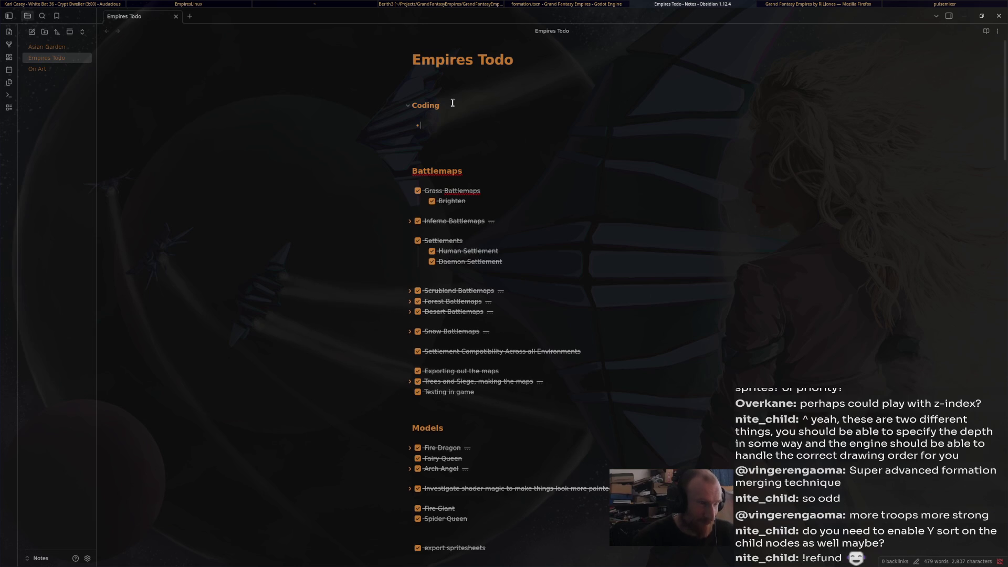
{"action": "type", "text": "ndi"}
{"action": "key", "text": "BackSpace"}
{"action": "key", "text": "BackSpace"}
{"action": "type", "text": "ex isues"}
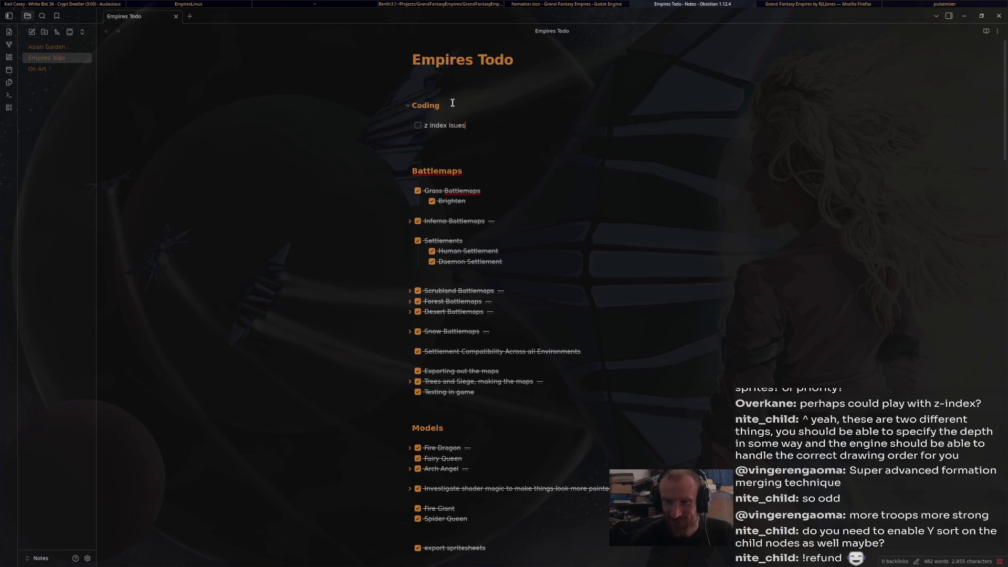
{"action": "key", "text": "Return"}
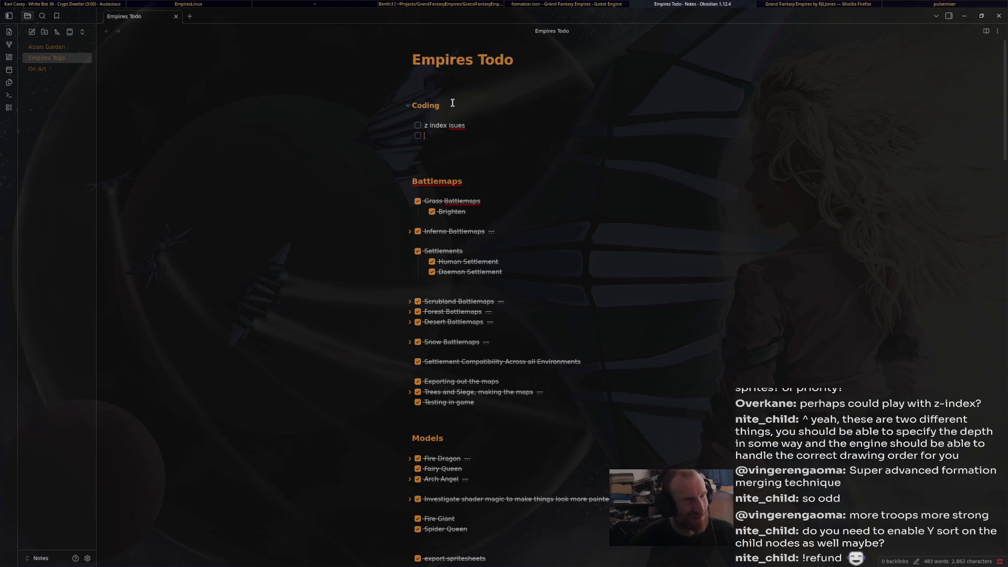
{"action": "left_click", "coordinate": [417, 125]}
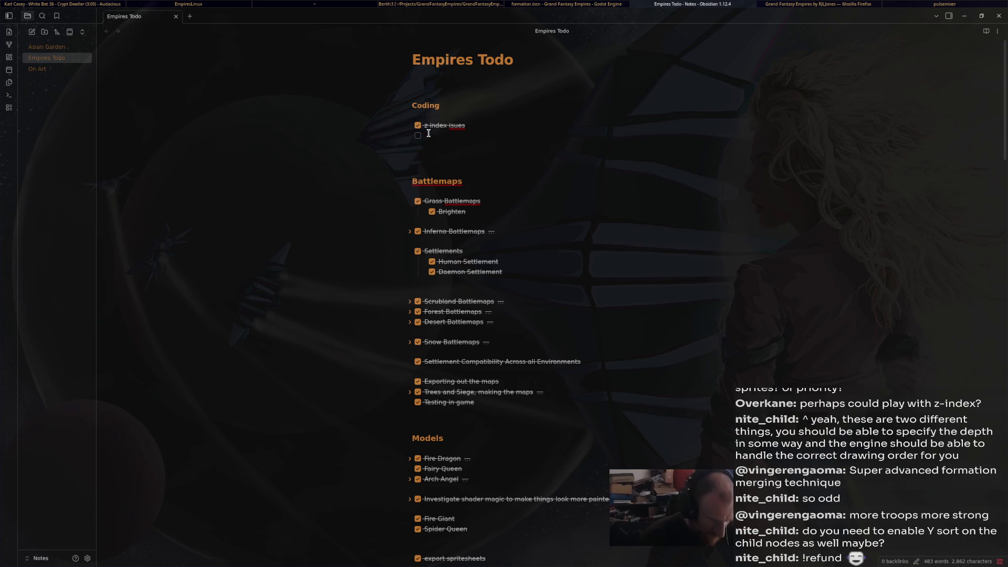
Write the plain-text note 'because the units are a child of the formation'
{"action": "type", "text": "causethe "}
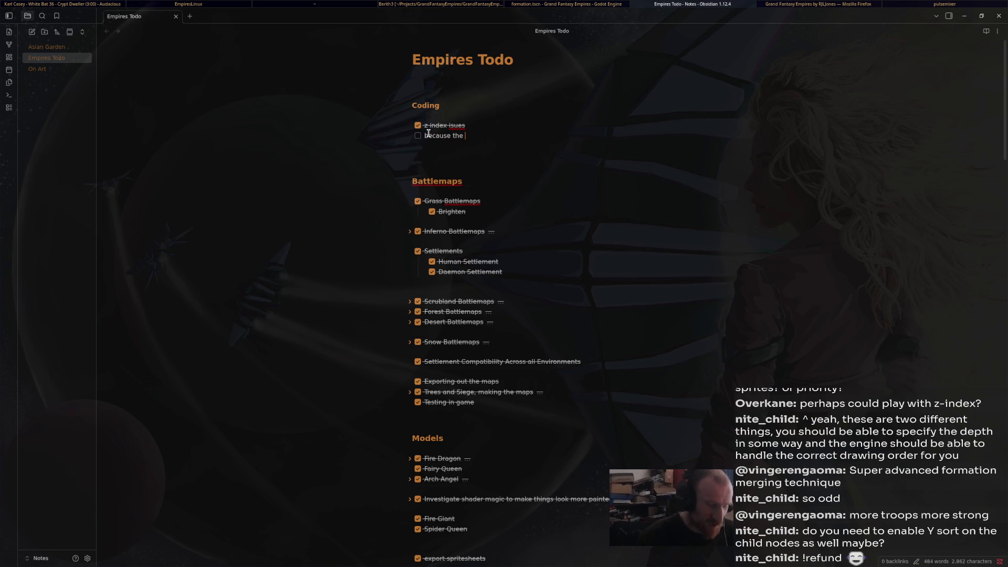
{"action": "type", "text": "units are achk"}
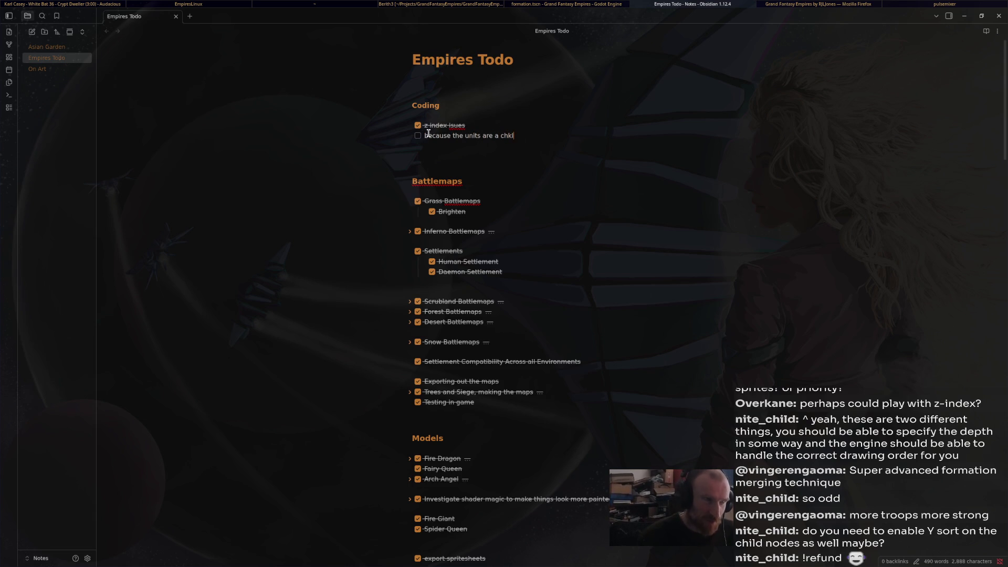
{"action": "key", "text": "BackSpace"}
{"action": "type", "text": "ild "}
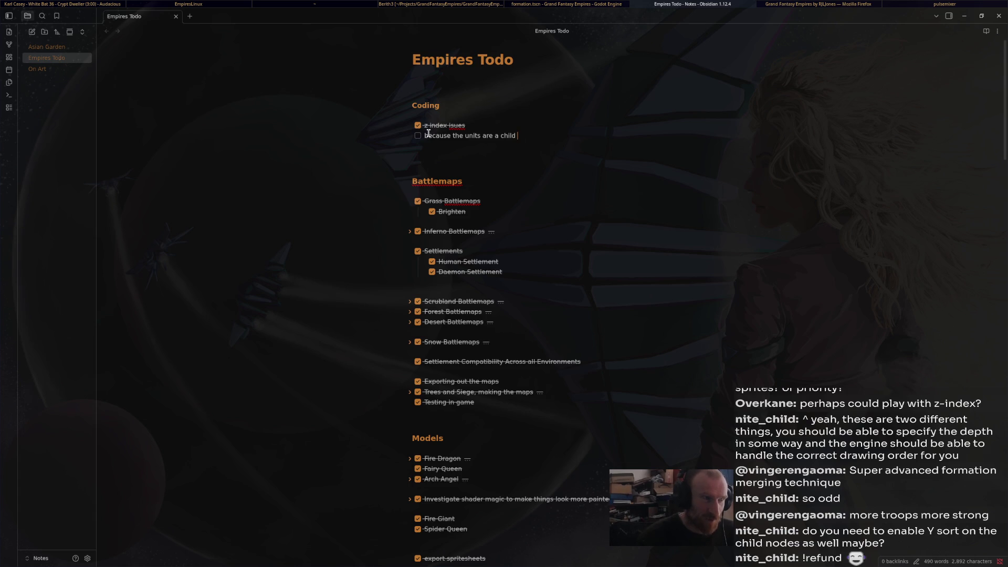
{"action": "type", "text": "of the formation"}
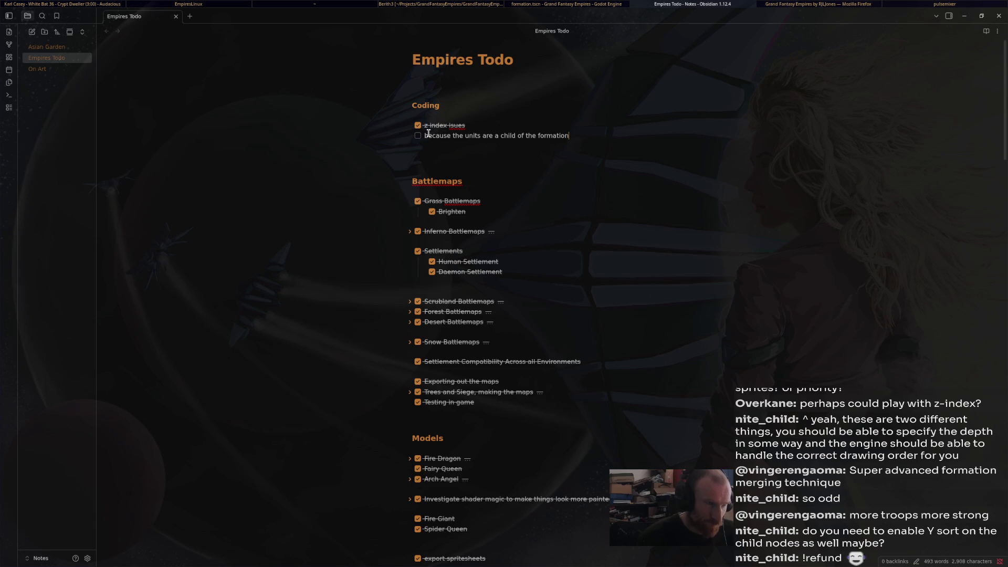
{"action": "key", "text": "BackSpace"}
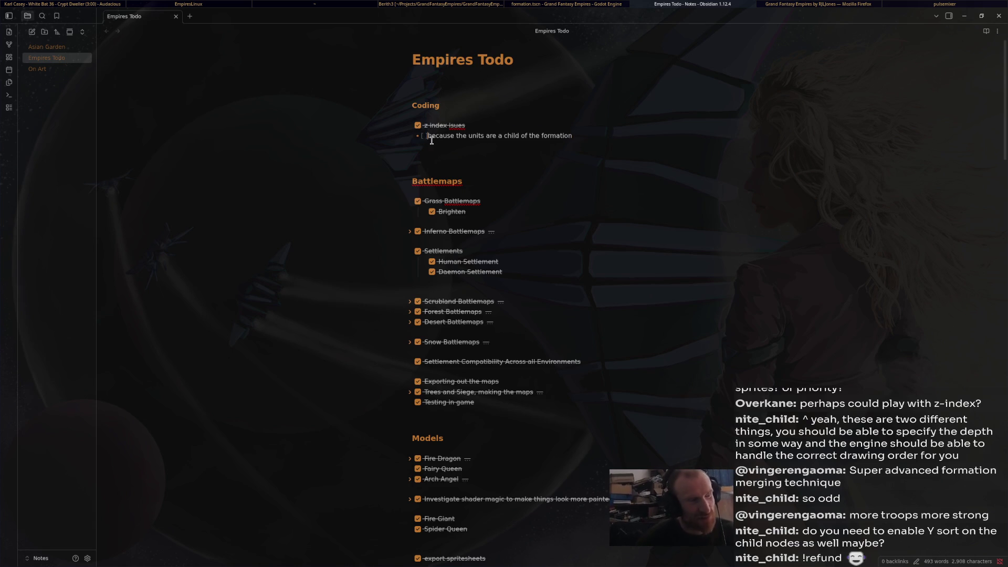
{"action": "key", "text": "BackSpace"}
{"action": "key", "text": "Return"}
{"action": "left_click", "coordinate": [572, 164]}
{"action": "left_click", "coordinate": [413, 164]}
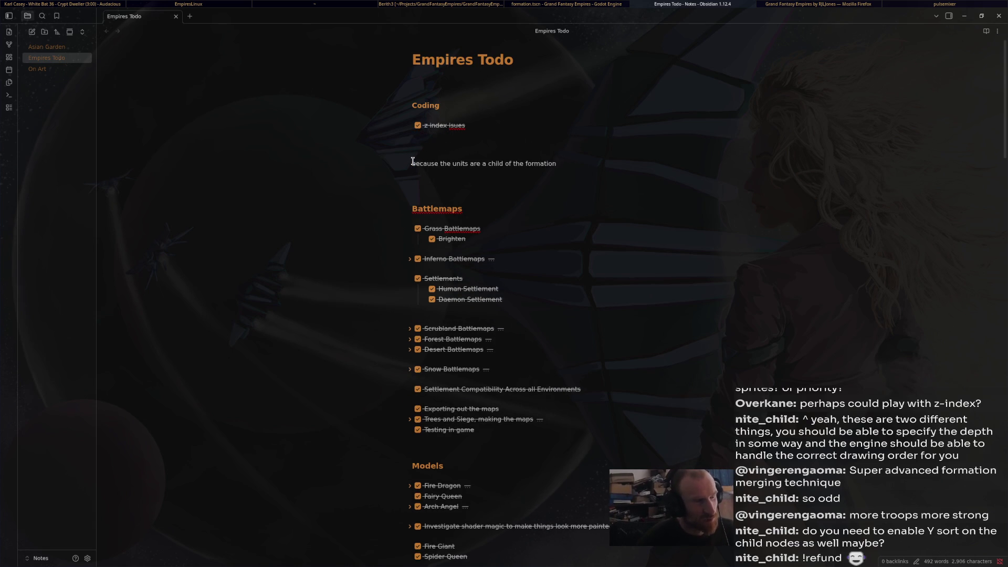
Extend the note: units are no longer separate and independent, so no longer lag behind their grid positions
{"action": "left_click", "coordinate": [602, 165]}
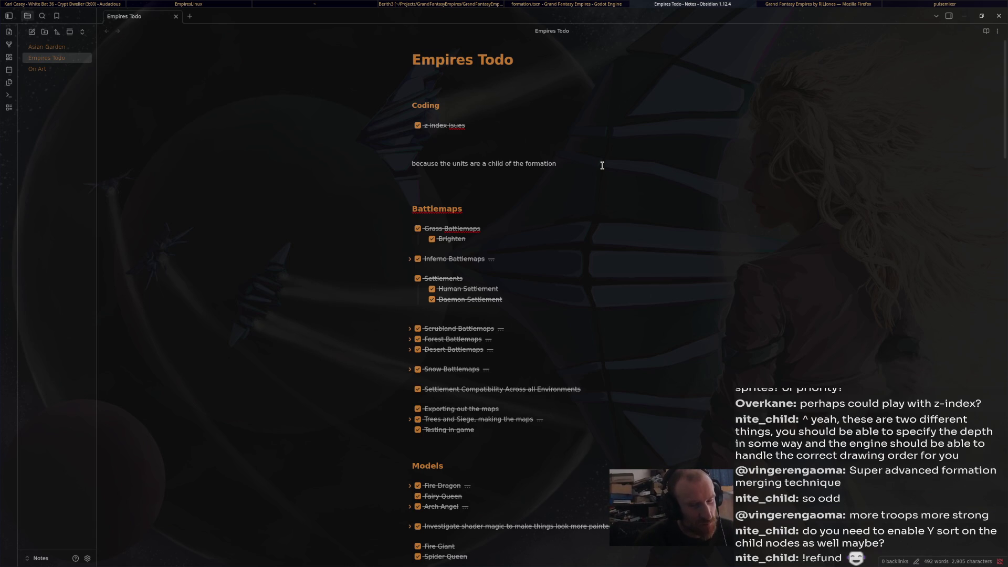
{"action": "type", "text": " rather than "}
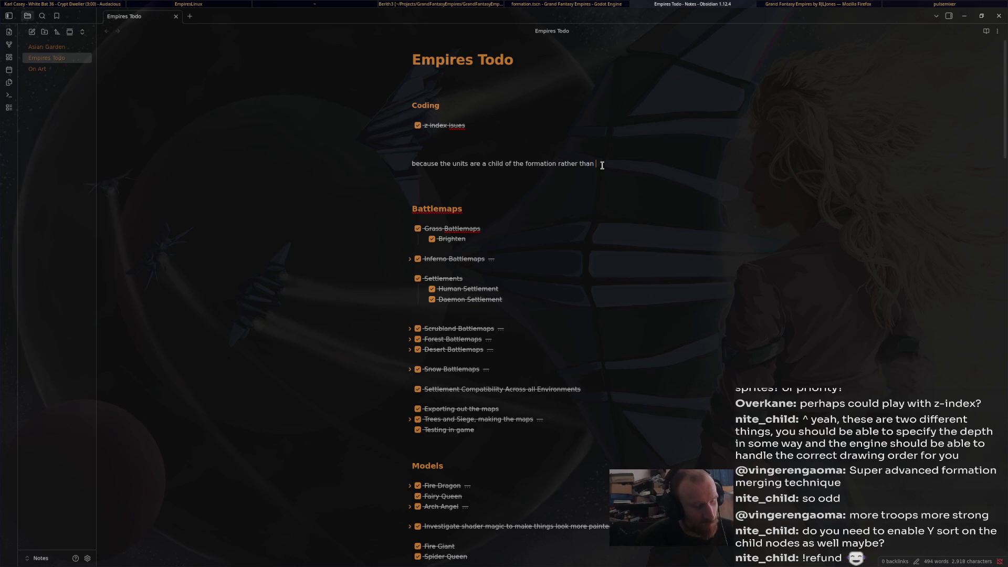
{"action": "type", "text": "seperart"}
{"action": "key", "text": "BackSpace"}
{"action": "key", "text": "BackSpace"}
{"action": "type", "text": "te"}
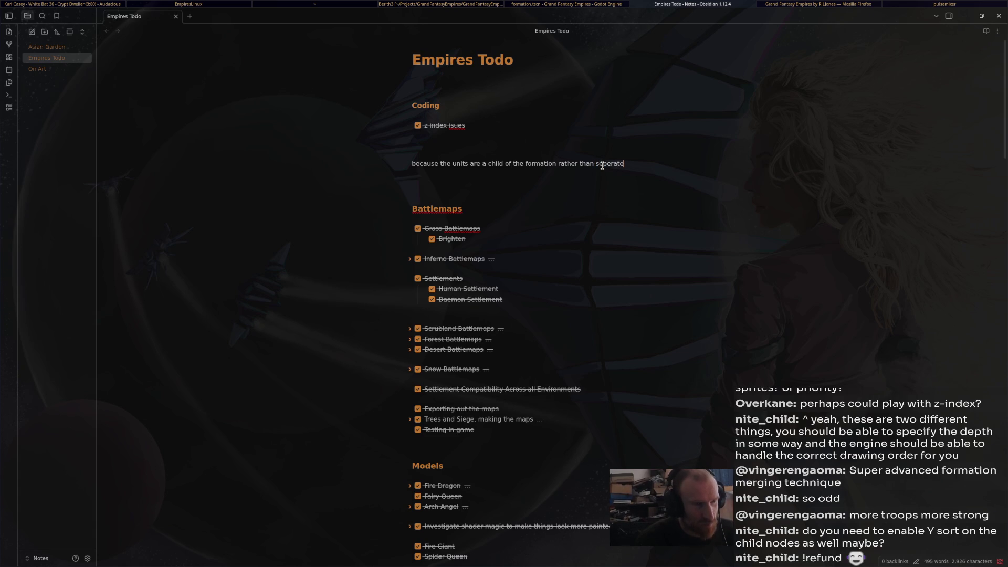
{"action": "type", "text": " and indep"}
{"action": "type", "text": "endent"}
{"action": "key", "text": "Return"}
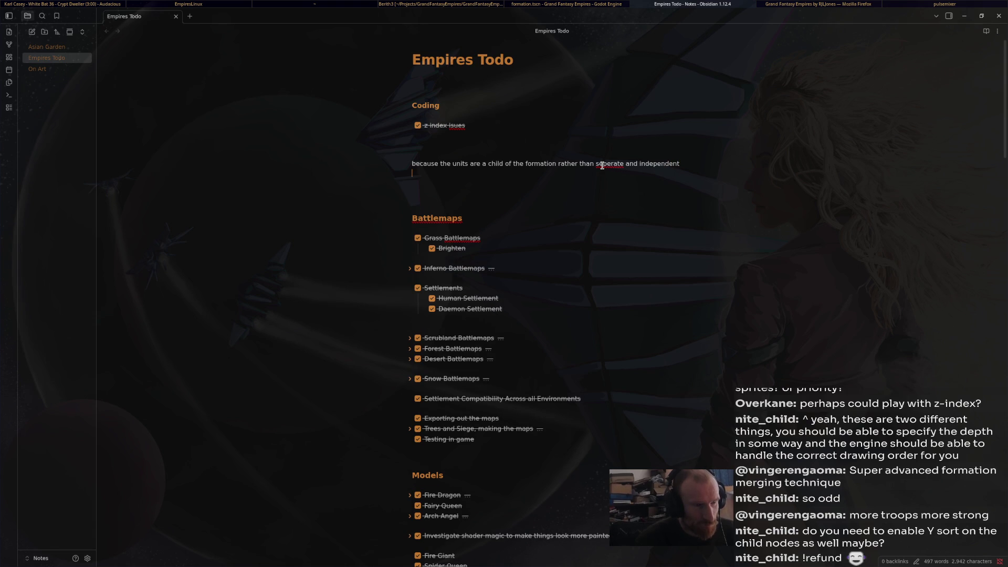
{"action": "type", "text": "when they are in their grid"}
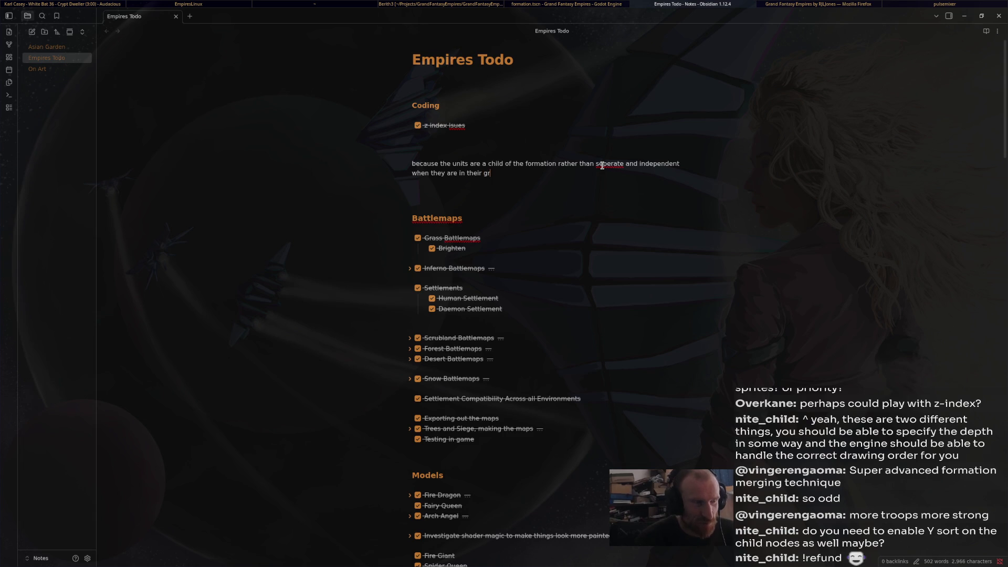
{"action": "type", "text": " pos"}
{"action": "type", "text": "ition, "}
{"action": "type", "text": "they "}
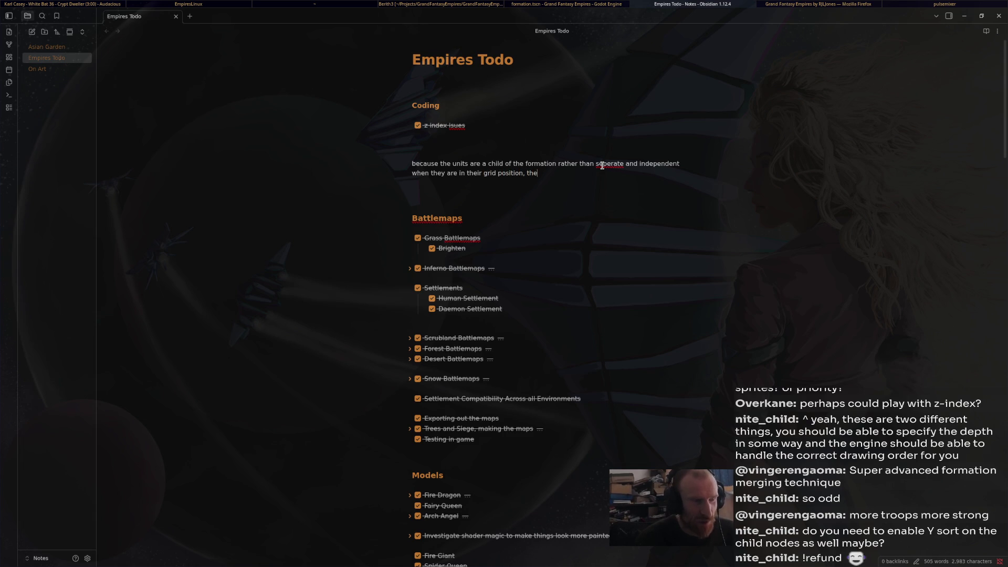
{"action": "type", "text": "no longer lag behind their position when mov"}
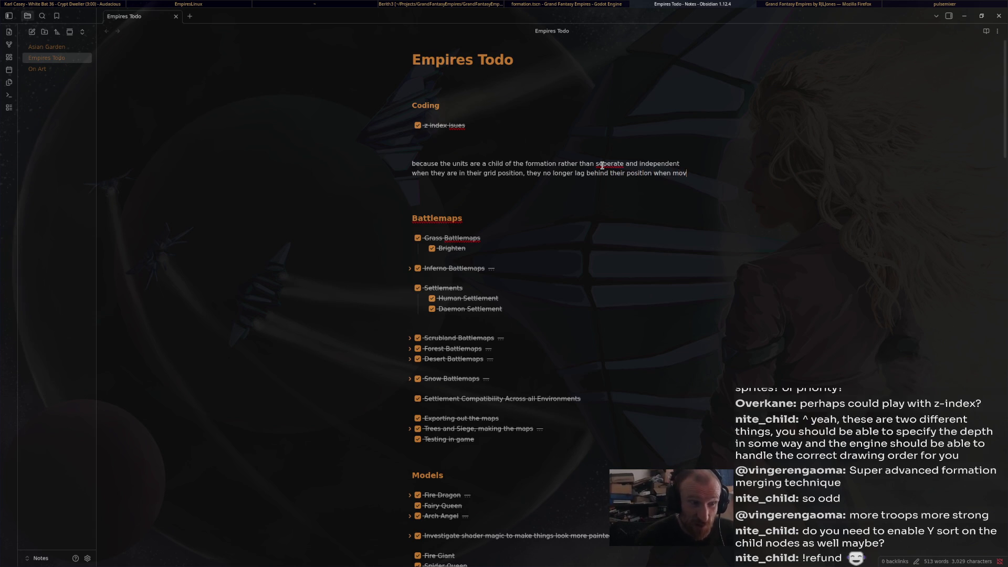
{"action": "type", "text": "ing."}
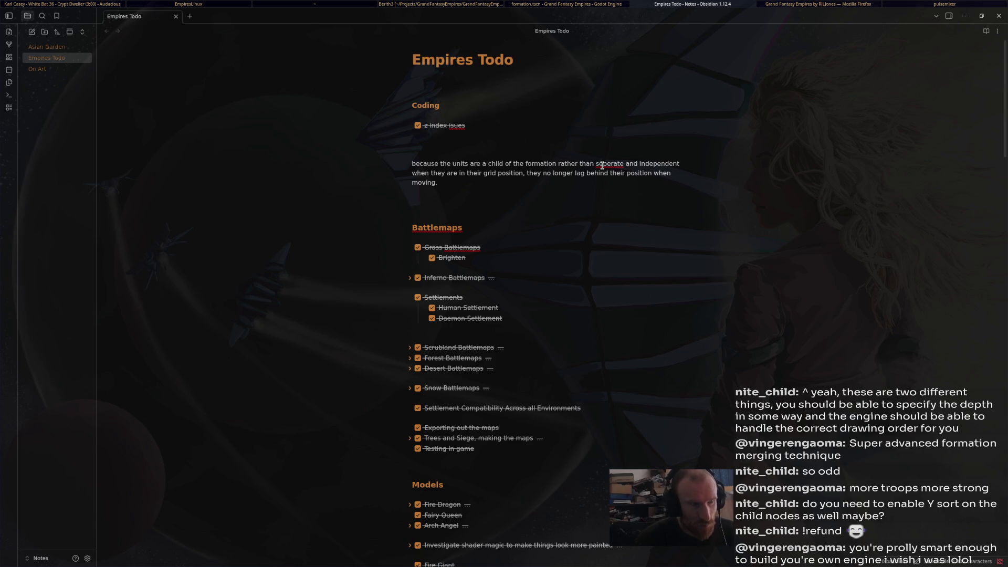
{"action": "key", "text": "Return"}
{"action": "key", "text": "Return"}
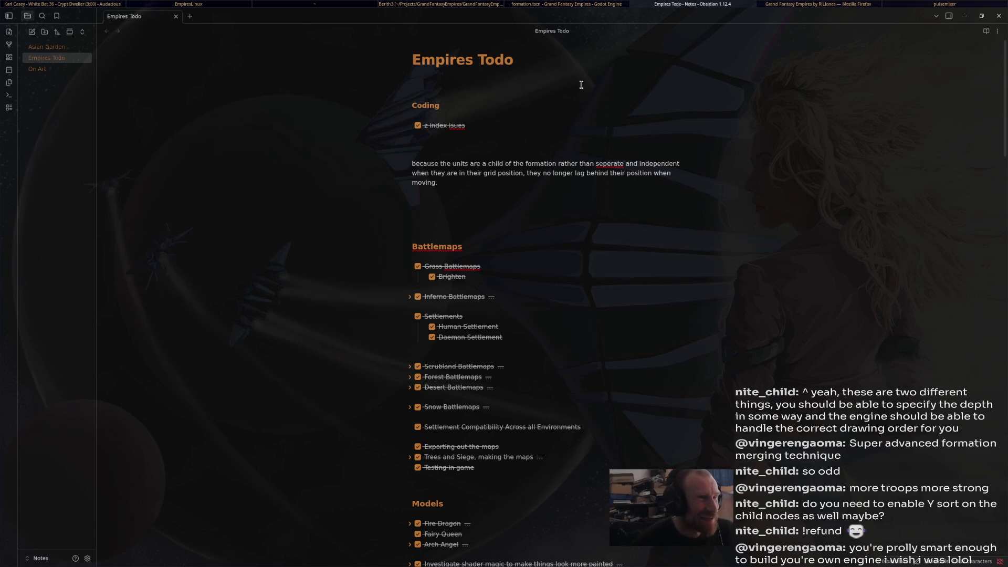
Switch to Firefox's itch.io page and open the KaijuEngine/kaiju repository in a new tab
{"action": "left_click", "coordinate": [573, 4]}
{"action": "left_click", "coordinate": [423, 5]}
{"action": "left_click", "coordinate": [275, 5]}
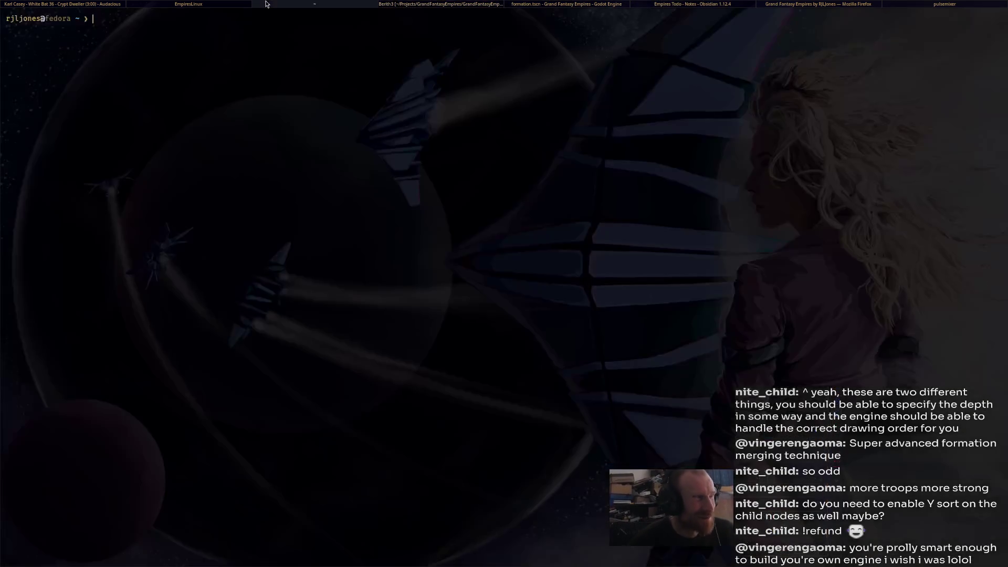
{"action": "left_click", "coordinate": [156, 6]}
{"action": "left_click", "coordinate": [31, 5]}
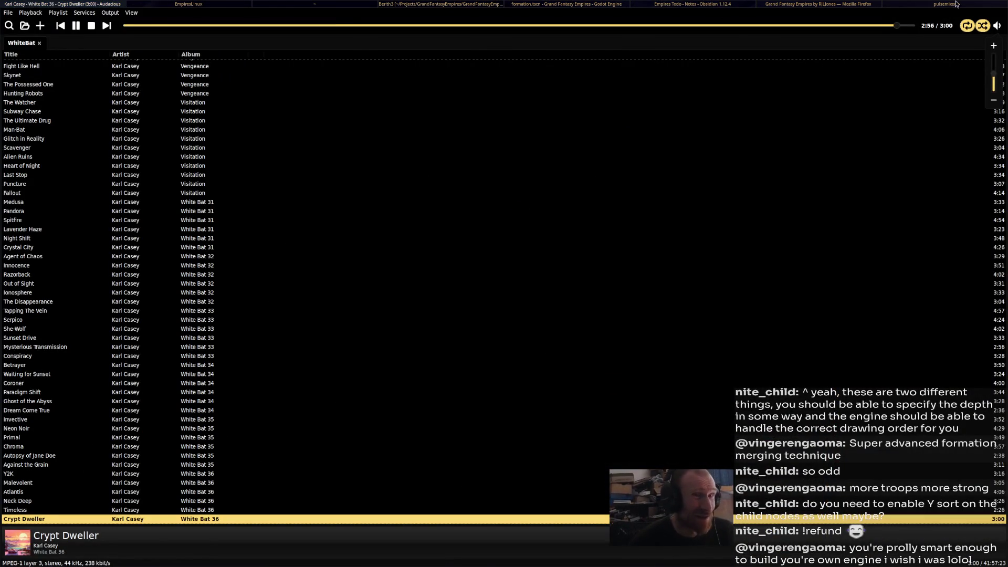
{"action": "left_click", "coordinate": [939, 5]}
{"action": "left_click", "coordinate": [841, 4]}
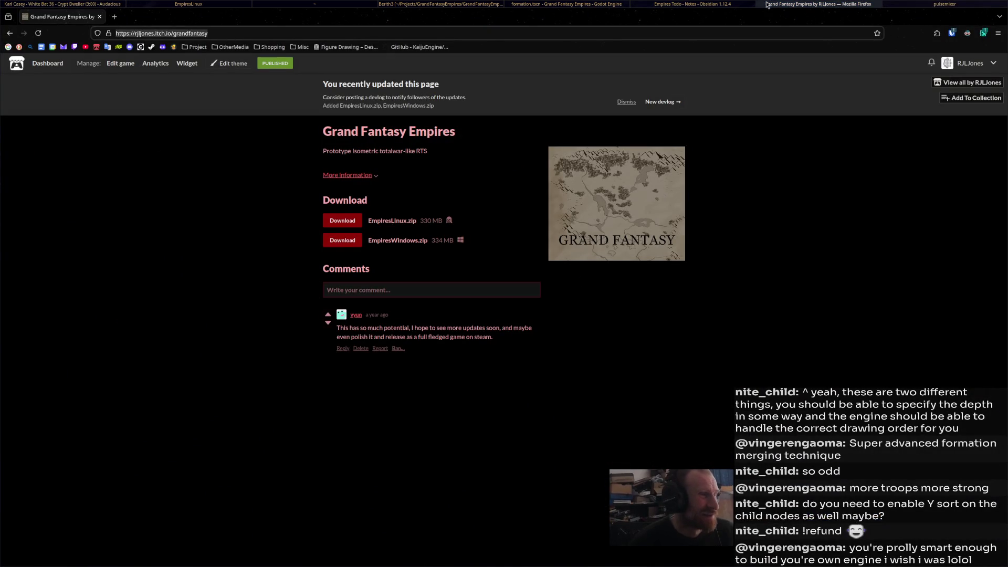
{"action": "left_click", "coordinate": [426, 48]}
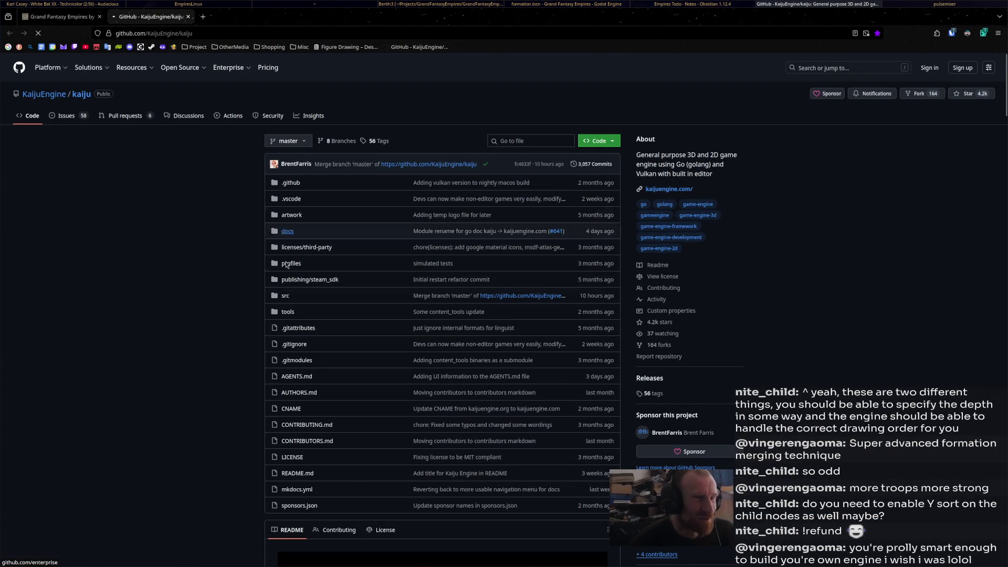
Scroll the Kaiju Engine README down to the star history chart, then back up slightly
{"action": "scroll", "coordinate": [240, 324], "scroll_direction": "down", "scroll_amount": 4}
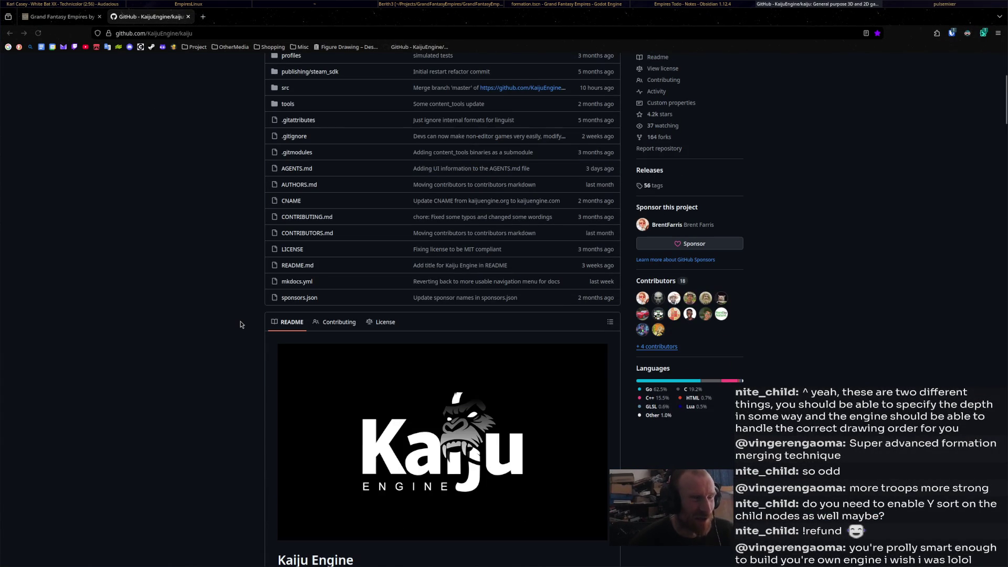
{"action": "scroll", "coordinate": [240, 324], "scroll_direction": "down", "scroll_amount": 5}
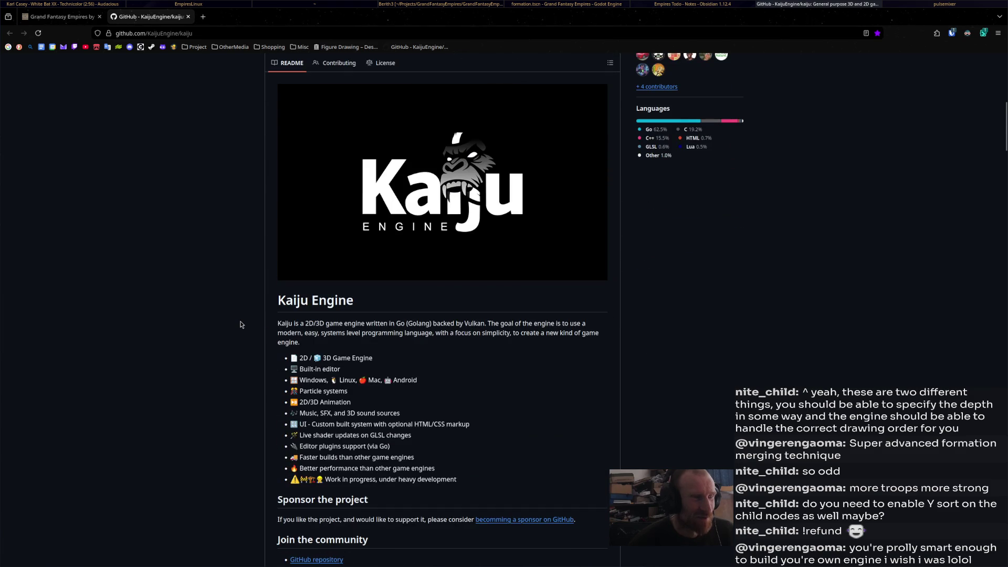
{"action": "scroll", "coordinate": [241, 325], "scroll_direction": "down", "scroll_amount": 5}
{"action": "scroll", "coordinate": [240, 324], "scroll_direction": "down", "scroll_amount": 7}
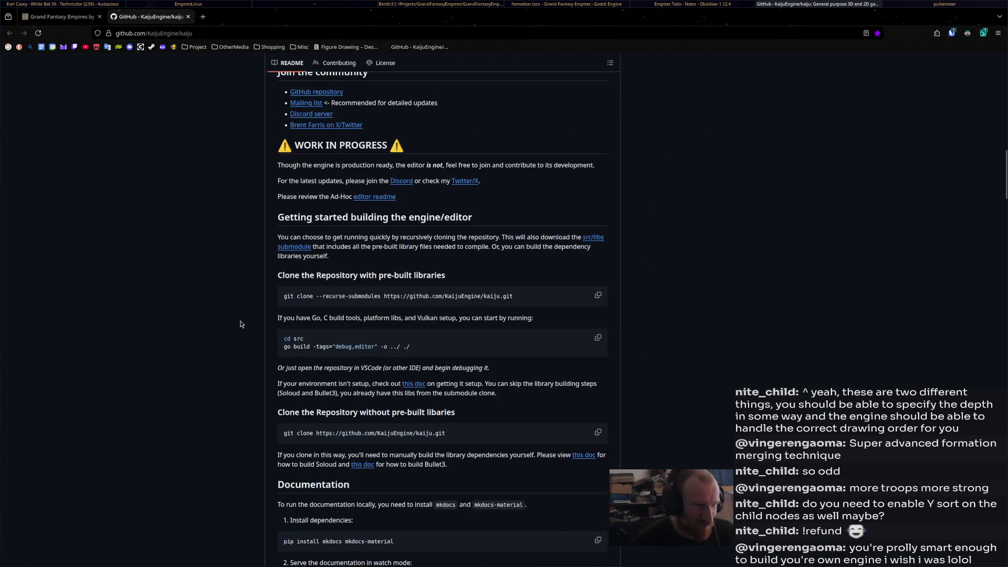
{"action": "scroll", "coordinate": [241, 324], "scroll_direction": "down", "scroll_amount": 16}
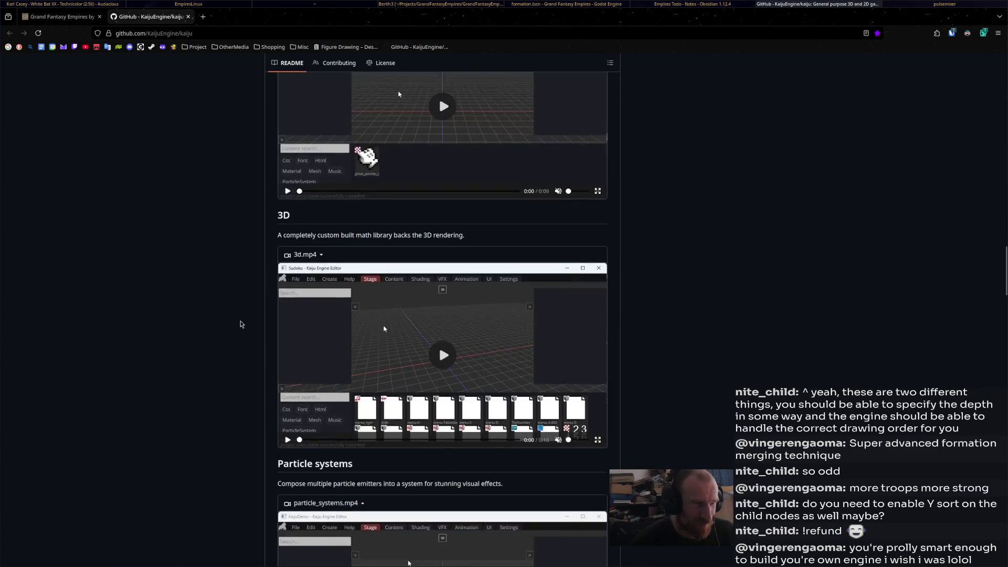
{"action": "scroll", "coordinate": [241, 324], "scroll_direction": "down", "scroll_amount": 20}
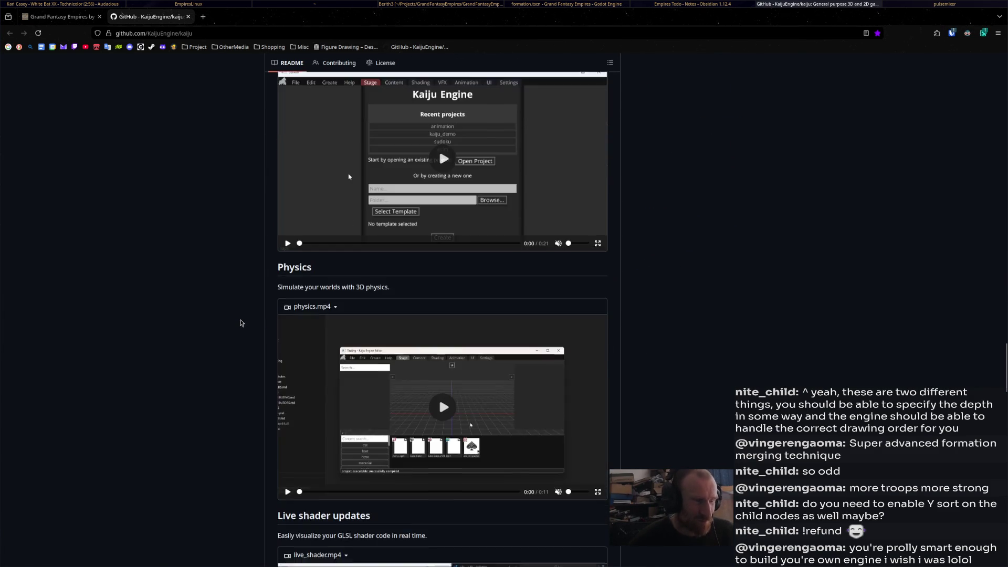
{"action": "scroll", "coordinate": [241, 323], "scroll_direction": "down", "scroll_amount": 10}
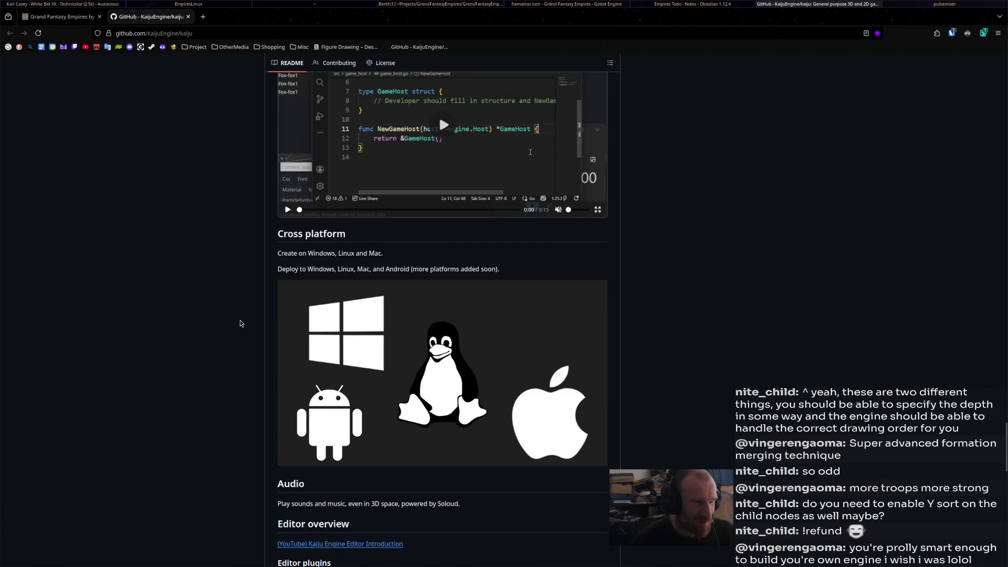
{"action": "scroll", "coordinate": [241, 323], "scroll_direction": "down", "scroll_amount": 11}
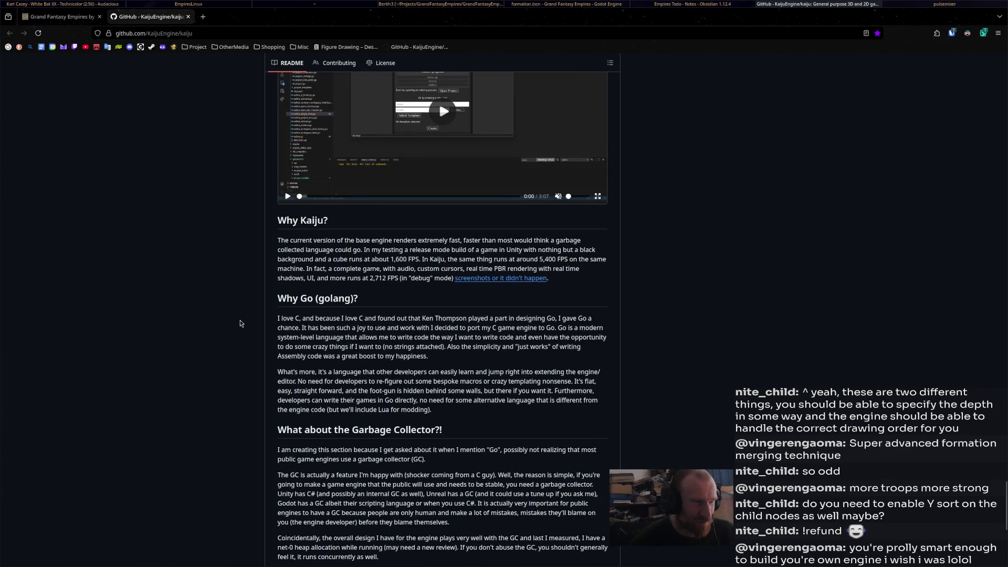
{"action": "scroll", "coordinate": [241, 323], "scroll_direction": "down", "scroll_amount": 4}
{"action": "scroll", "coordinate": [240, 324], "scroll_direction": "down", "scroll_amount": 3}
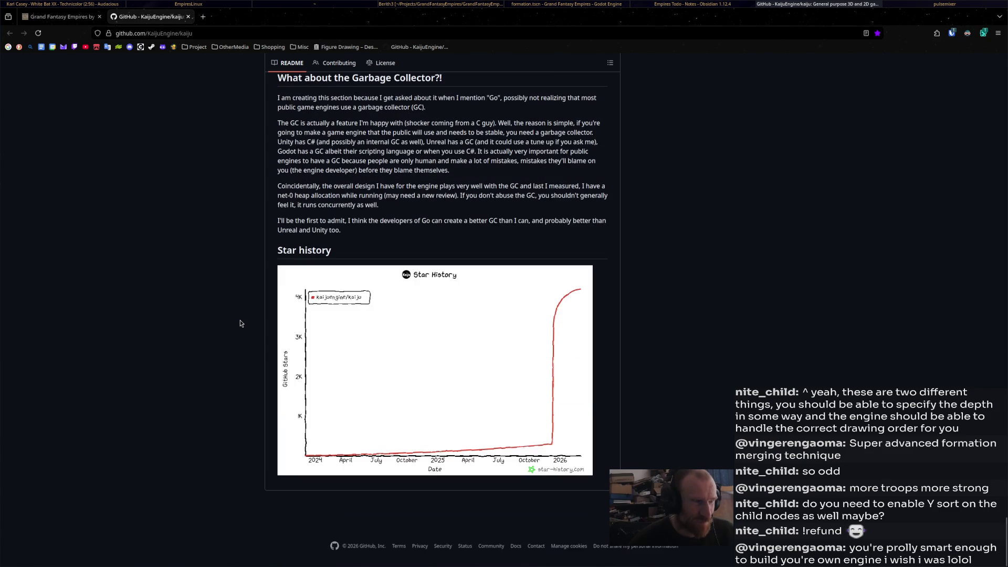
{"action": "scroll", "coordinate": [240, 324], "scroll_direction": "up", "scroll_amount": 15}
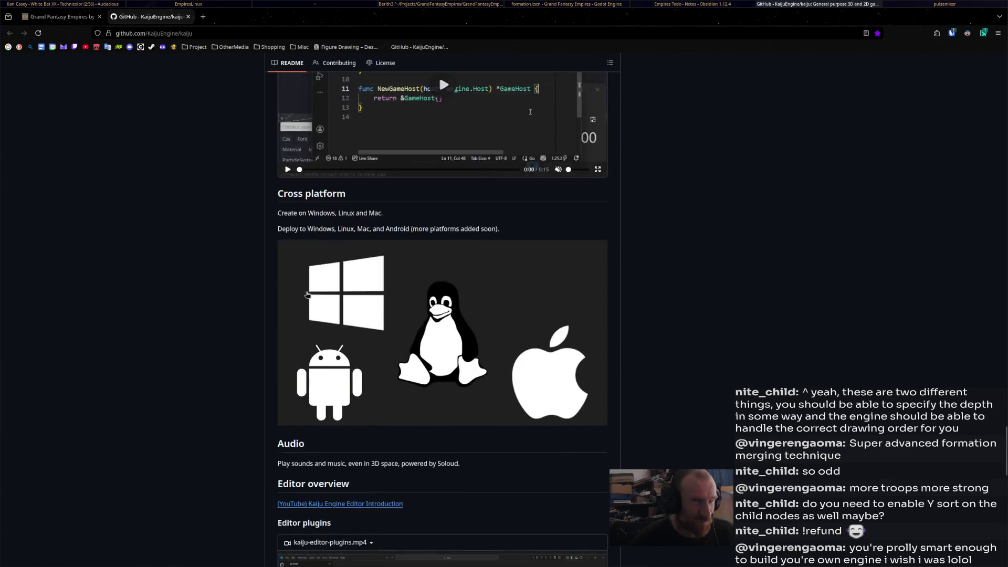
Switch from the browser through the notes and Godot windows to the Blender scene
{"action": "left_click", "coordinate": [700, 4]}
{"action": "left_click", "coordinate": [614, 4]}
{"action": "left_click", "coordinate": [457, 4]}
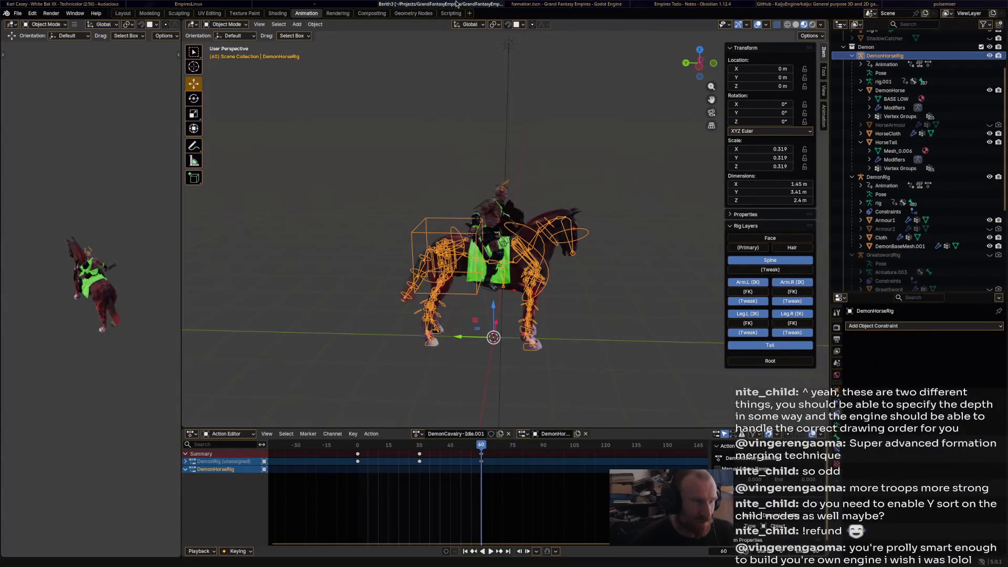
Cycle through the open windows, including the terminal and file manager, ending on the Audacious playlist
{"action": "left_click", "coordinate": [893, 4]}
{"action": "left_click", "coordinate": [808, 4]}
{"action": "left_click", "coordinate": [695, 4]}
{"action": "left_click", "coordinate": [558, 4]}
{"action": "left_click", "coordinate": [399, 4]}
{"action": "left_click", "coordinate": [261, 4]}
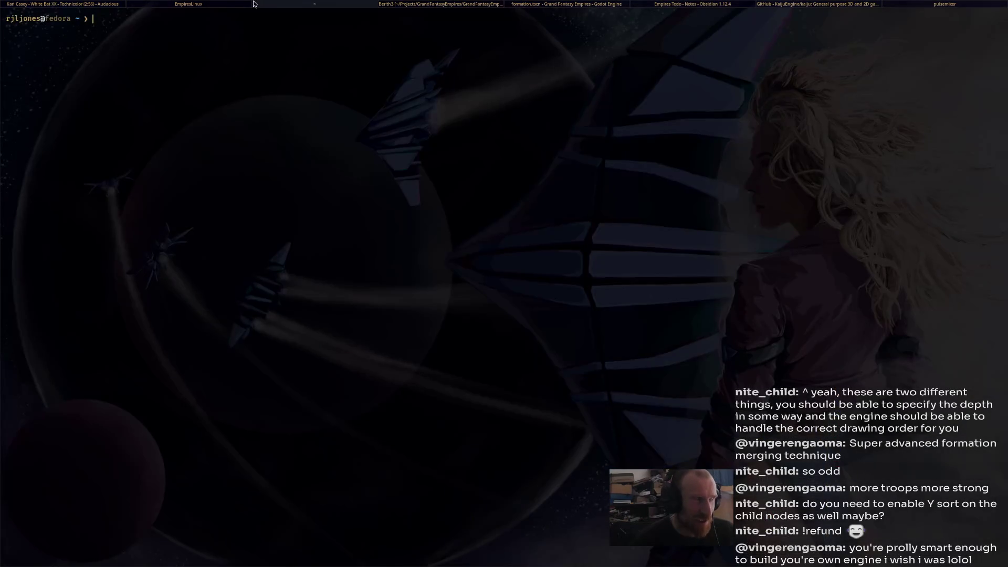
{"action": "left_click", "coordinate": [188, 4]}
{"action": "left_click", "coordinate": [73, 4]}
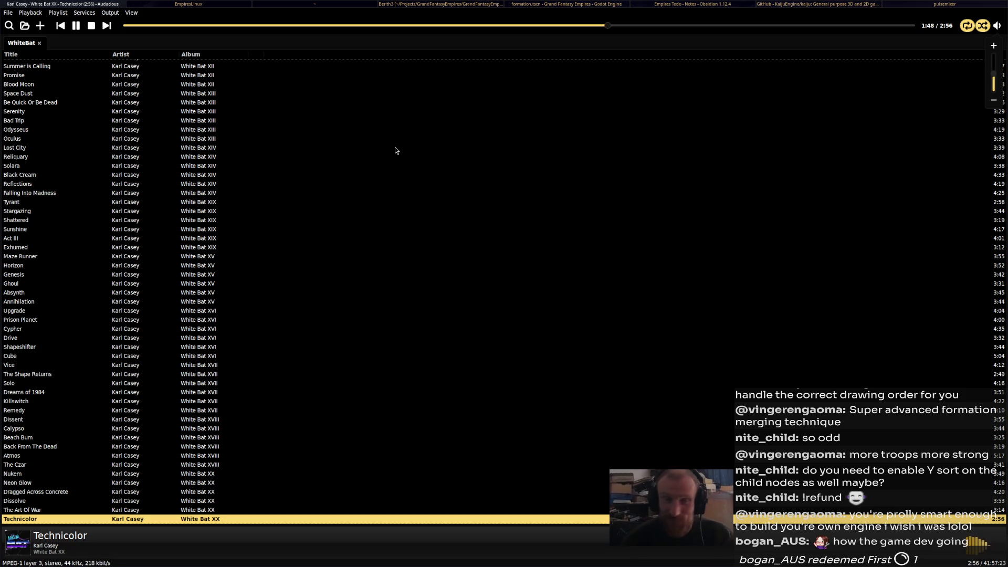
Back in the Empires Todo note, add 'meaning we cannot use' after 'moving.'
{"action": "left_click", "coordinate": [511, 4]}
{"action": "left_click", "coordinate": [647, 4]}
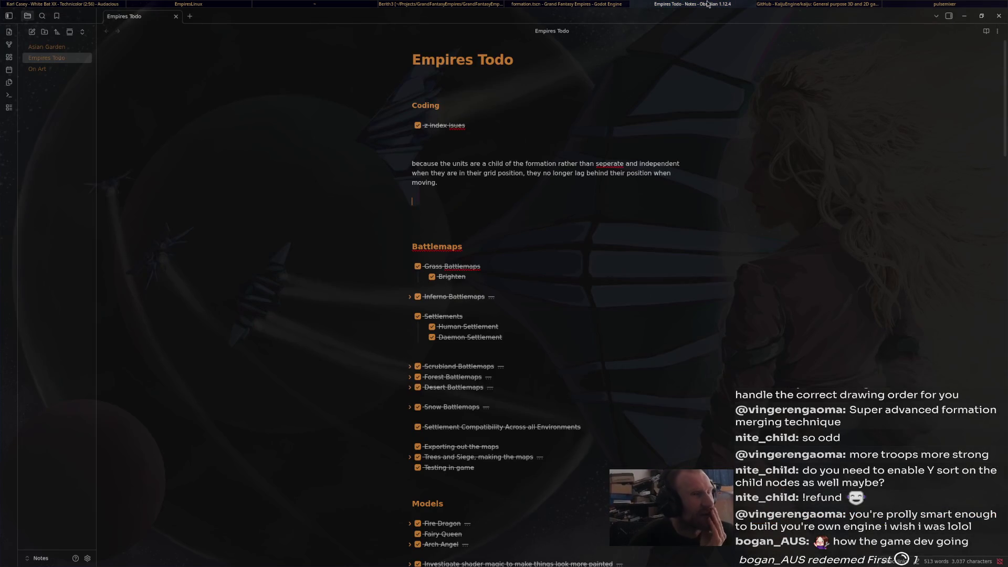
{"action": "left_click_drag", "start_coordinate": [412, 155], "coordinate": [491, 160]}
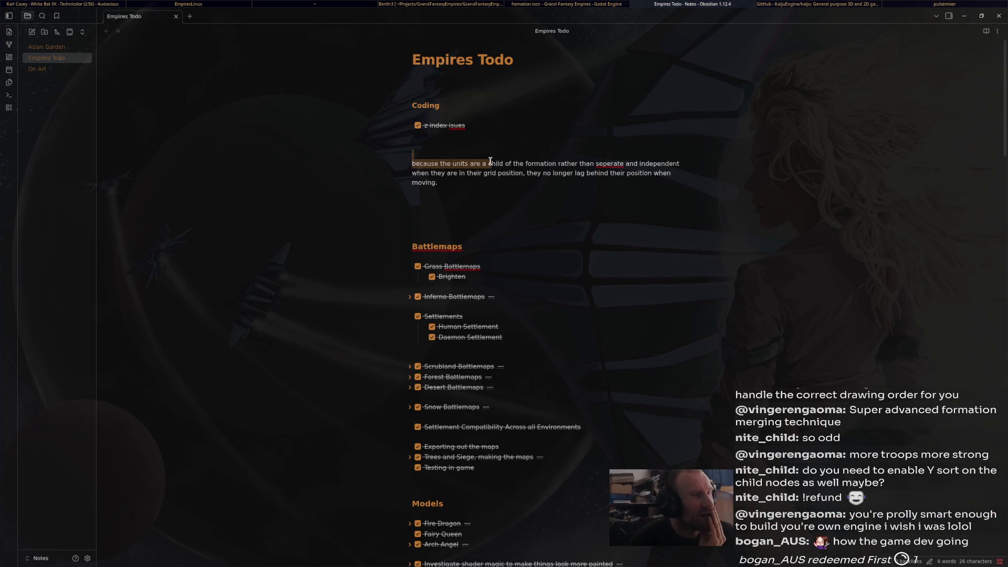
{"action": "left_click", "coordinate": [491, 161]}
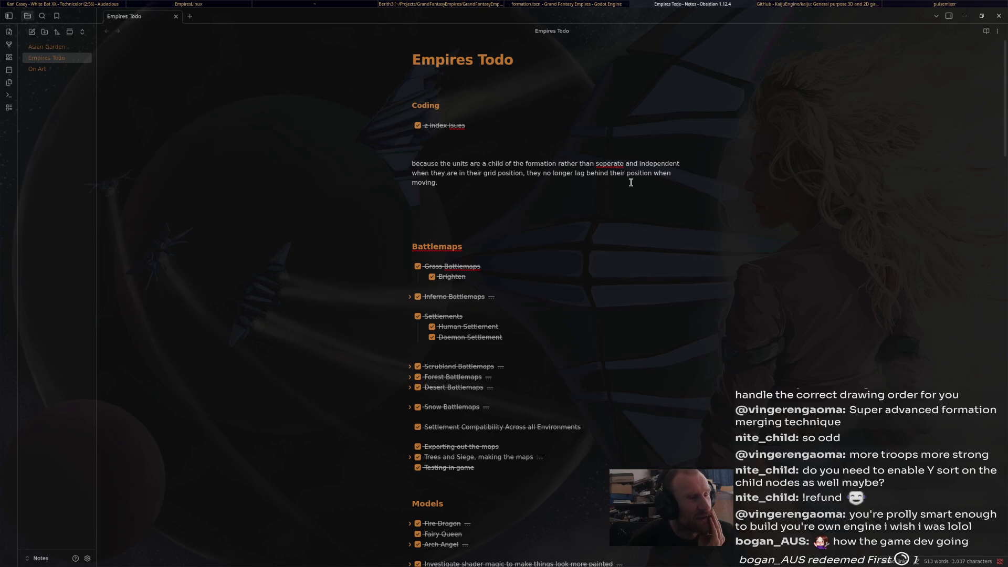
{"action": "type", "text": "meaning we cannot use"}
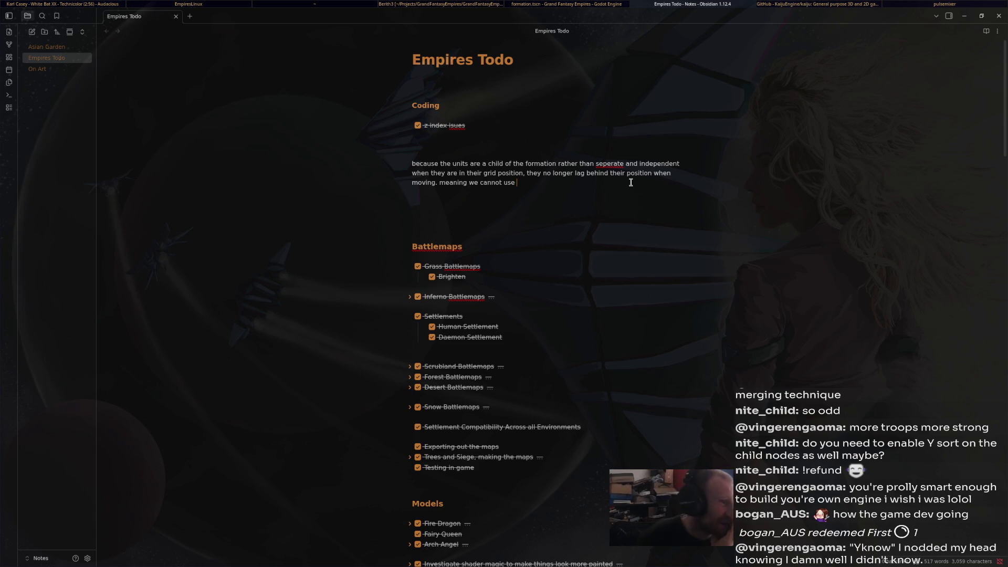
{"action": "left_click_drag", "start_coordinate": [439, 183], "coordinate": [441, 184]}
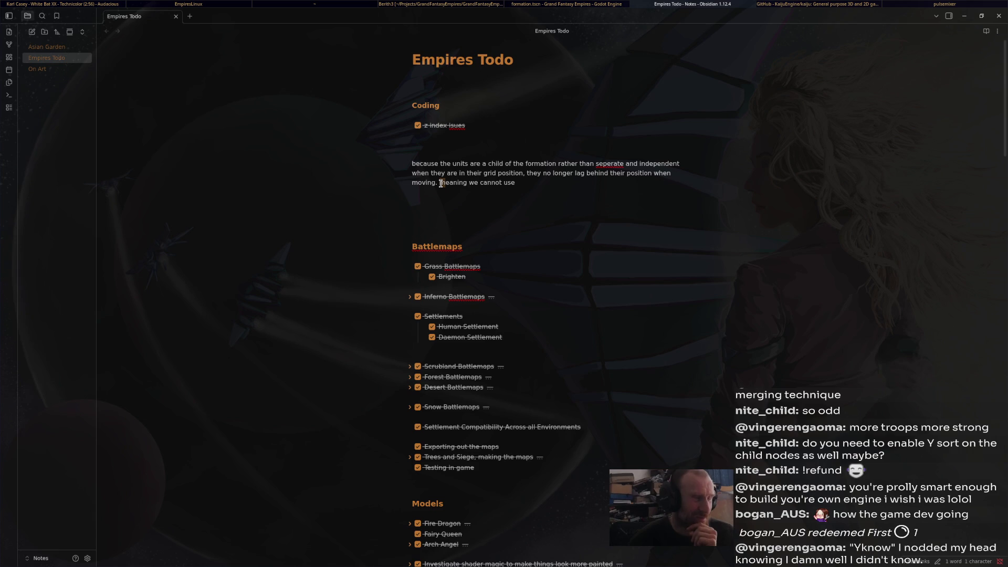
Change 'meaning' to 'Meaning' and continue with 'distance squared to determine wher'
{"action": "type", "text": "M"}
{"action": "left_click", "coordinate": [560, 185]}
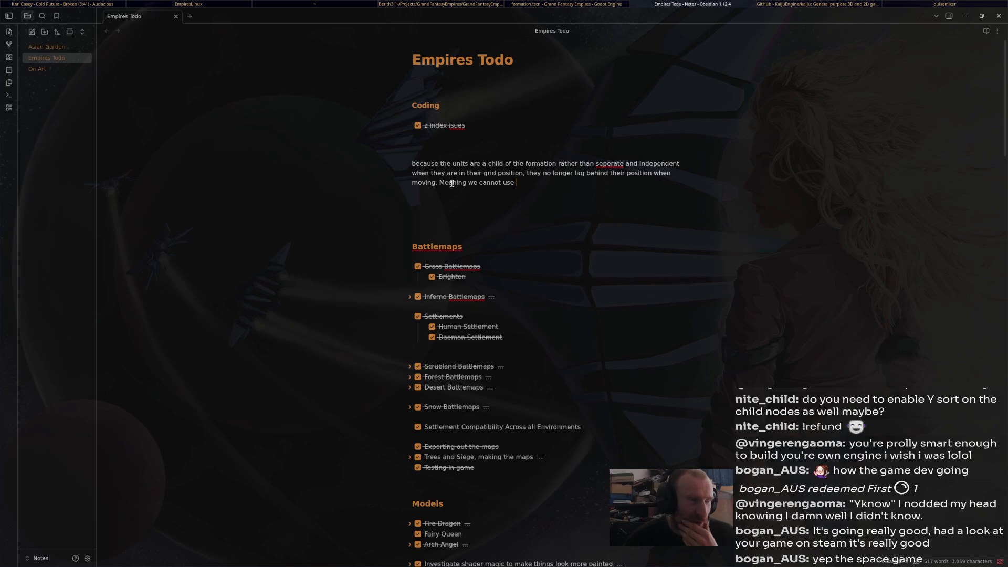
{"action": "type", "text": "di"}
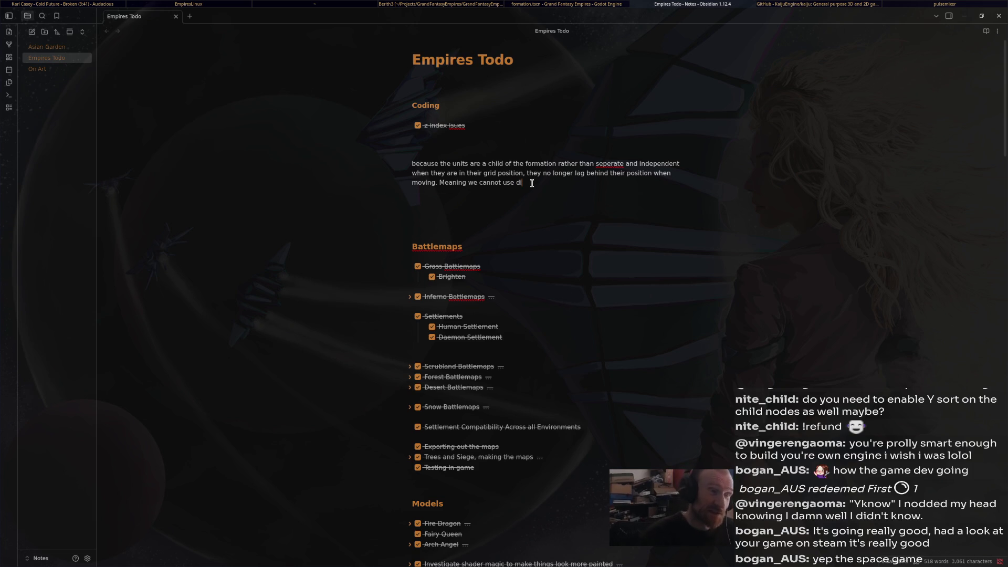
{"action": "type", "text": "stance"}
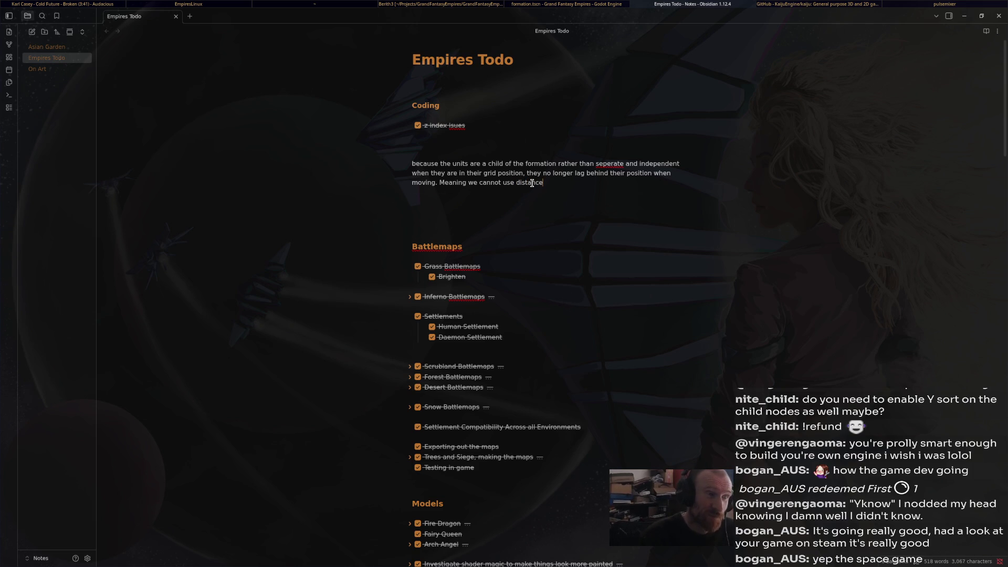
{"action": "type", "text": " sq"}
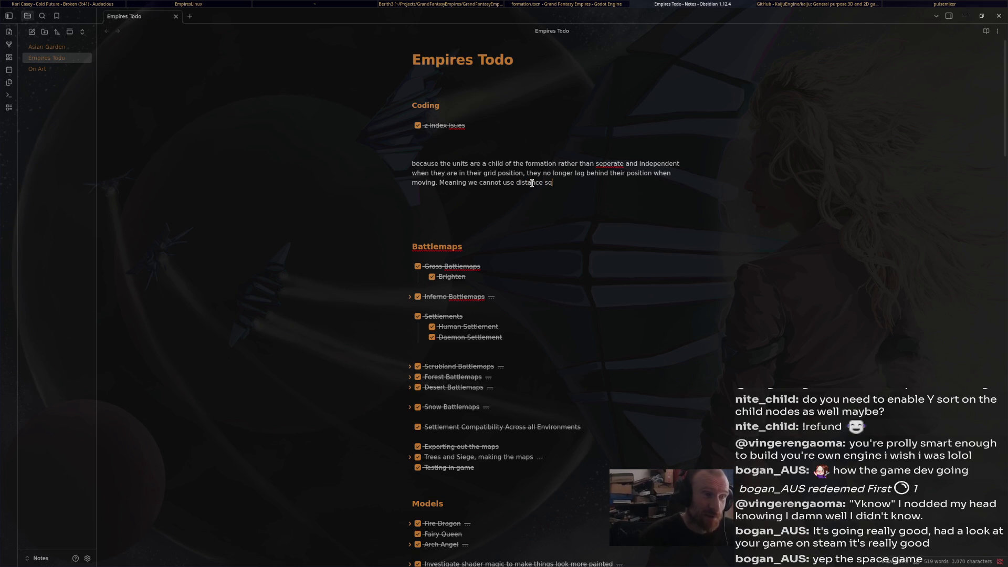
{"action": "type", "text": "uared to d"}
{"action": "type", "text": "etermine wher"}
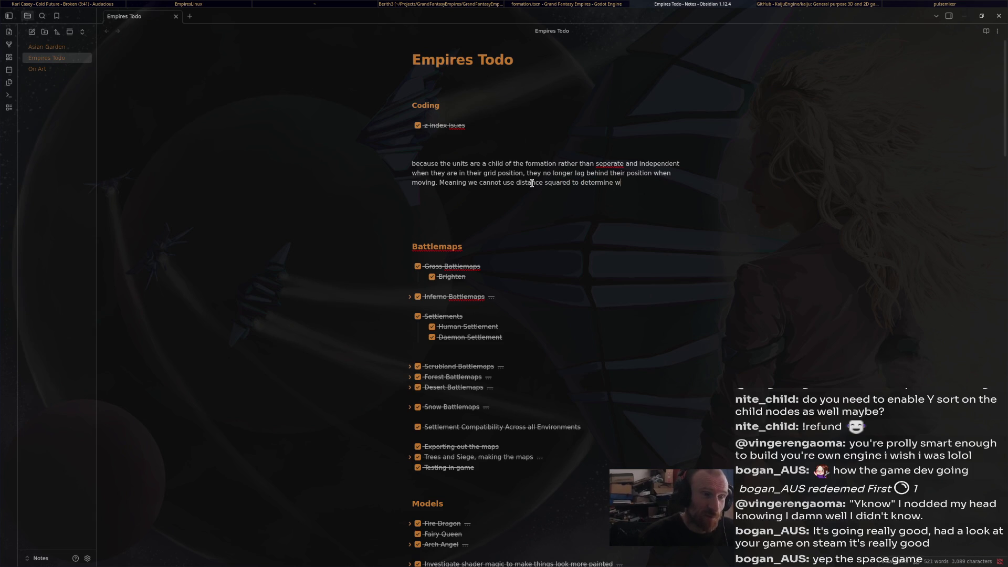
Finish the sentence as 'whether a unit should be in animation or not.'
{"action": "key", "text": "BackSpace"}
{"action": "key", "text": "BackSpace"}
{"action": "key", "text": "BackSpace"}
{"action": "type", "text": "ether a "}
{"action": "type", "text": "unit "}
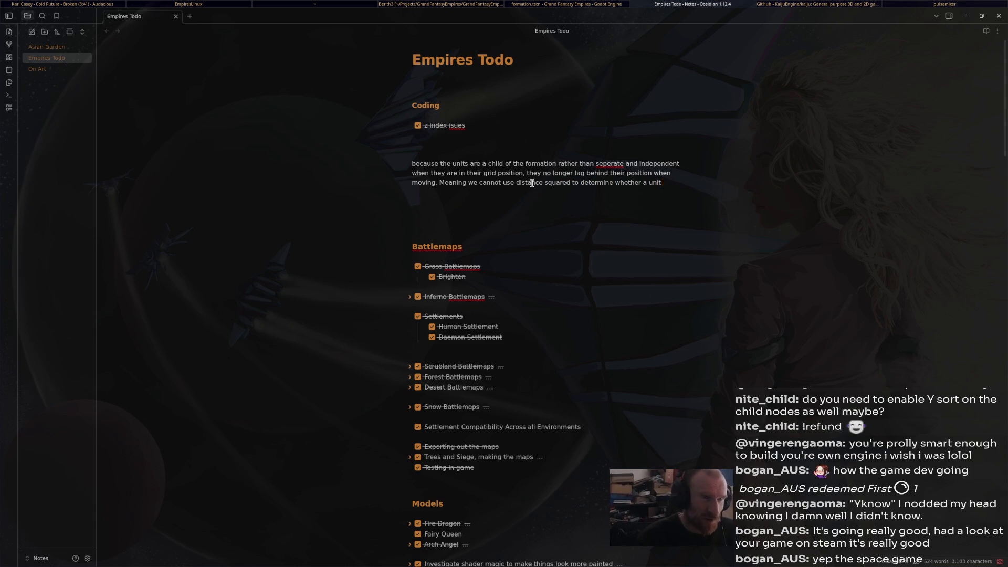
{"action": "type", "text": "should be"}
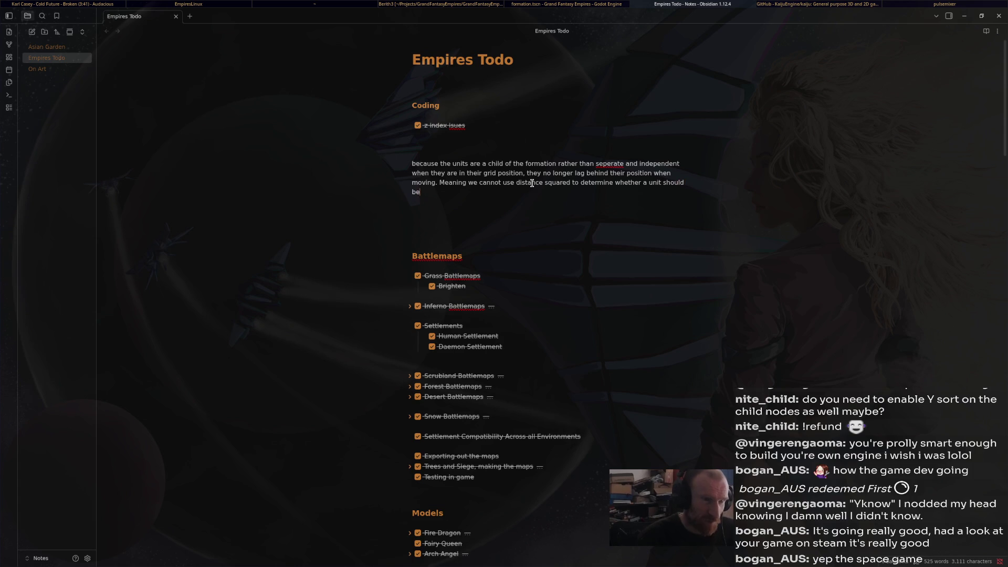
{"action": "type", "text": " in"}
{"action": "type", "text": "animation or"}
{"action": "type", "text": " not."}
Make the 'Meaning' sentence its own paragraph and add 'So what is the solution.' below it
{"action": "left_click", "coordinate": [438, 183]}
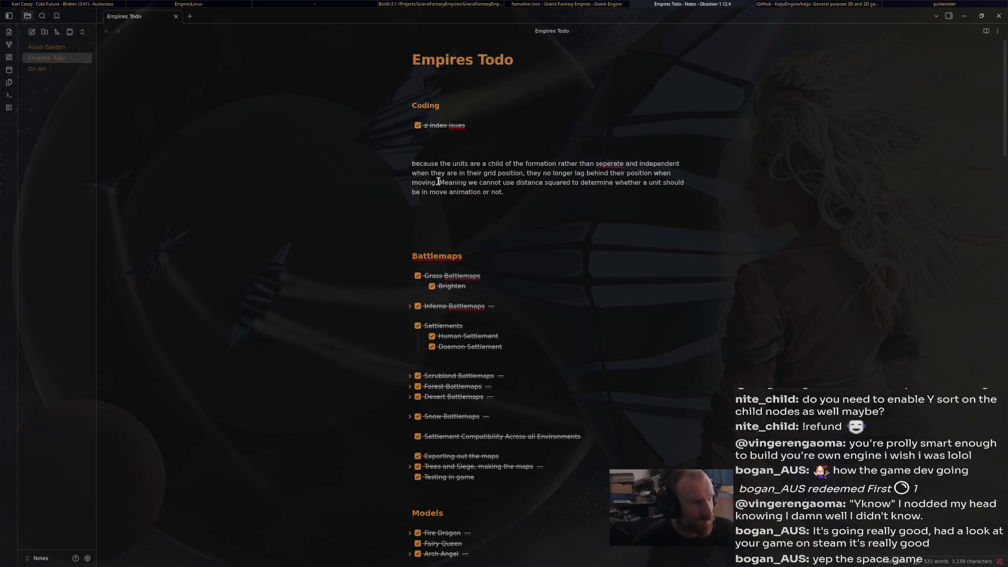
{"action": "key", "text": "Return"}
{"action": "key", "text": "Return"}
{"action": "left_click", "coordinate": [505, 209]}
{"action": "key", "text": "Return"}
{"action": "key", "text": "Return"}
{"action": "type", "text": "So what is the solution."}
{"action": "key", "text": "Return"}
{"action": "key", "text": "Return"}
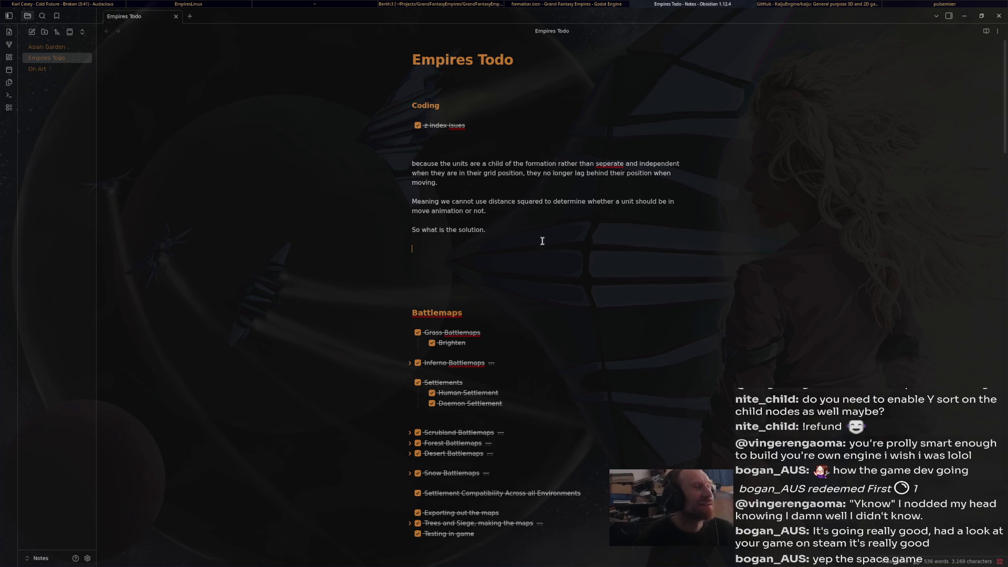
{"action": "key", "text": "shift+Up"}
{"action": "key", "text": "shift+Up"}
{"action": "key", "text": "shift+Up"}
Select and delete the 'So what is the solution.' line
{"action": "left_click", "coordinate": [492, 154]}
{"action": "left_click", "coordinate": [633, 317], "text": "shift"}
{"action": "left_click", "coordinate": [615, 272]}
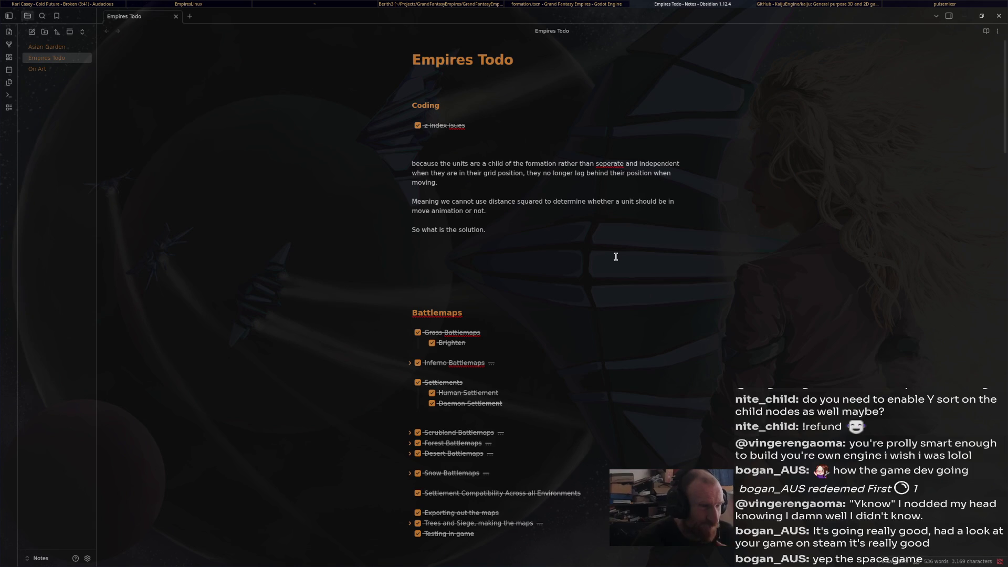
{"action": "triple_click", "coordinate": [388, 208]}
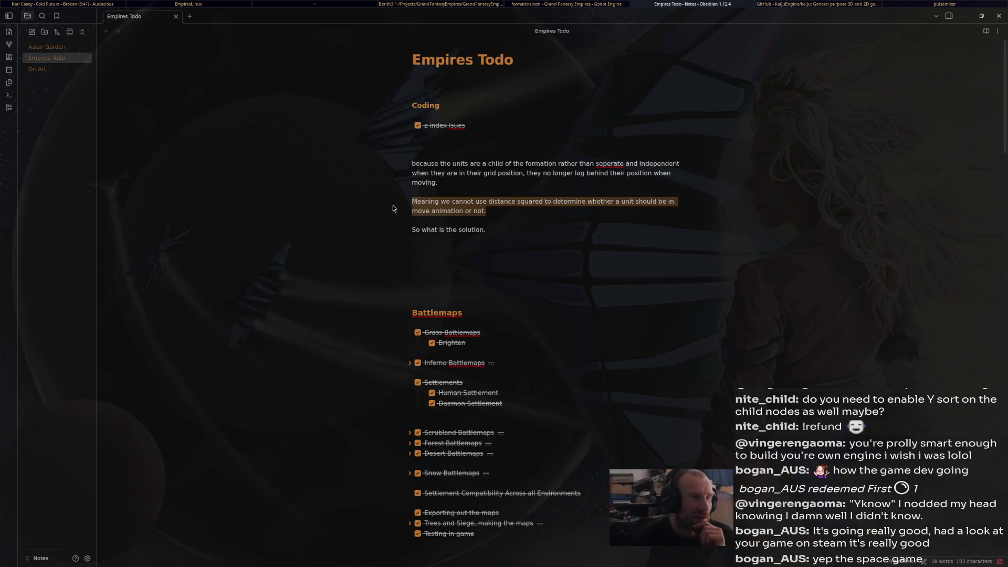
{"action": "left_click_drag", "start_coordinate": [413, 203], "coordinate": [524, 210]}
{"action": "left_click", "coordinate": [565, 211]}
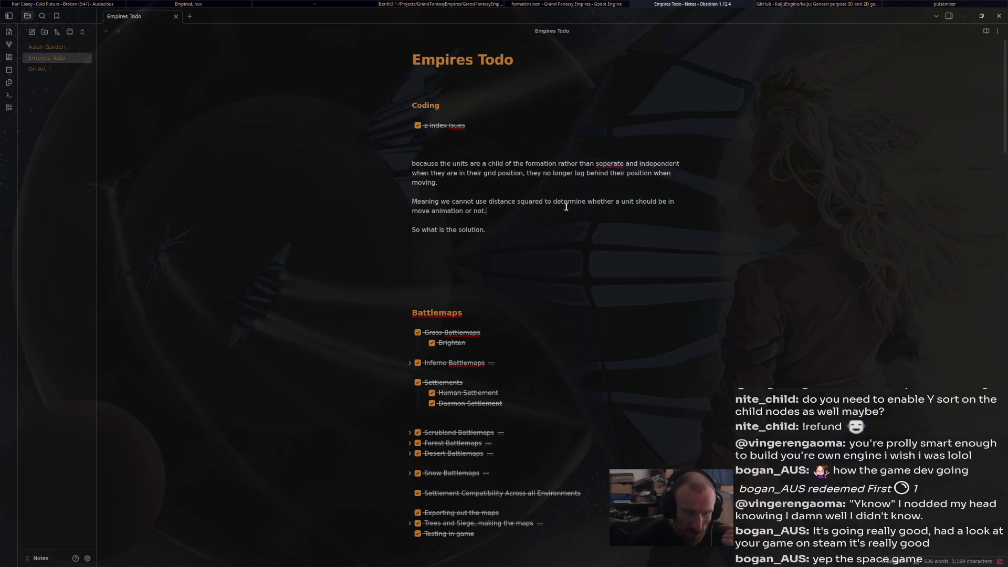
{"action": "left_click_drag", "start_coordinate": [530, 235], "coordinate": [417, 229]}
{"action": "left_click", "coordinate": [497, 231]}
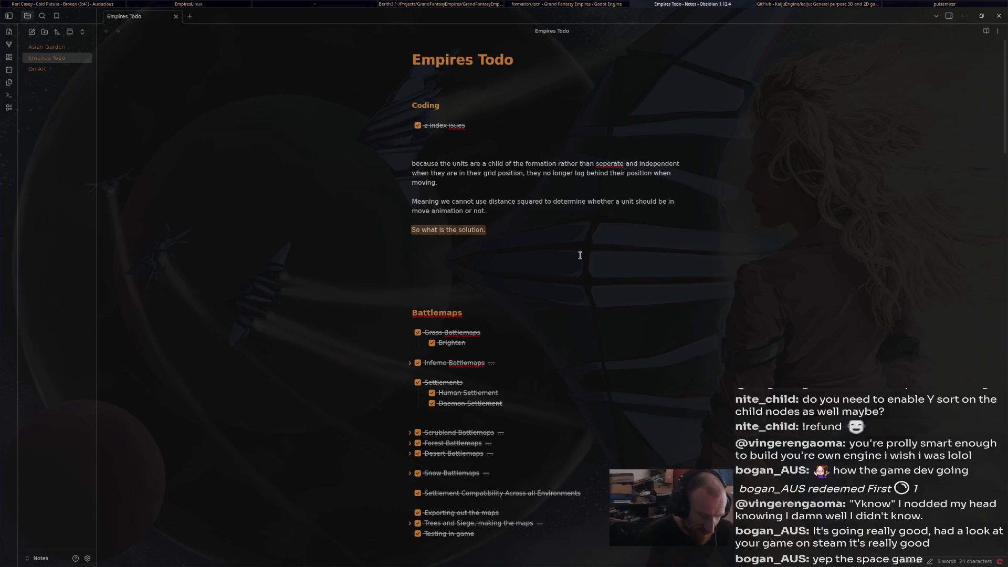
{"action": "type", "text": "De"}
{"action": "key", "text": "BackSpace"}
{"action": "key", "text": "BackSpace"}
{"action": "key", "text": "BackSpace"}
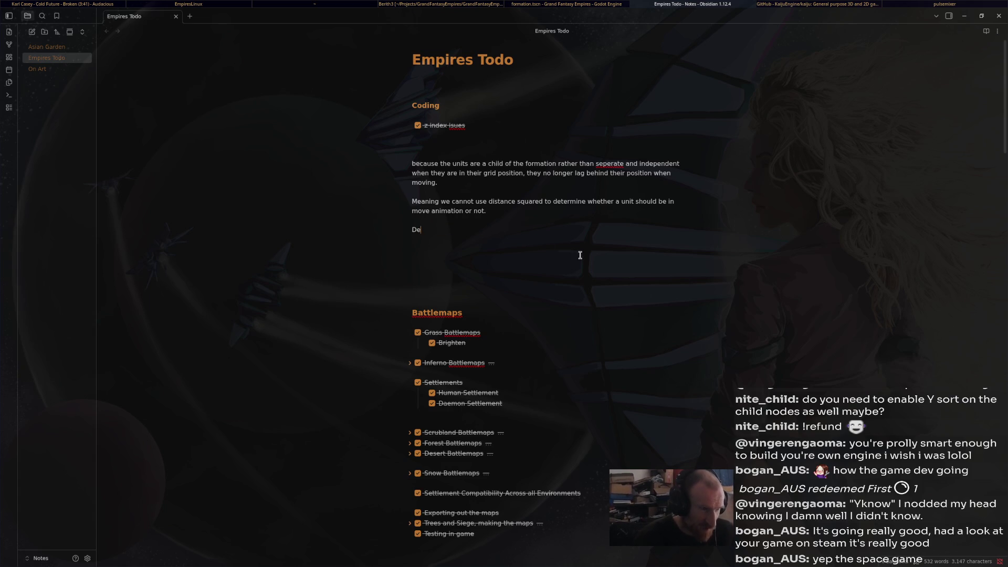
Type 'The issue is determining whether or not a unit is moving.' on a fresh line
{"action": "type", "text": "T"}
{"action": "key", "text": "BackSpace"}
{"action": "key", "text": "Return"}
{"action": "type", "text": "The issue is d"}
{"action": "type", "text": "etermining "}
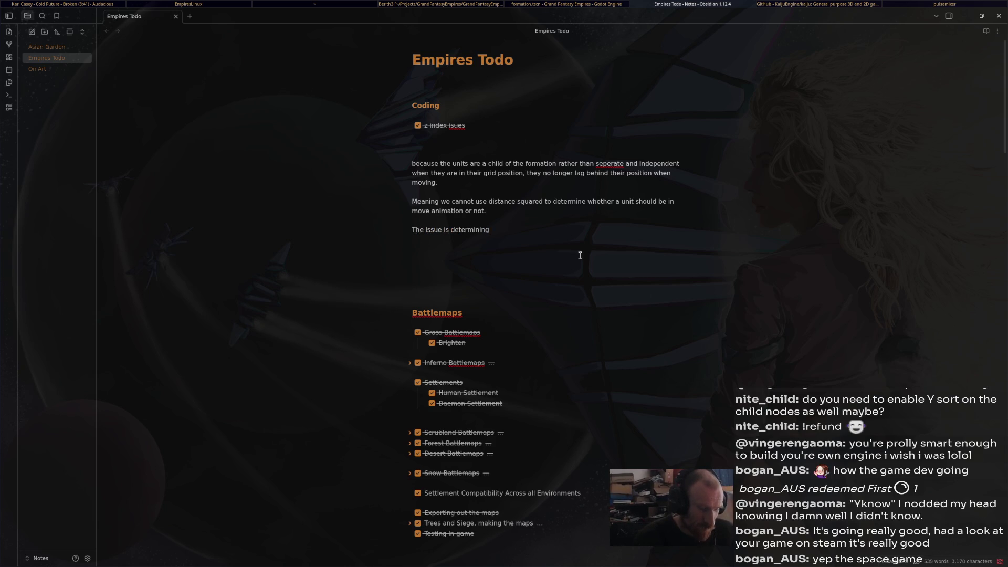
{"action": "type", "text": "whether or not a "}
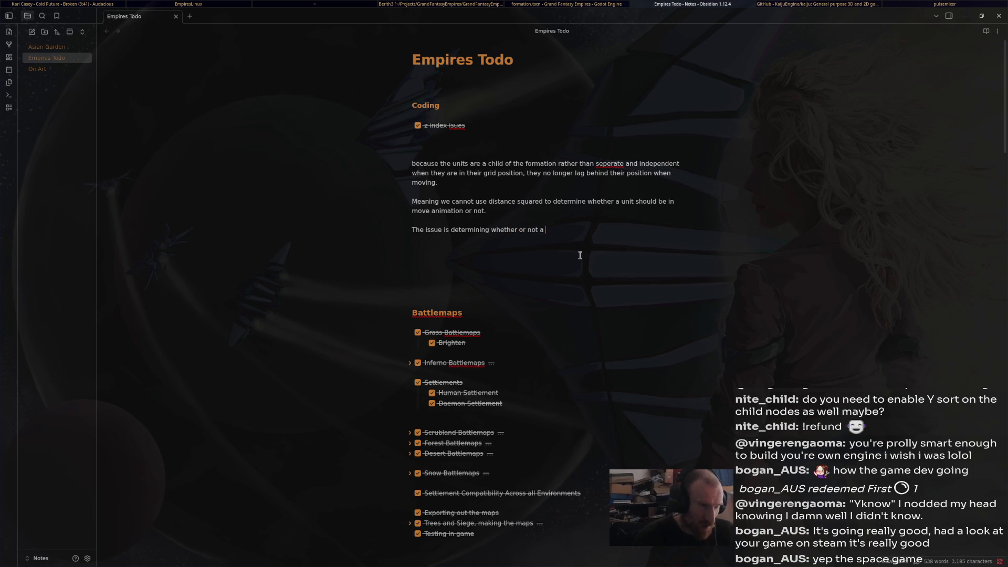
{"action": "type", "text": "unit is moving."}
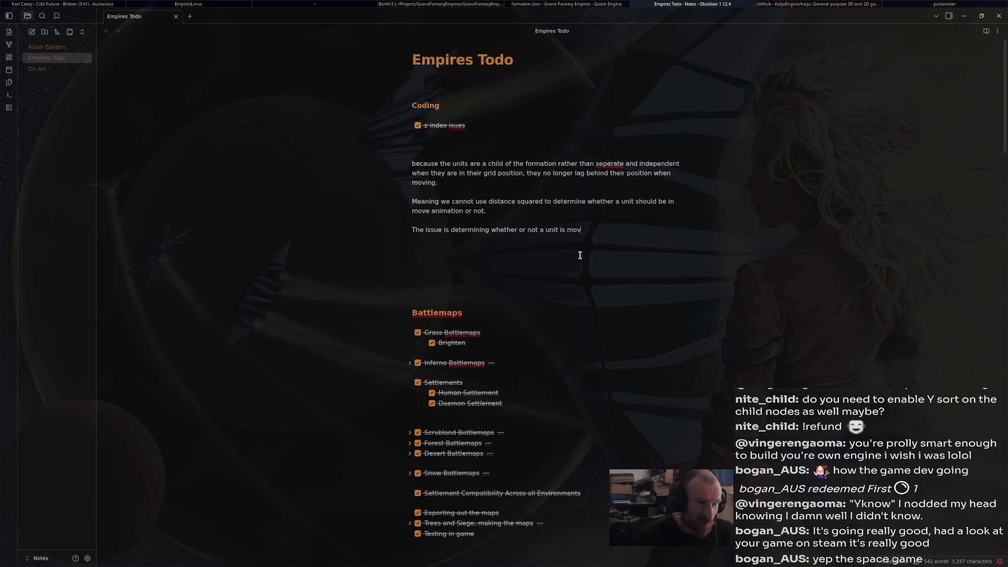
{"action": "key", "text": "Return"}
{"action": "key", "text": "Return"}
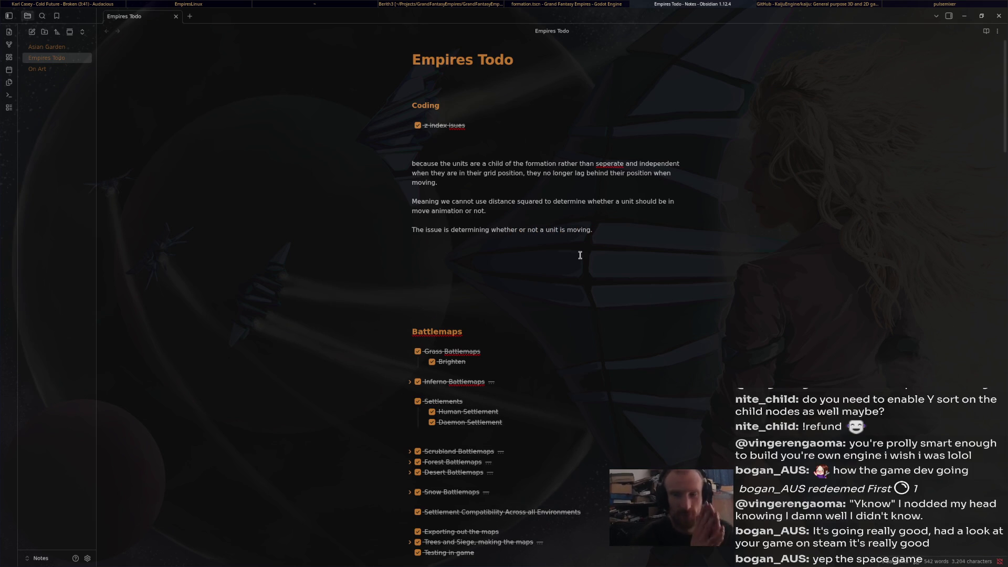